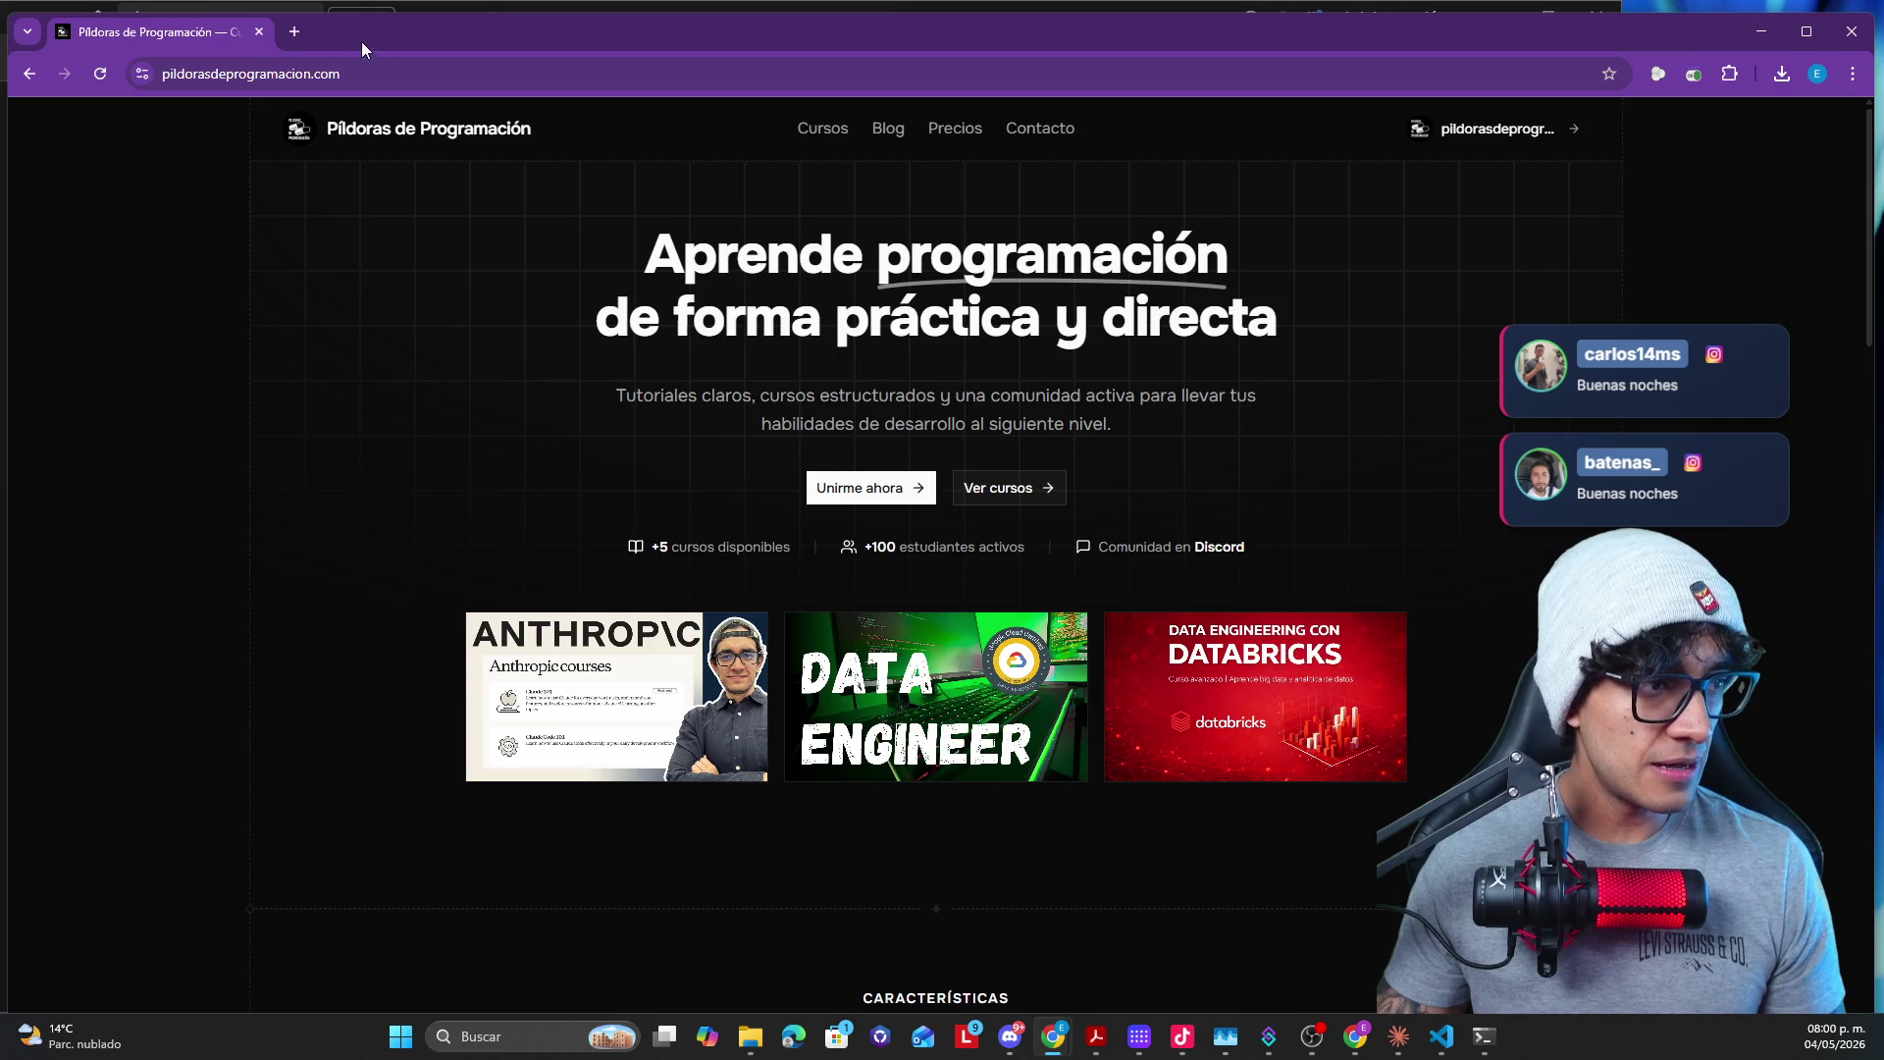
- Reposition the browser window and enter the Curso Python desde cero 2026 course
drag(452, 42, 377, 20)
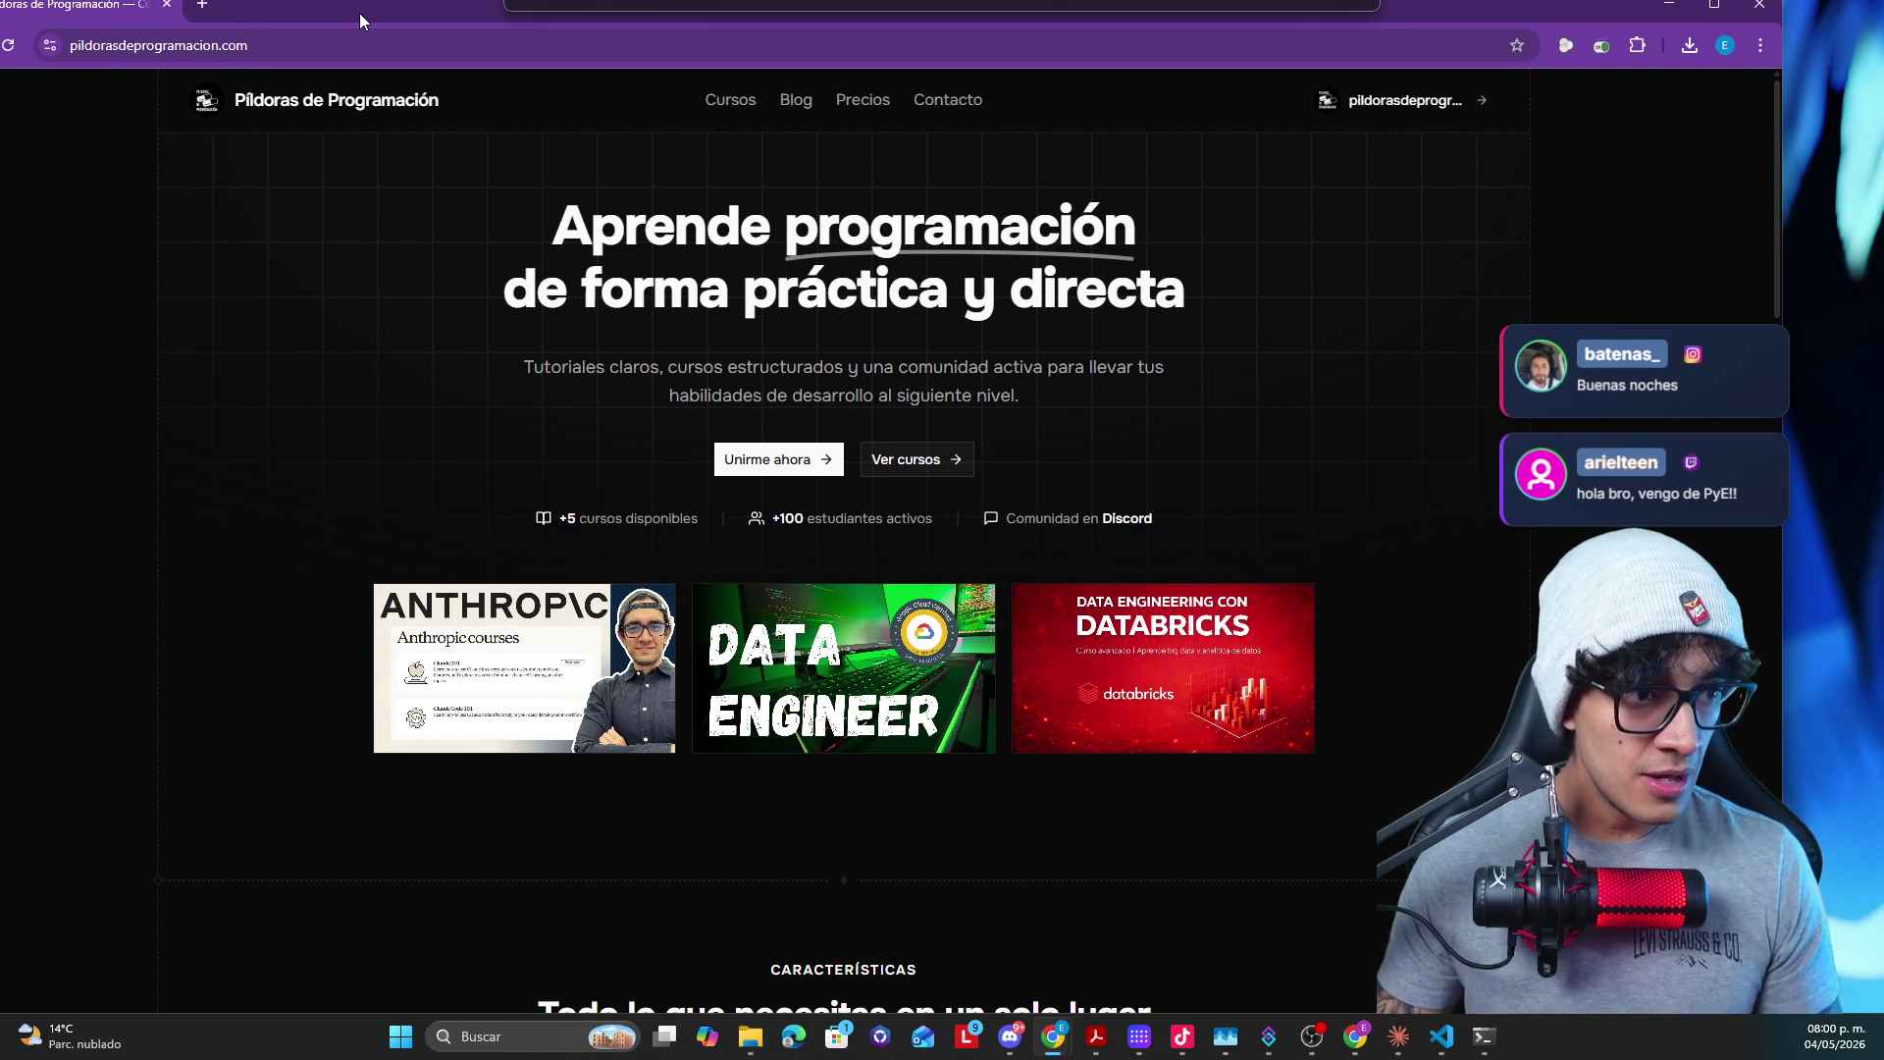
drag(377, 22, 361, 13)
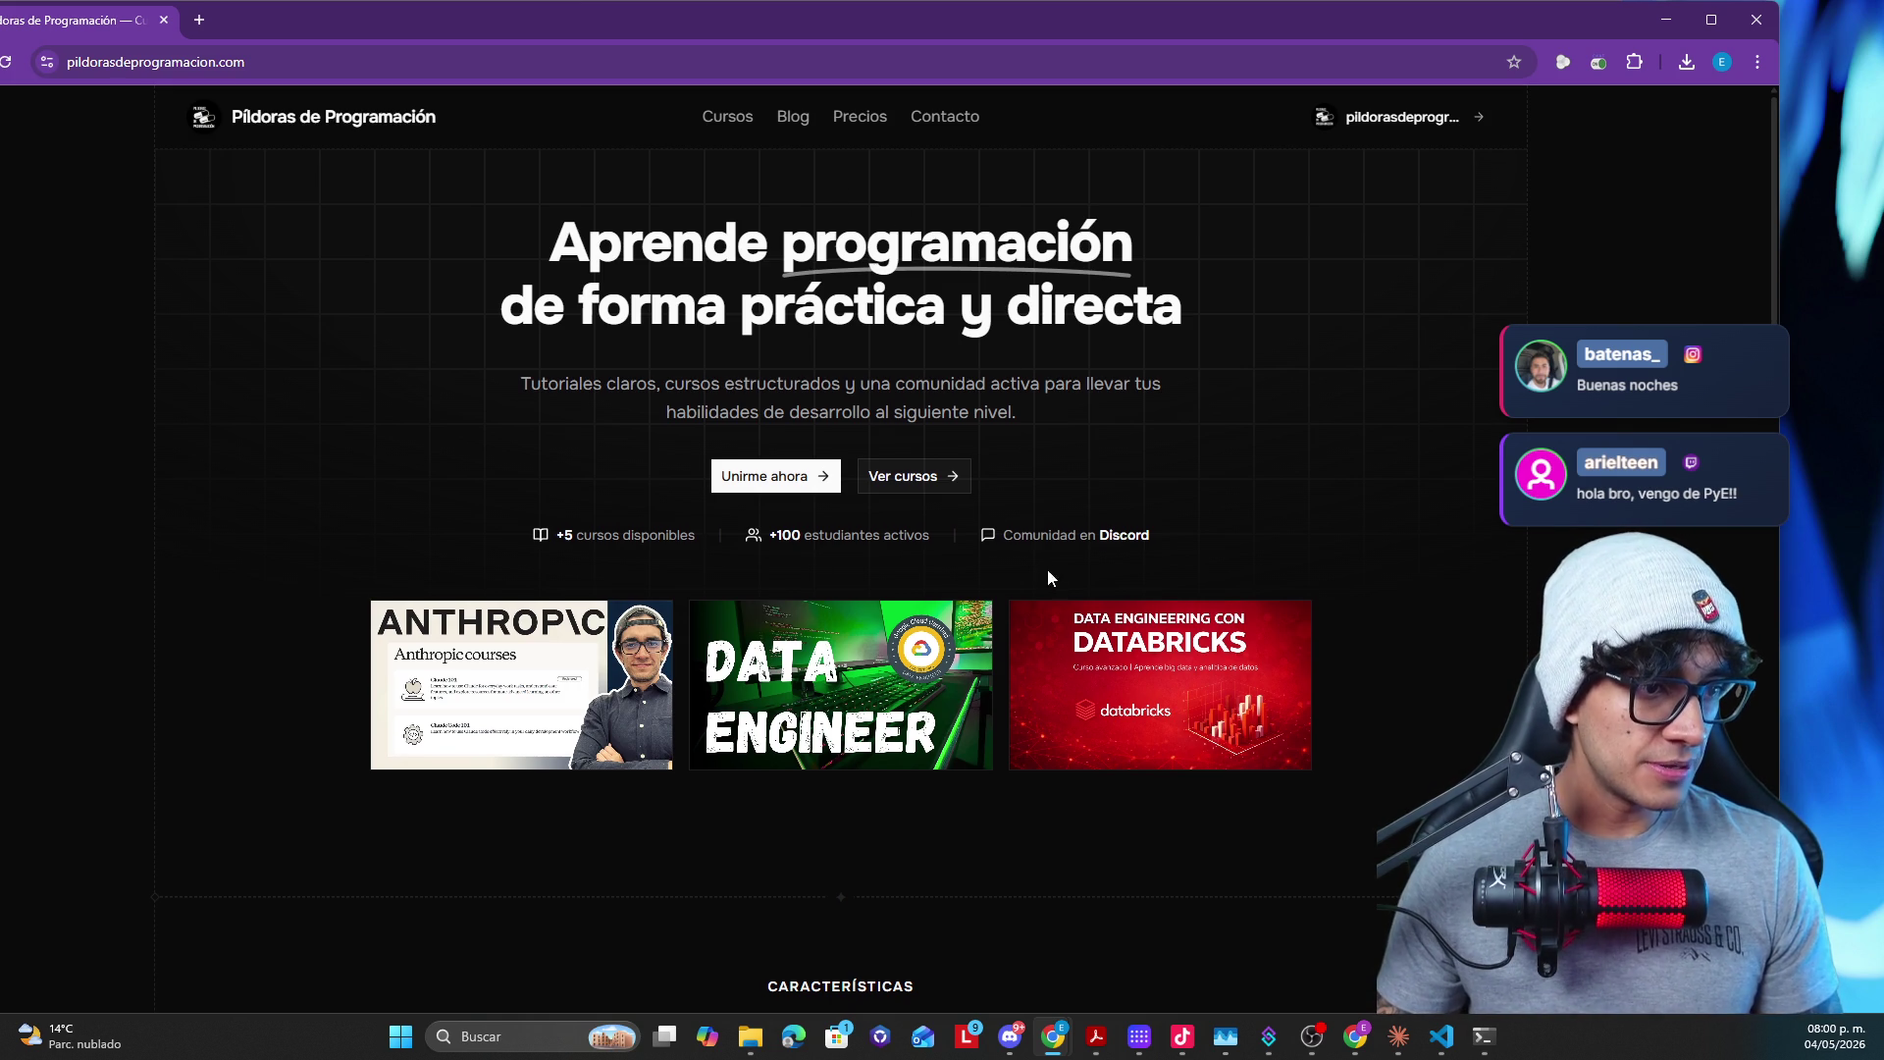
scroll(1052, 584, down, 3)
scroll(1032, 560, down, 3)
scroll(1028, 558, down, 2)
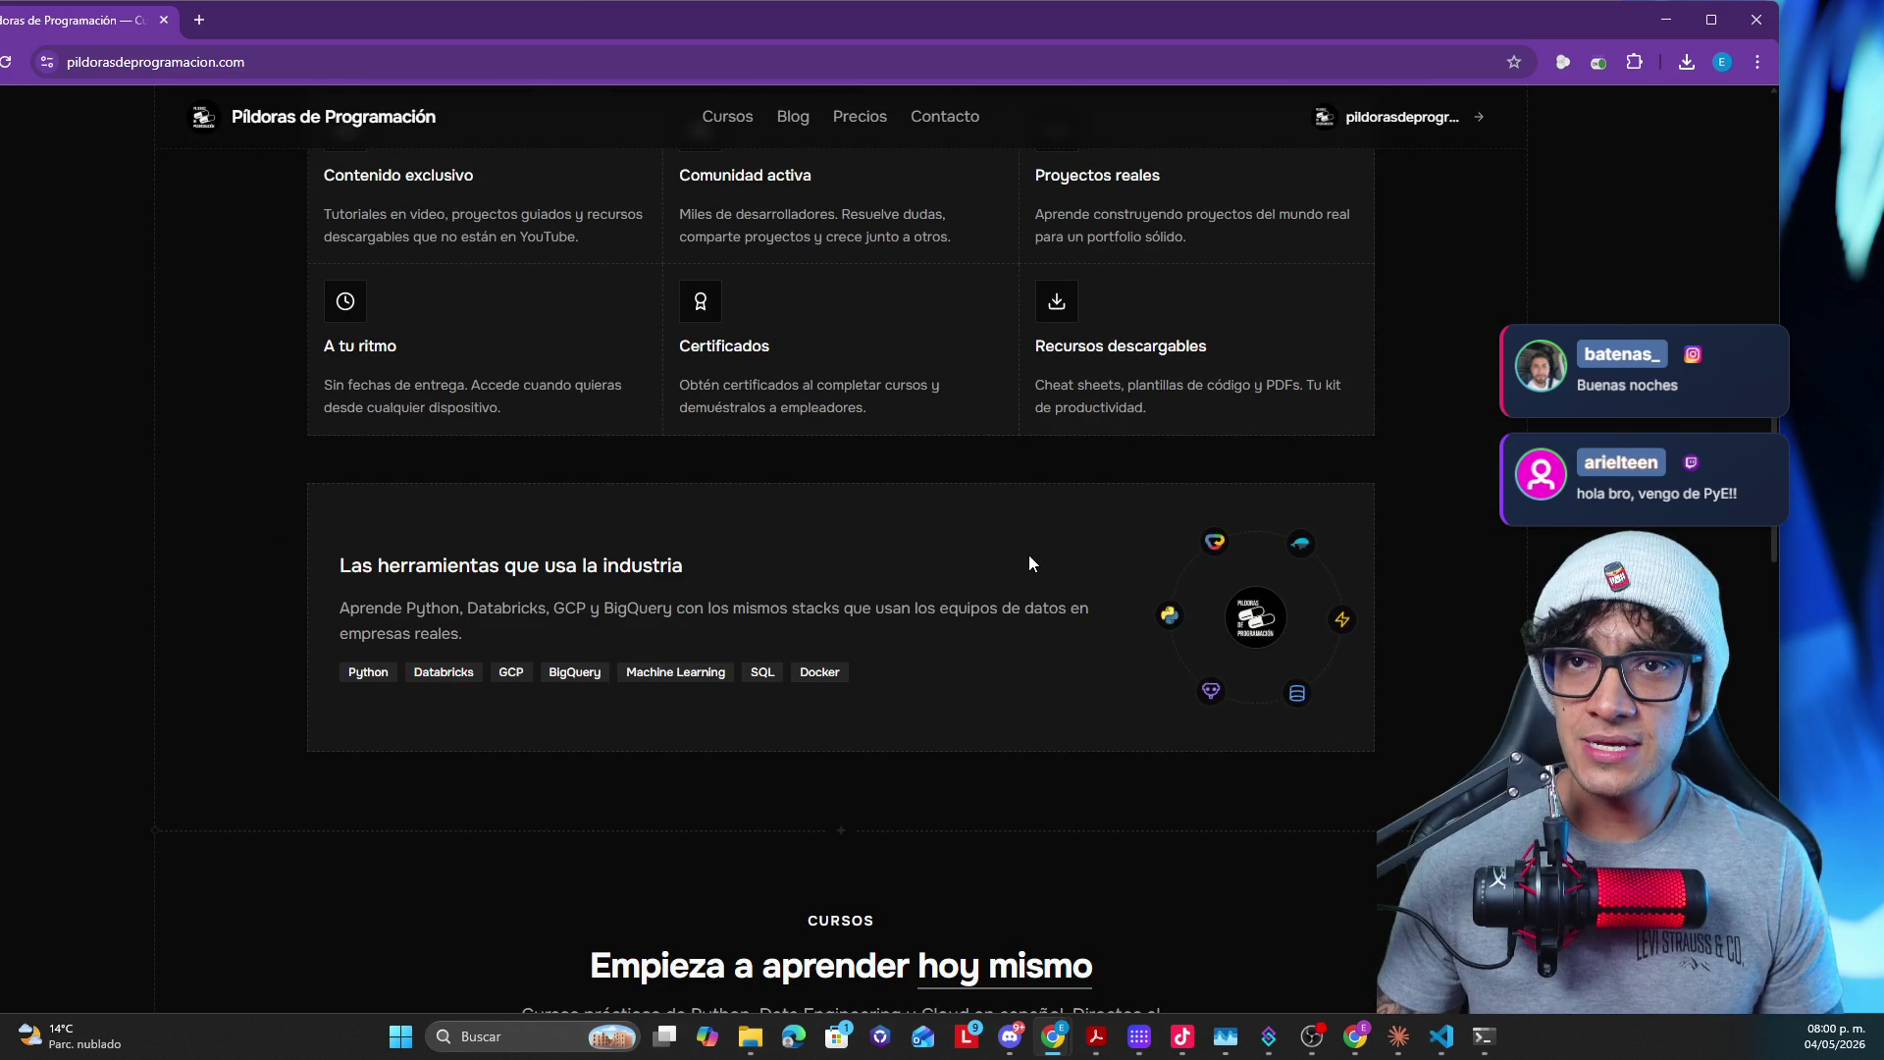
scroll(1028, 554, down, 3)
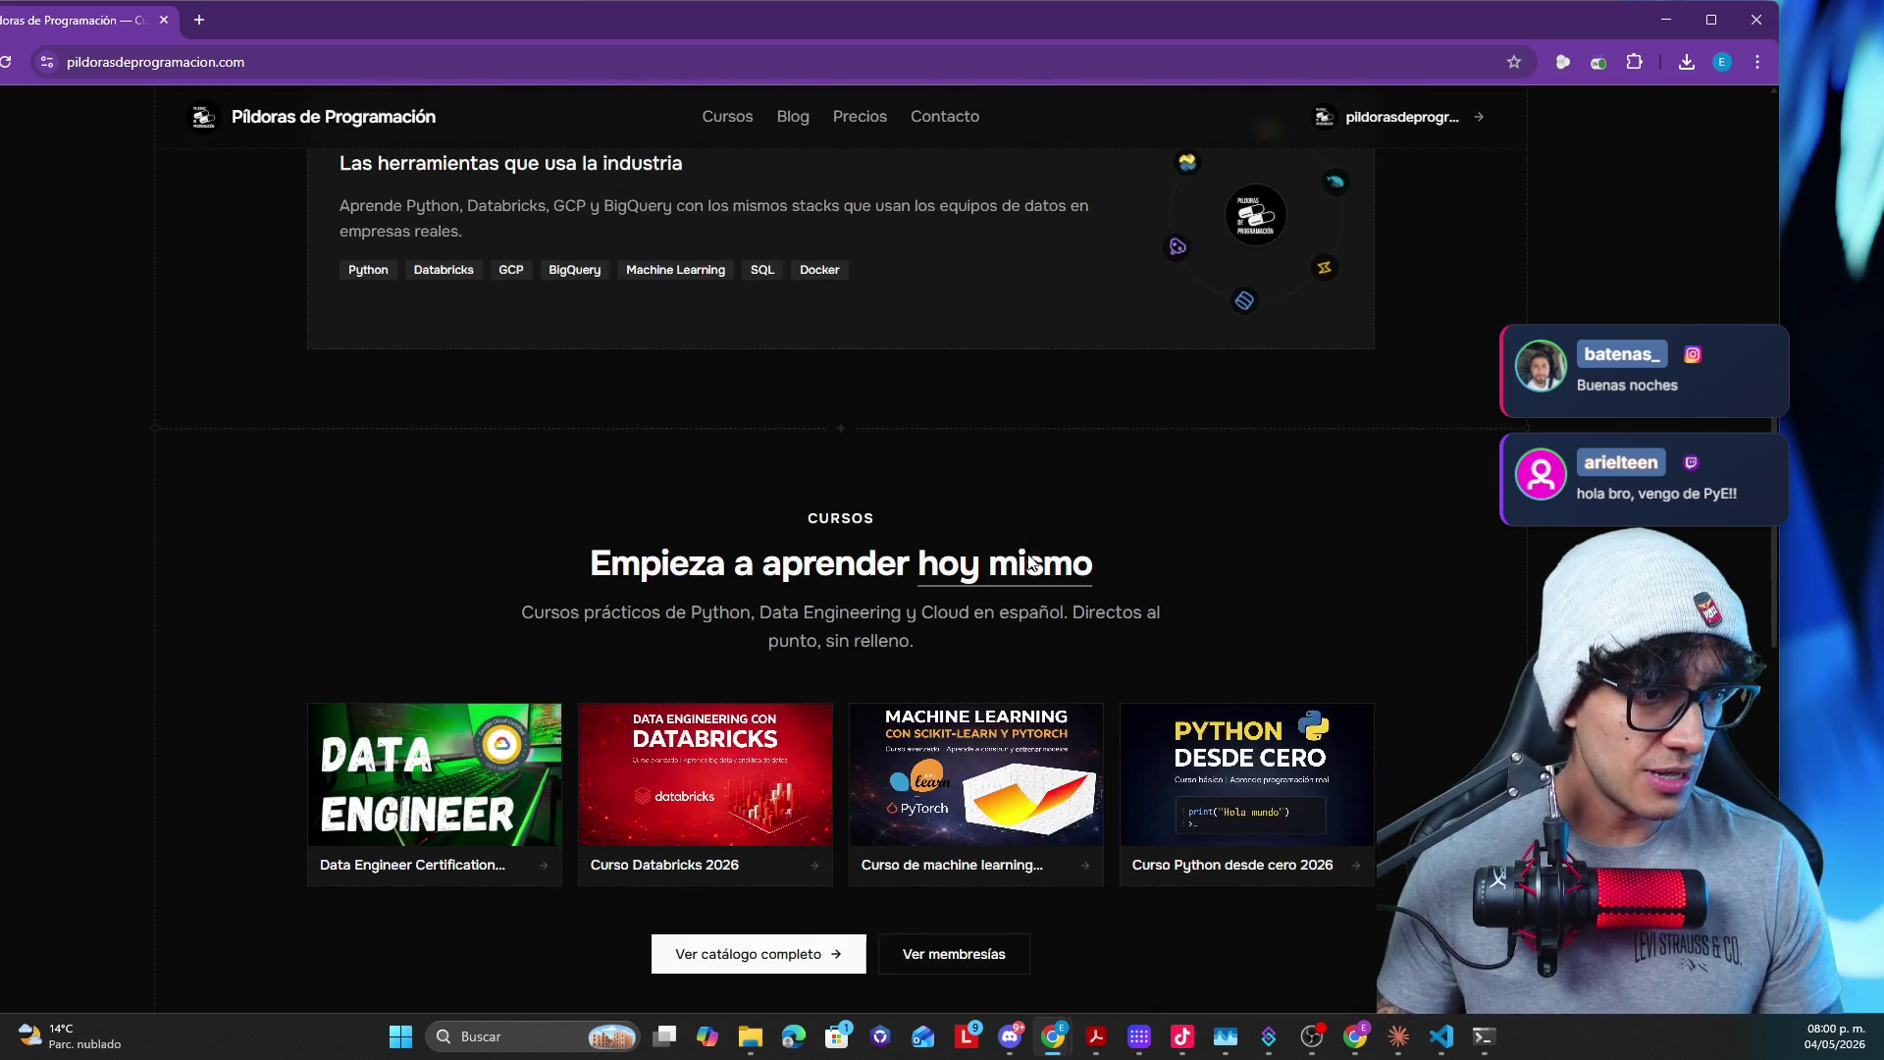
scroll(1028, 555, down, 2)
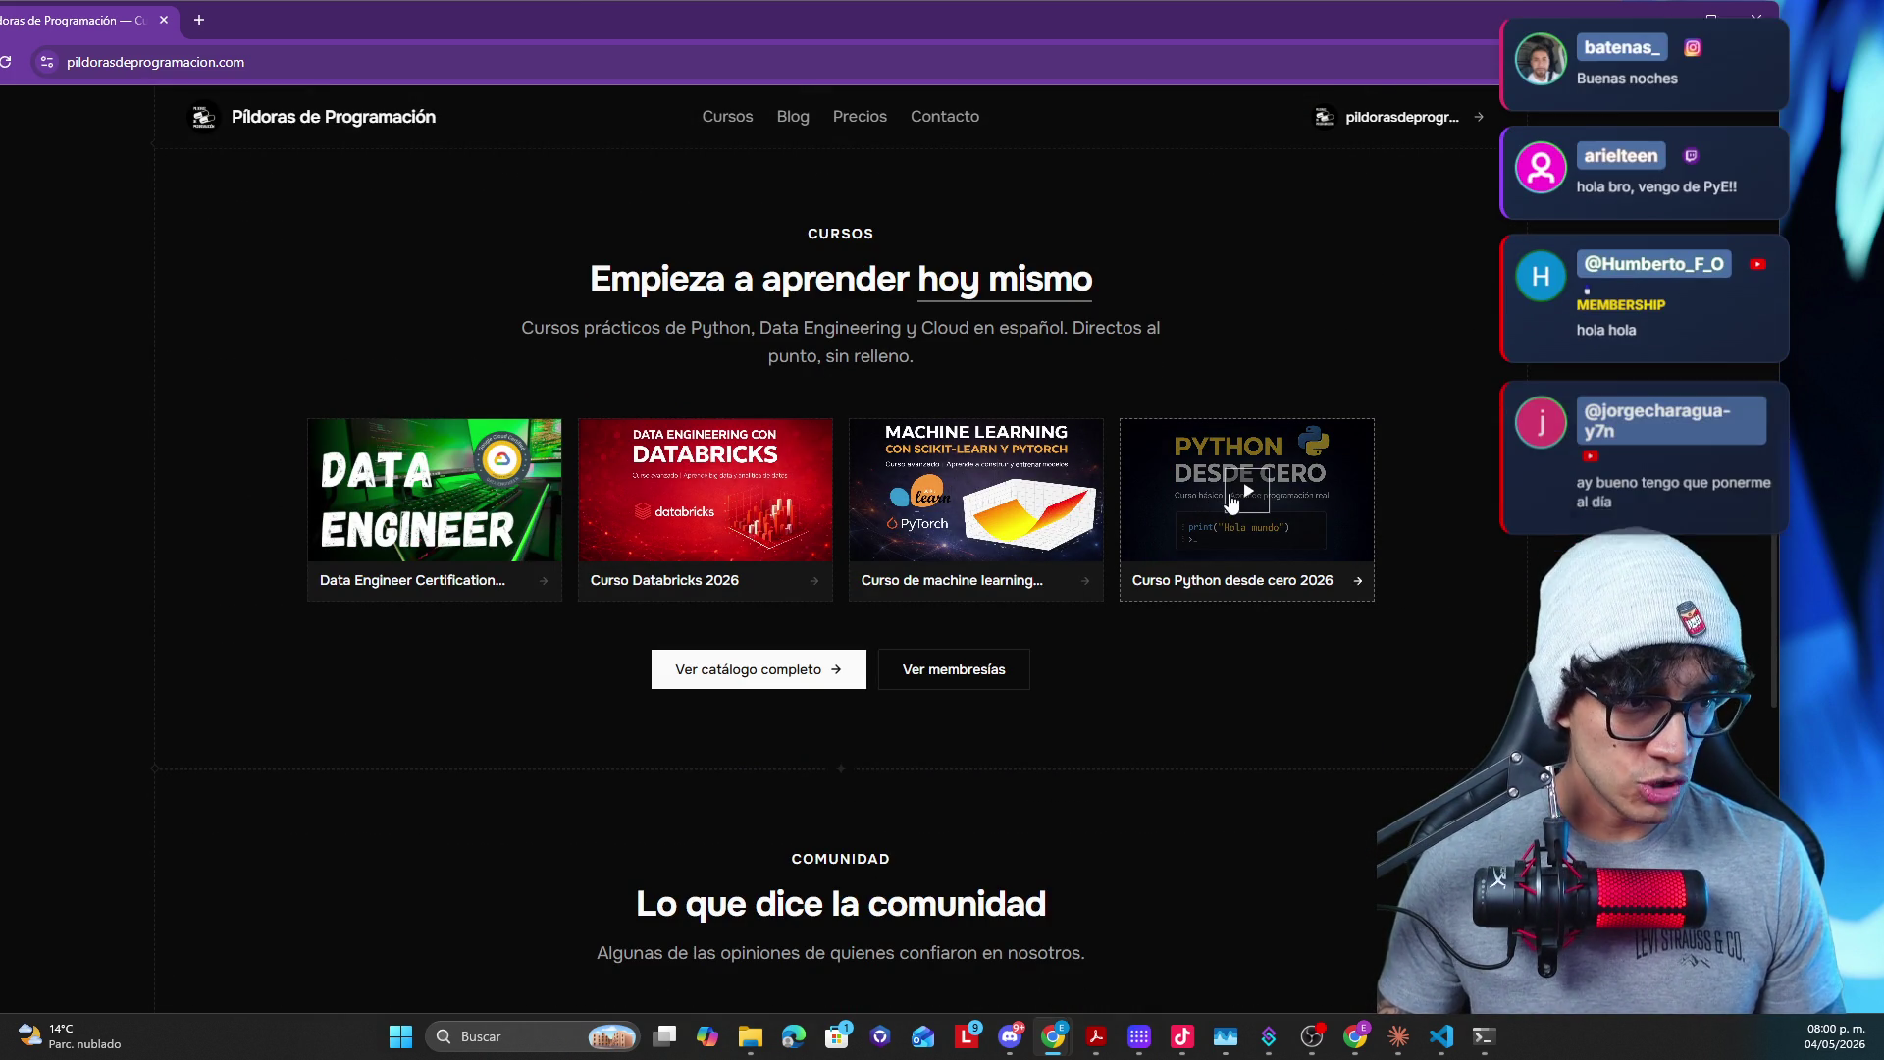
click(1200, 486)
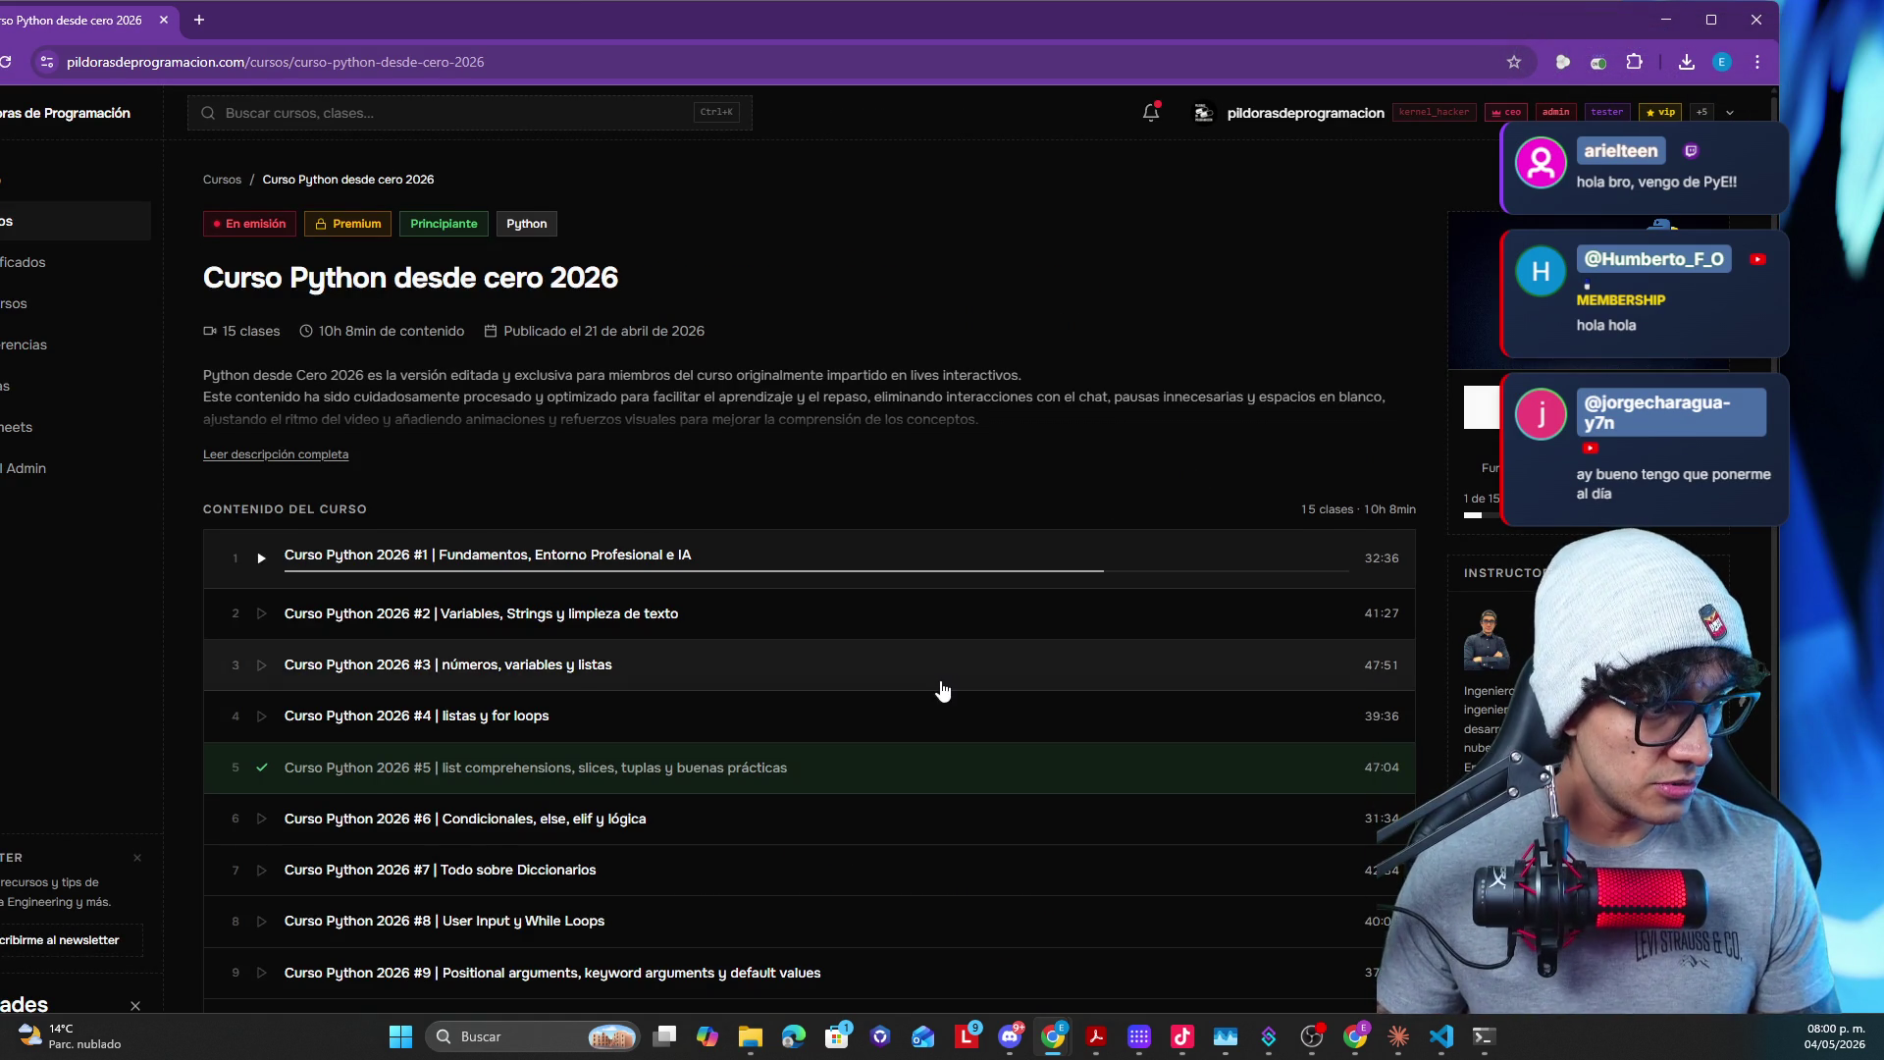
scroll(895, 728, down, 1)
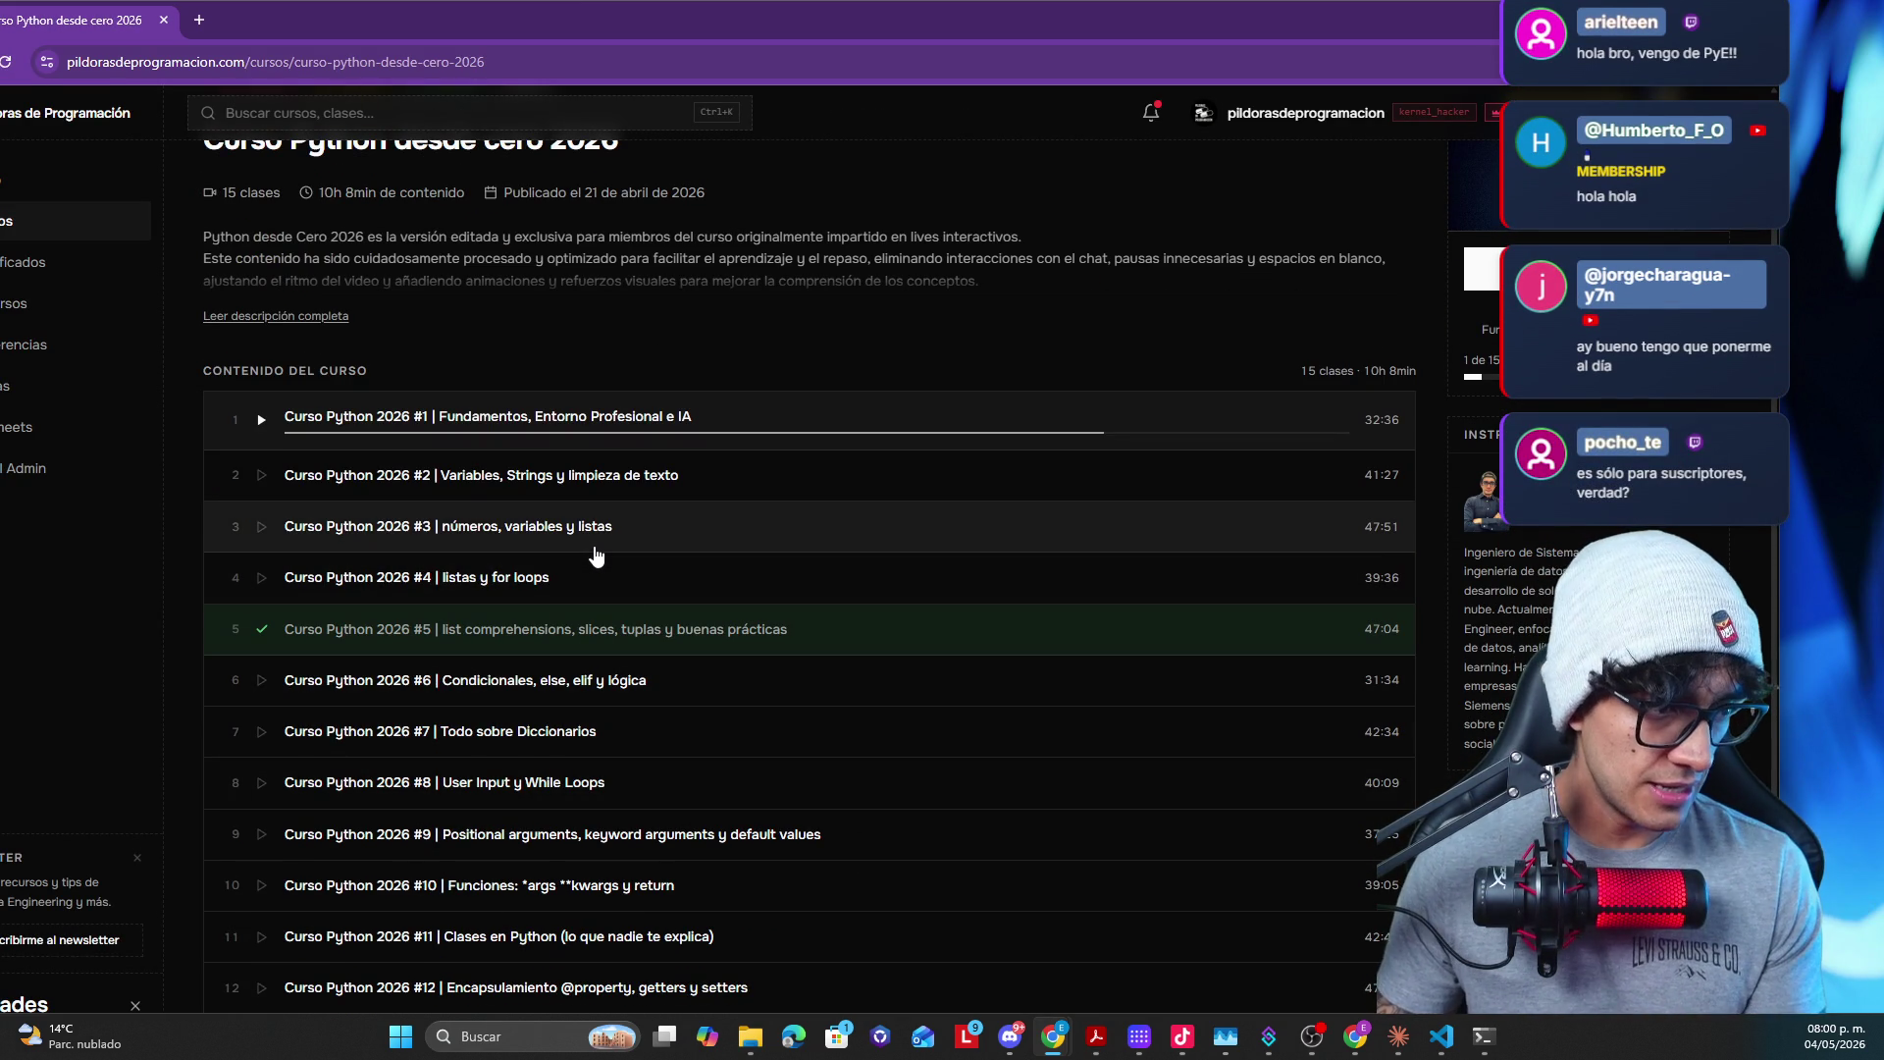
- Open lesson 3, números, variables y listas, pause its video and snap the window into a layout
click(596, 555)
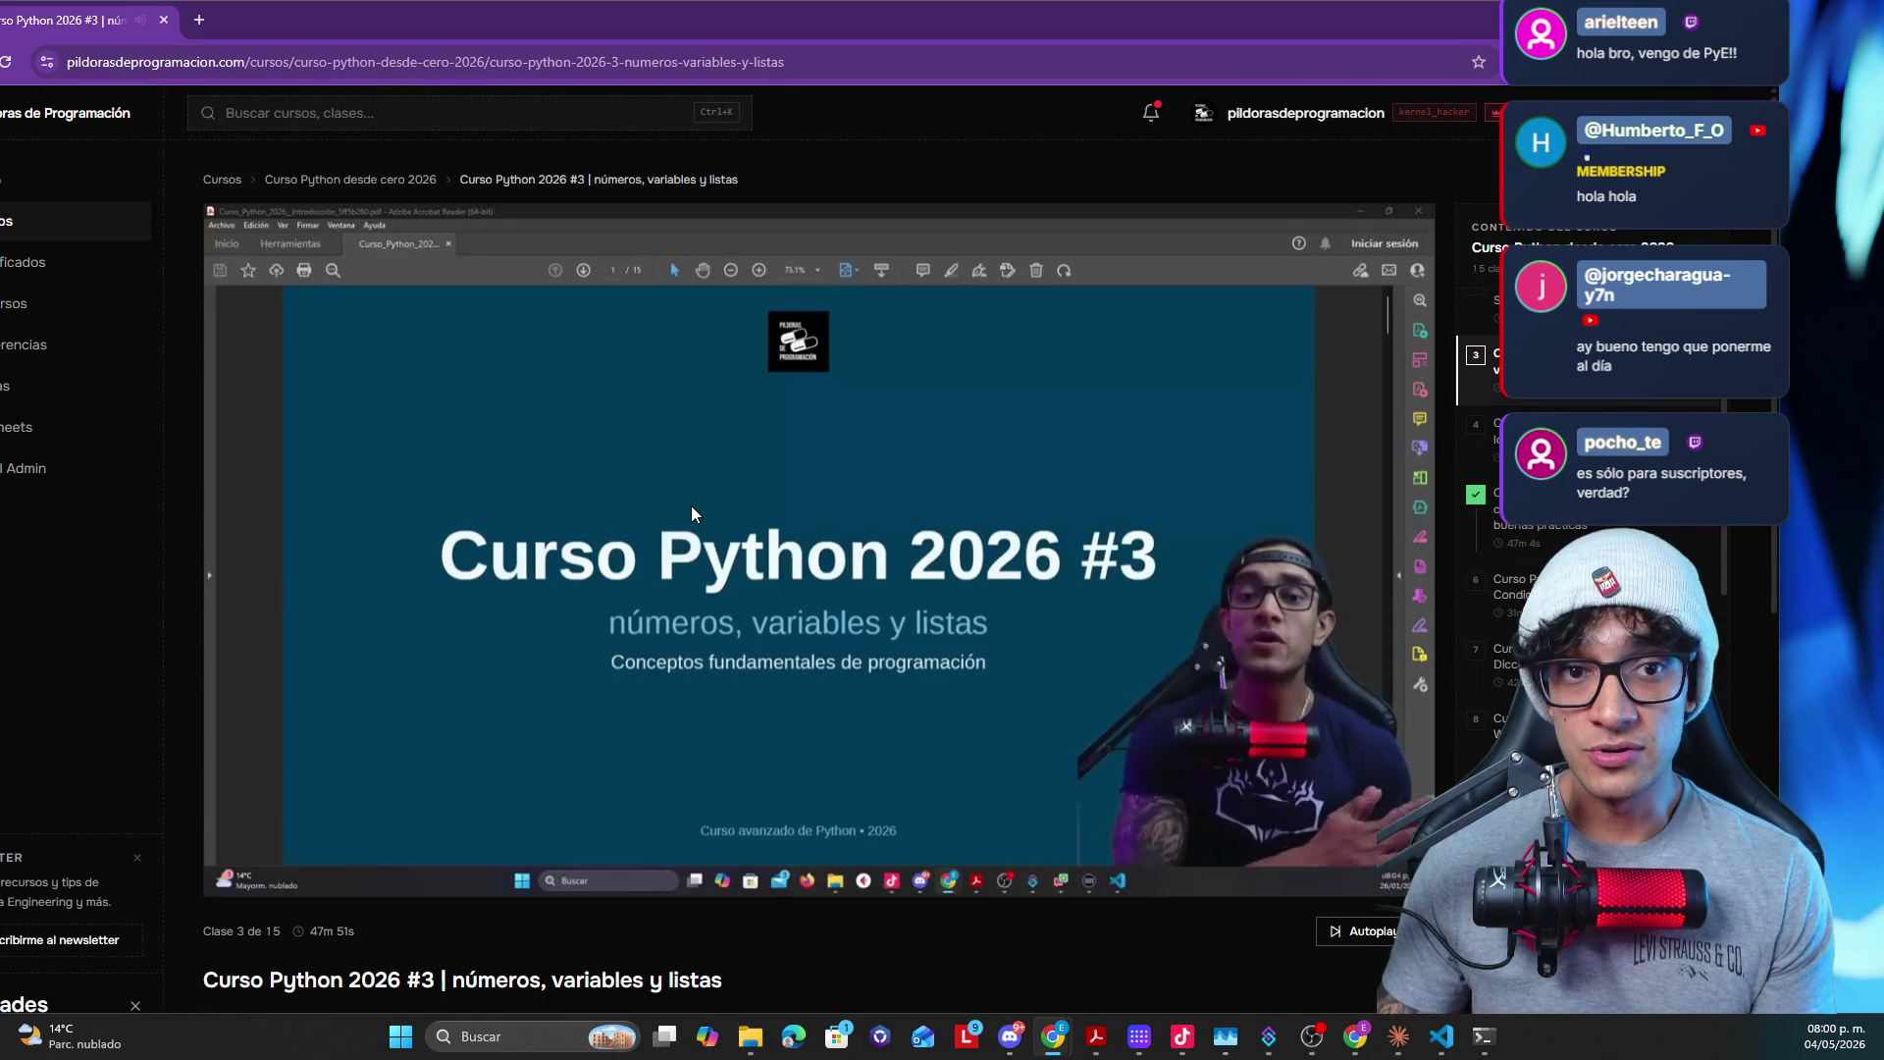
click(690, 506)
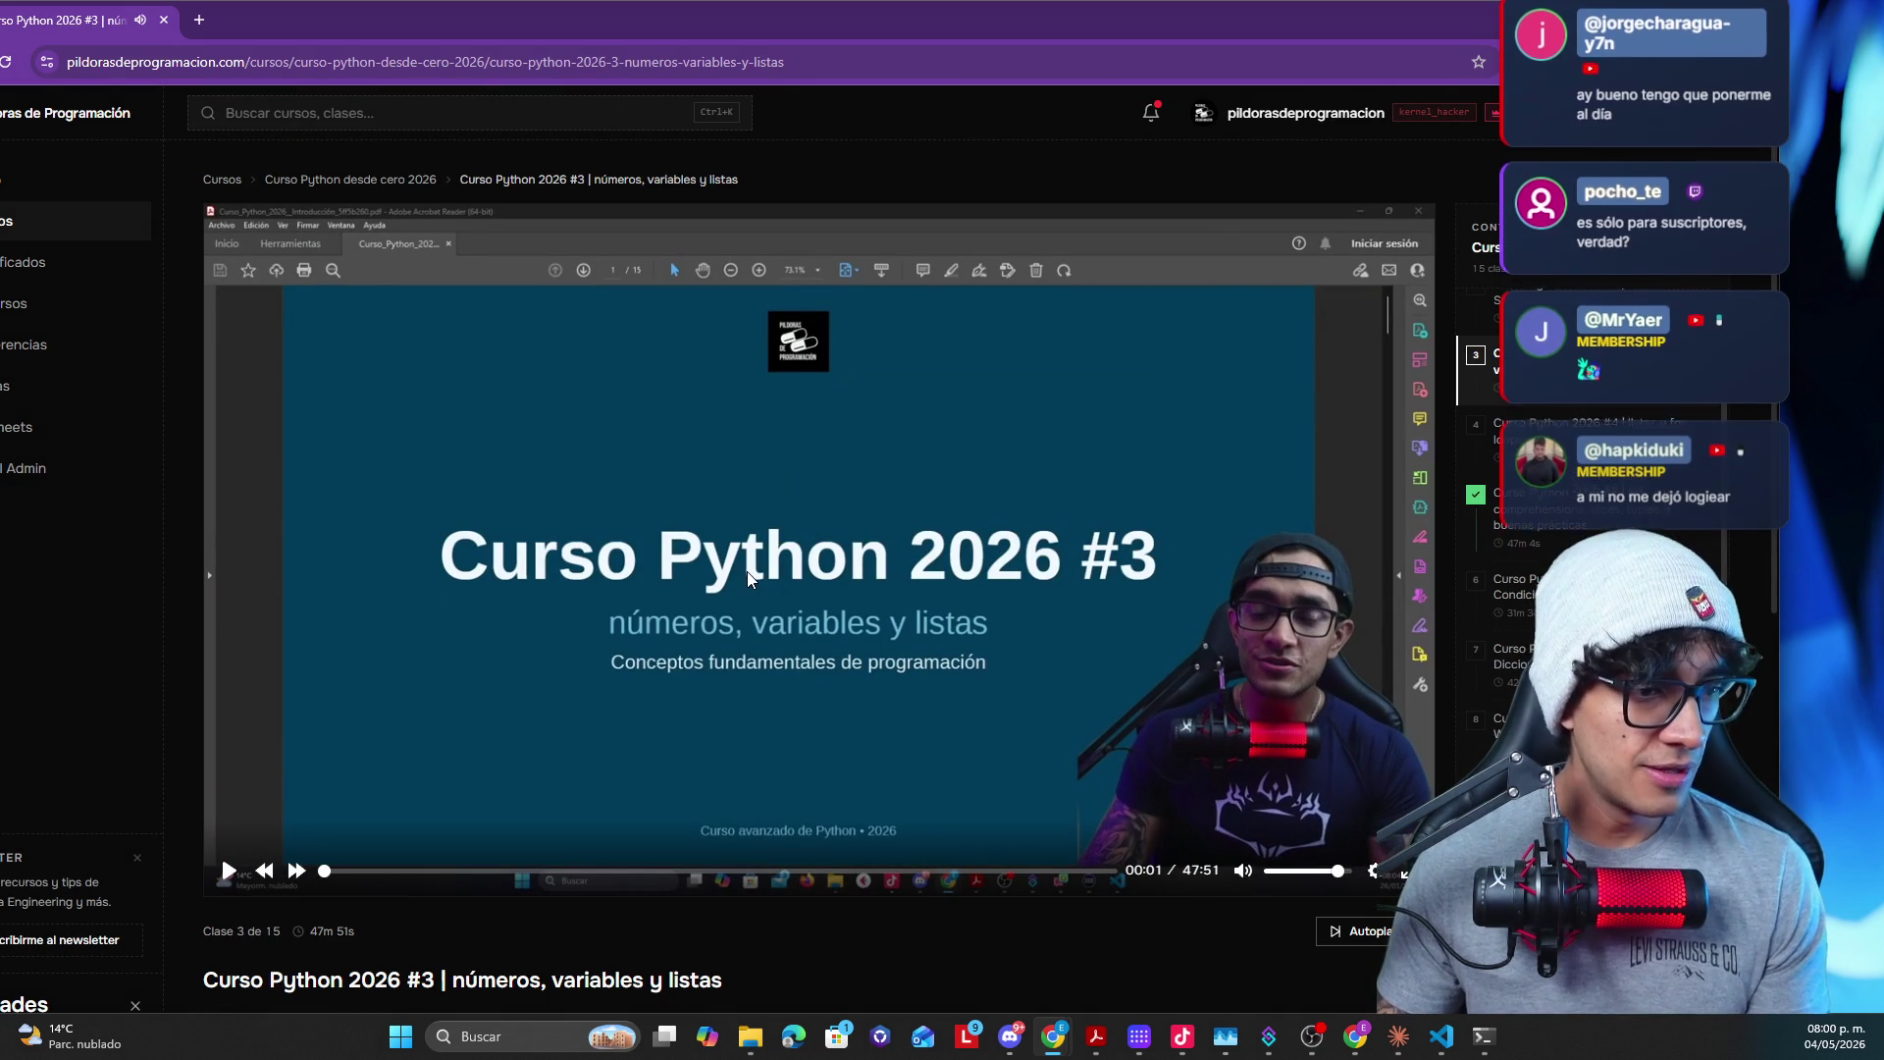
scroll(755, 564, down, 1)
scroll(756, 564, down, 5)
scroll(760, 786, down, 3)
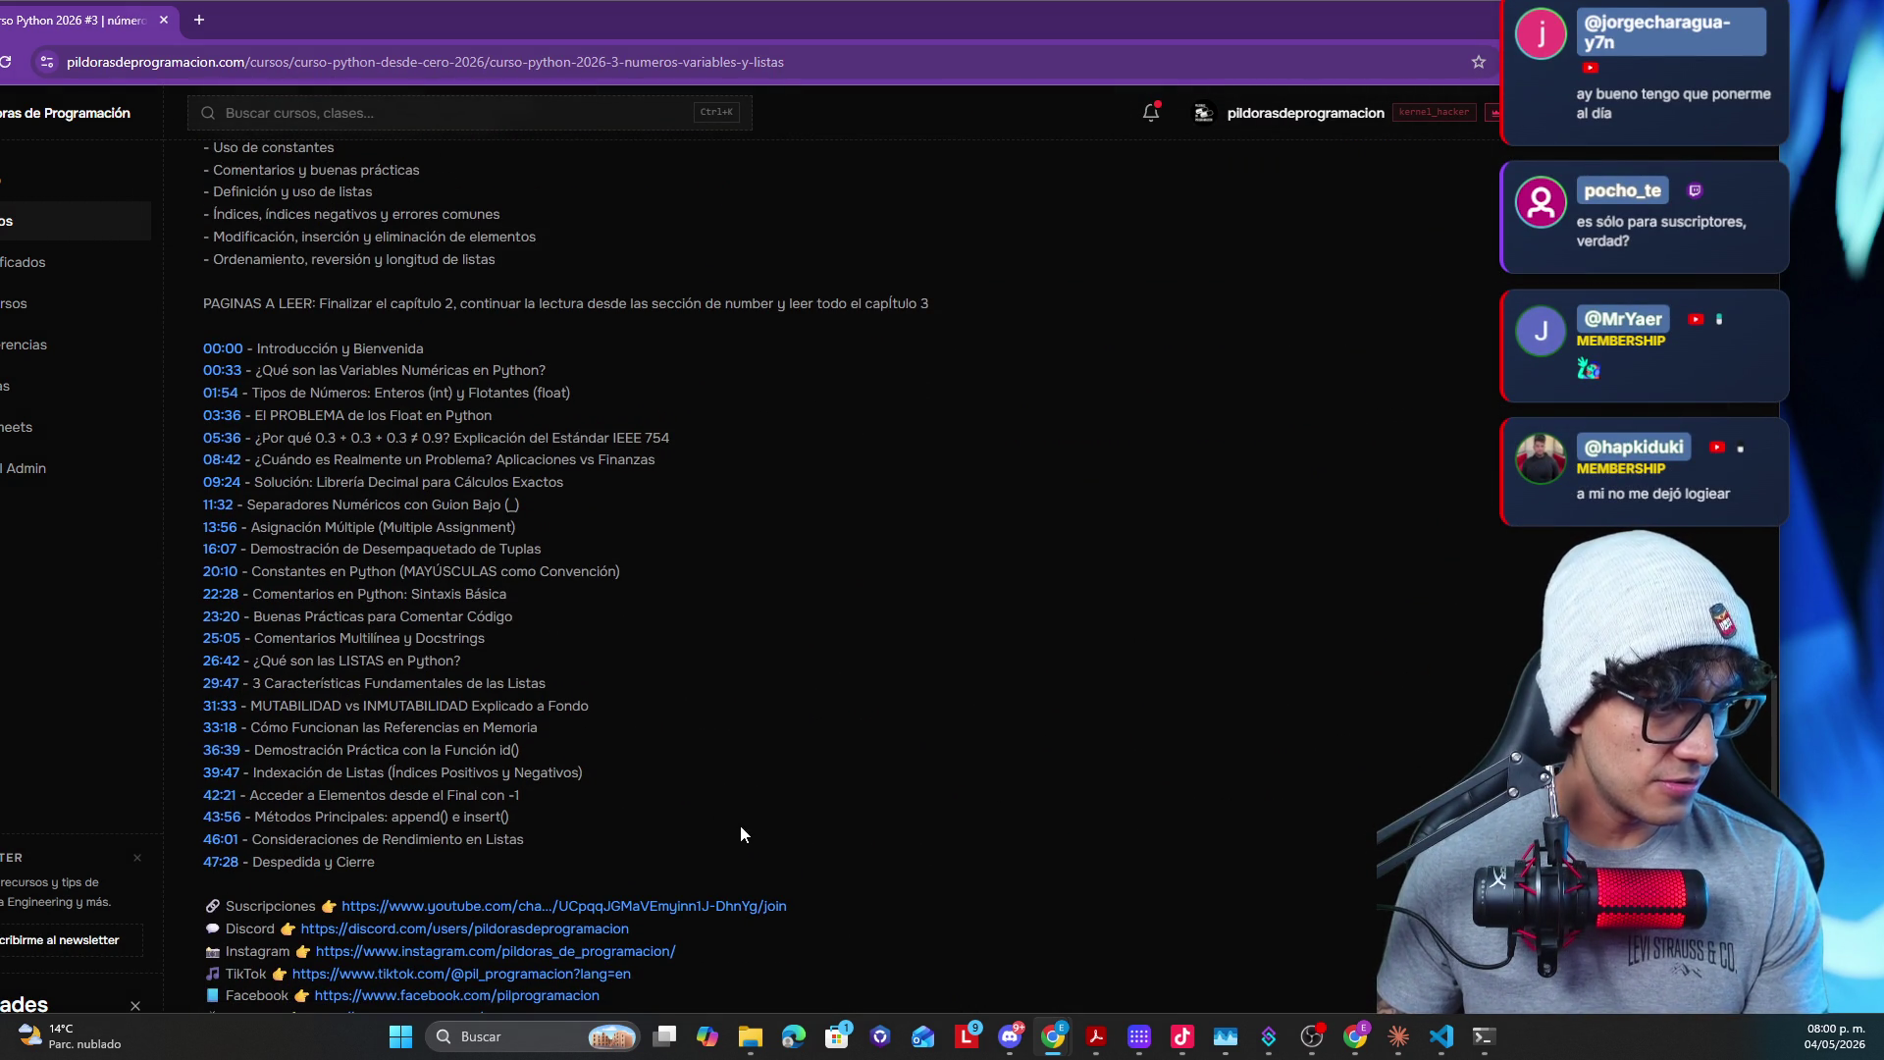
scroll(759, 793, up, 1)
scroll(740, 605, down, 1)
scroll(782, 703, up, 3)
scroll(785, 729, up, 2)
scroll(751, 601, down, 1)
drag(829, 11, 862, 62)
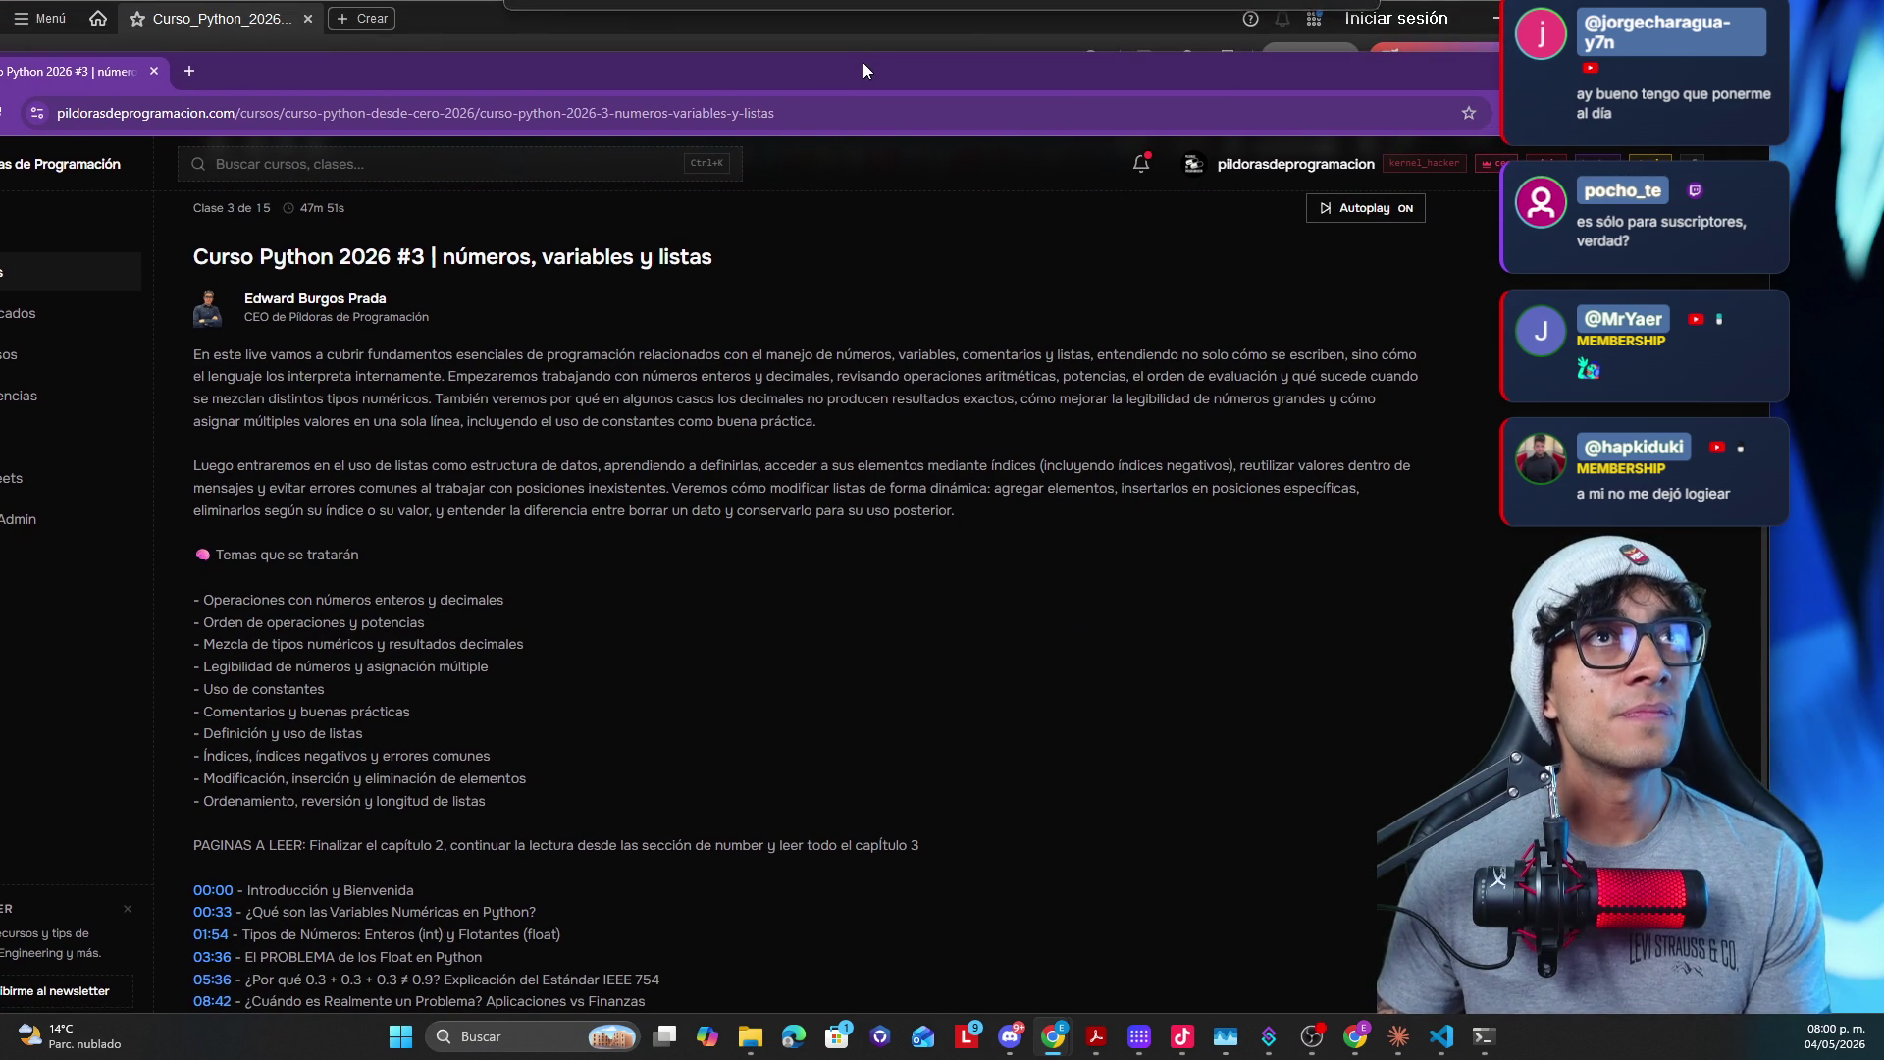
scroll(736, 580, up, 3)
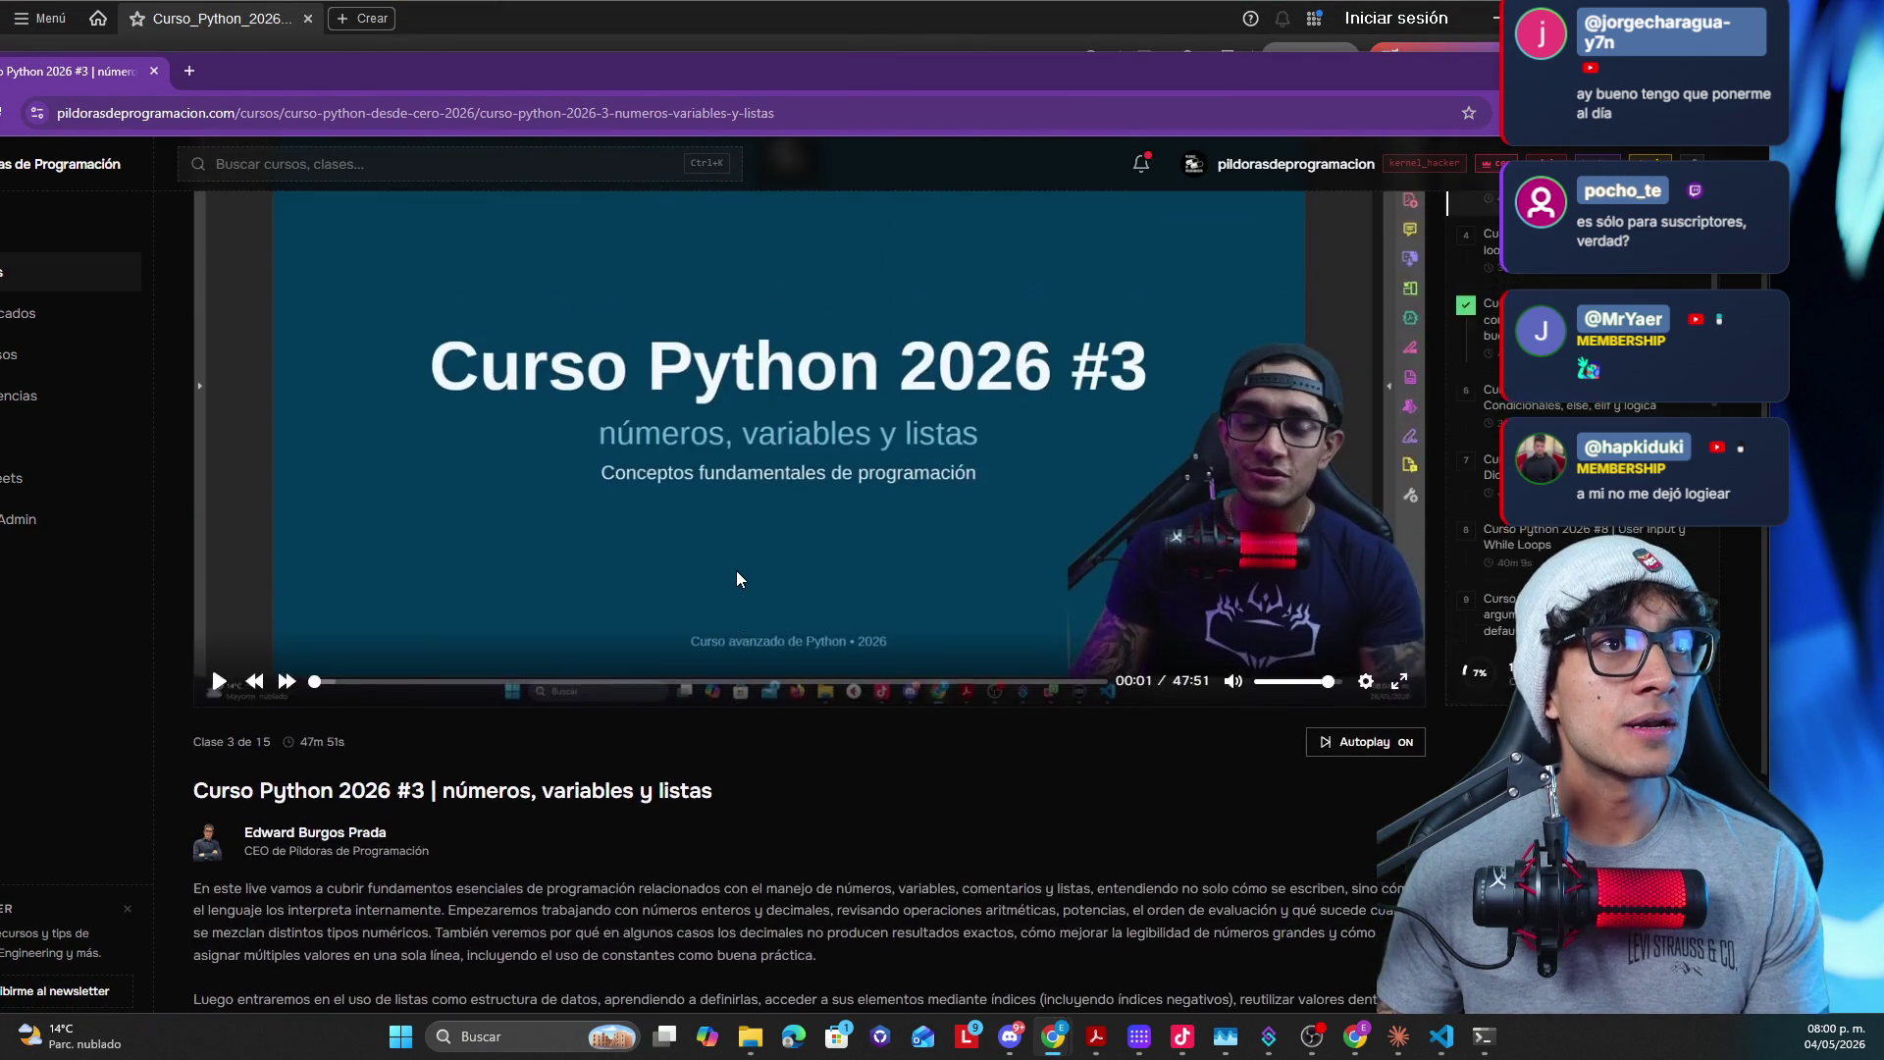
scroll(736, 574, down, 1)
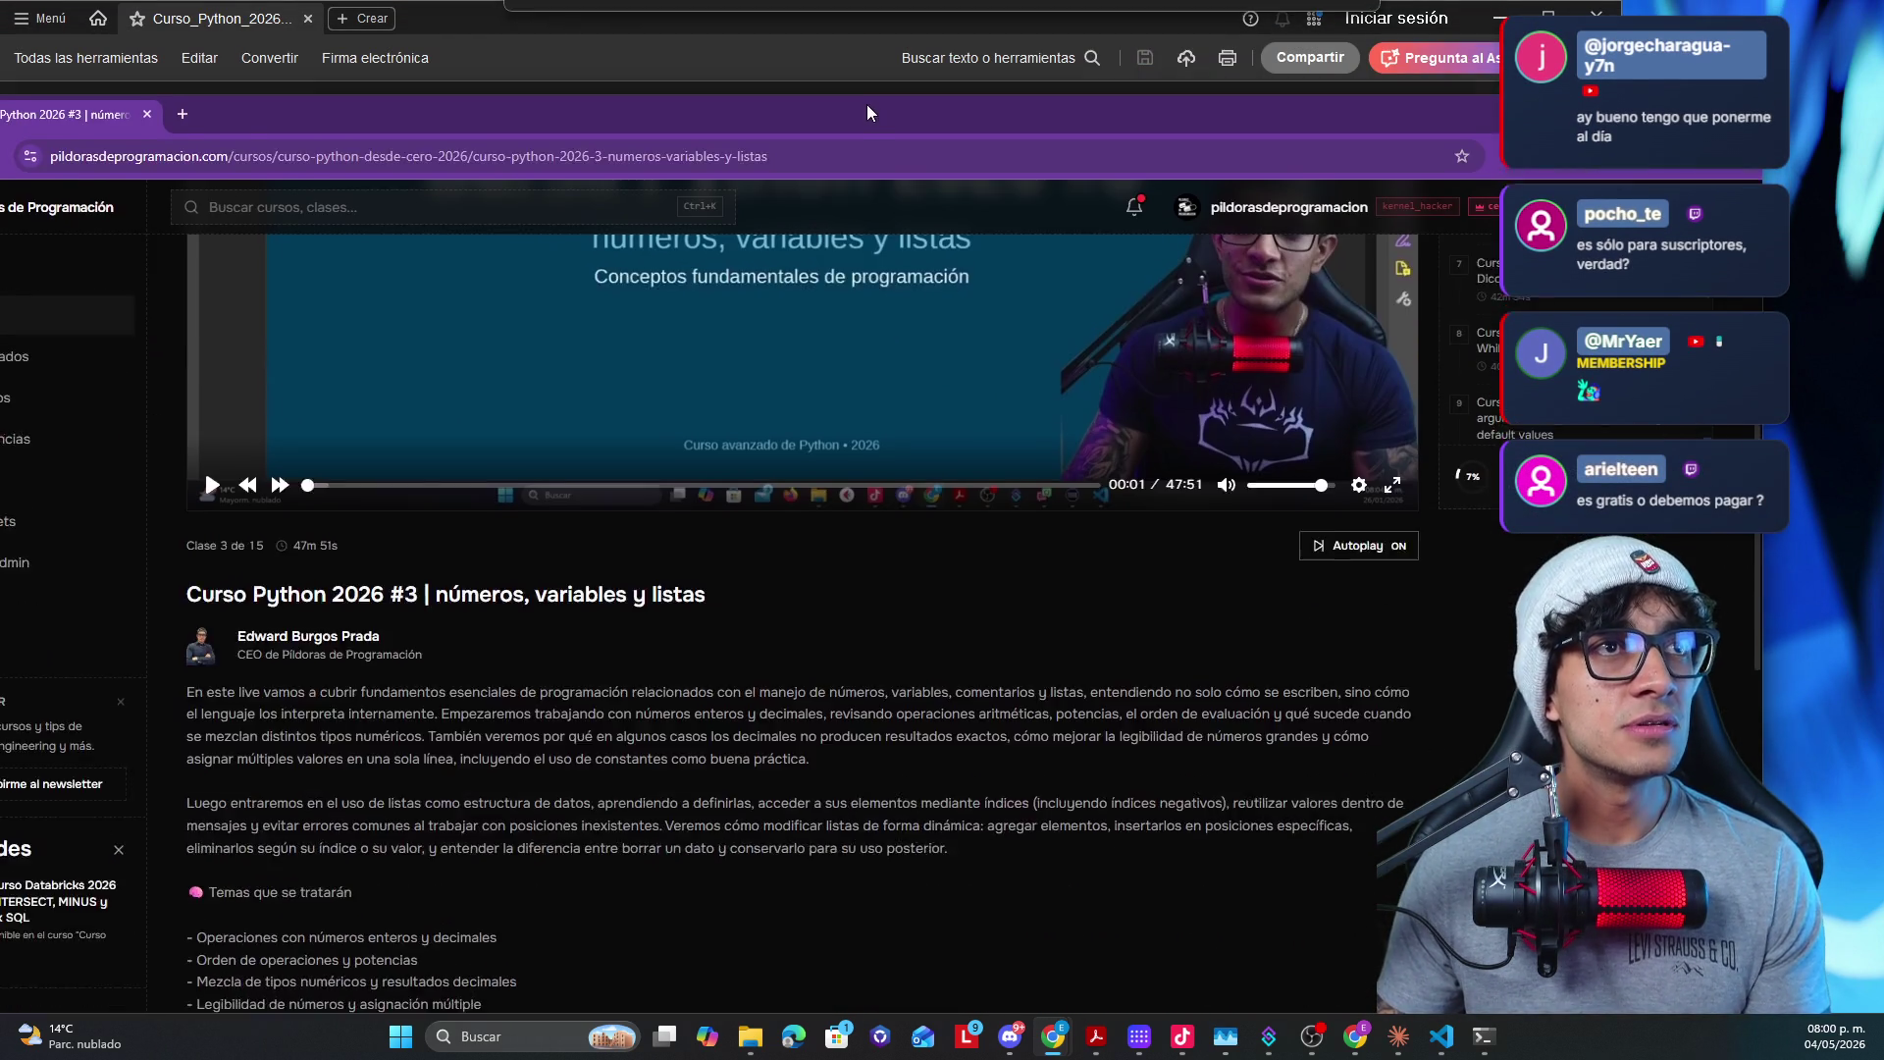
mouse_move(886, 55)
mouse_down()
mouse_move(865, 10)
mouse_move(832, 131)
mouse_up()
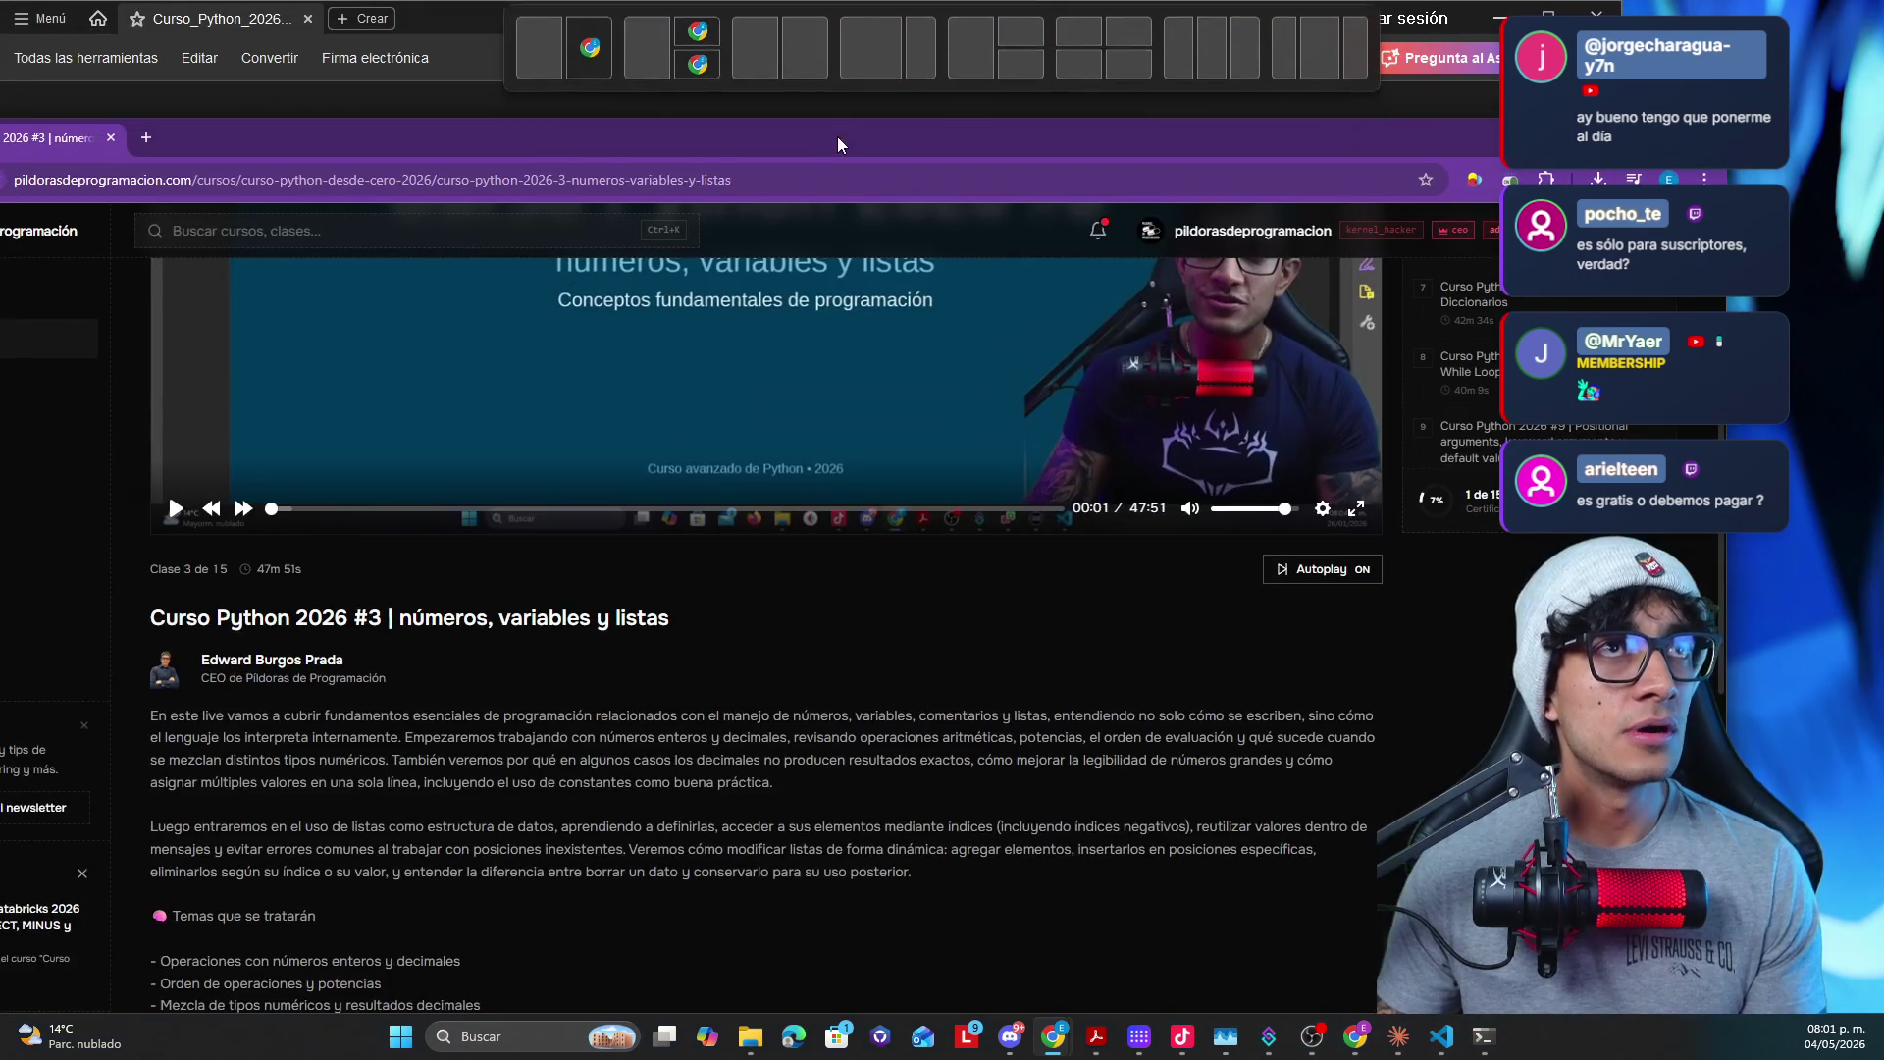
scroll(692, 789, down, 3)
scroll(692, 789, down, 5)
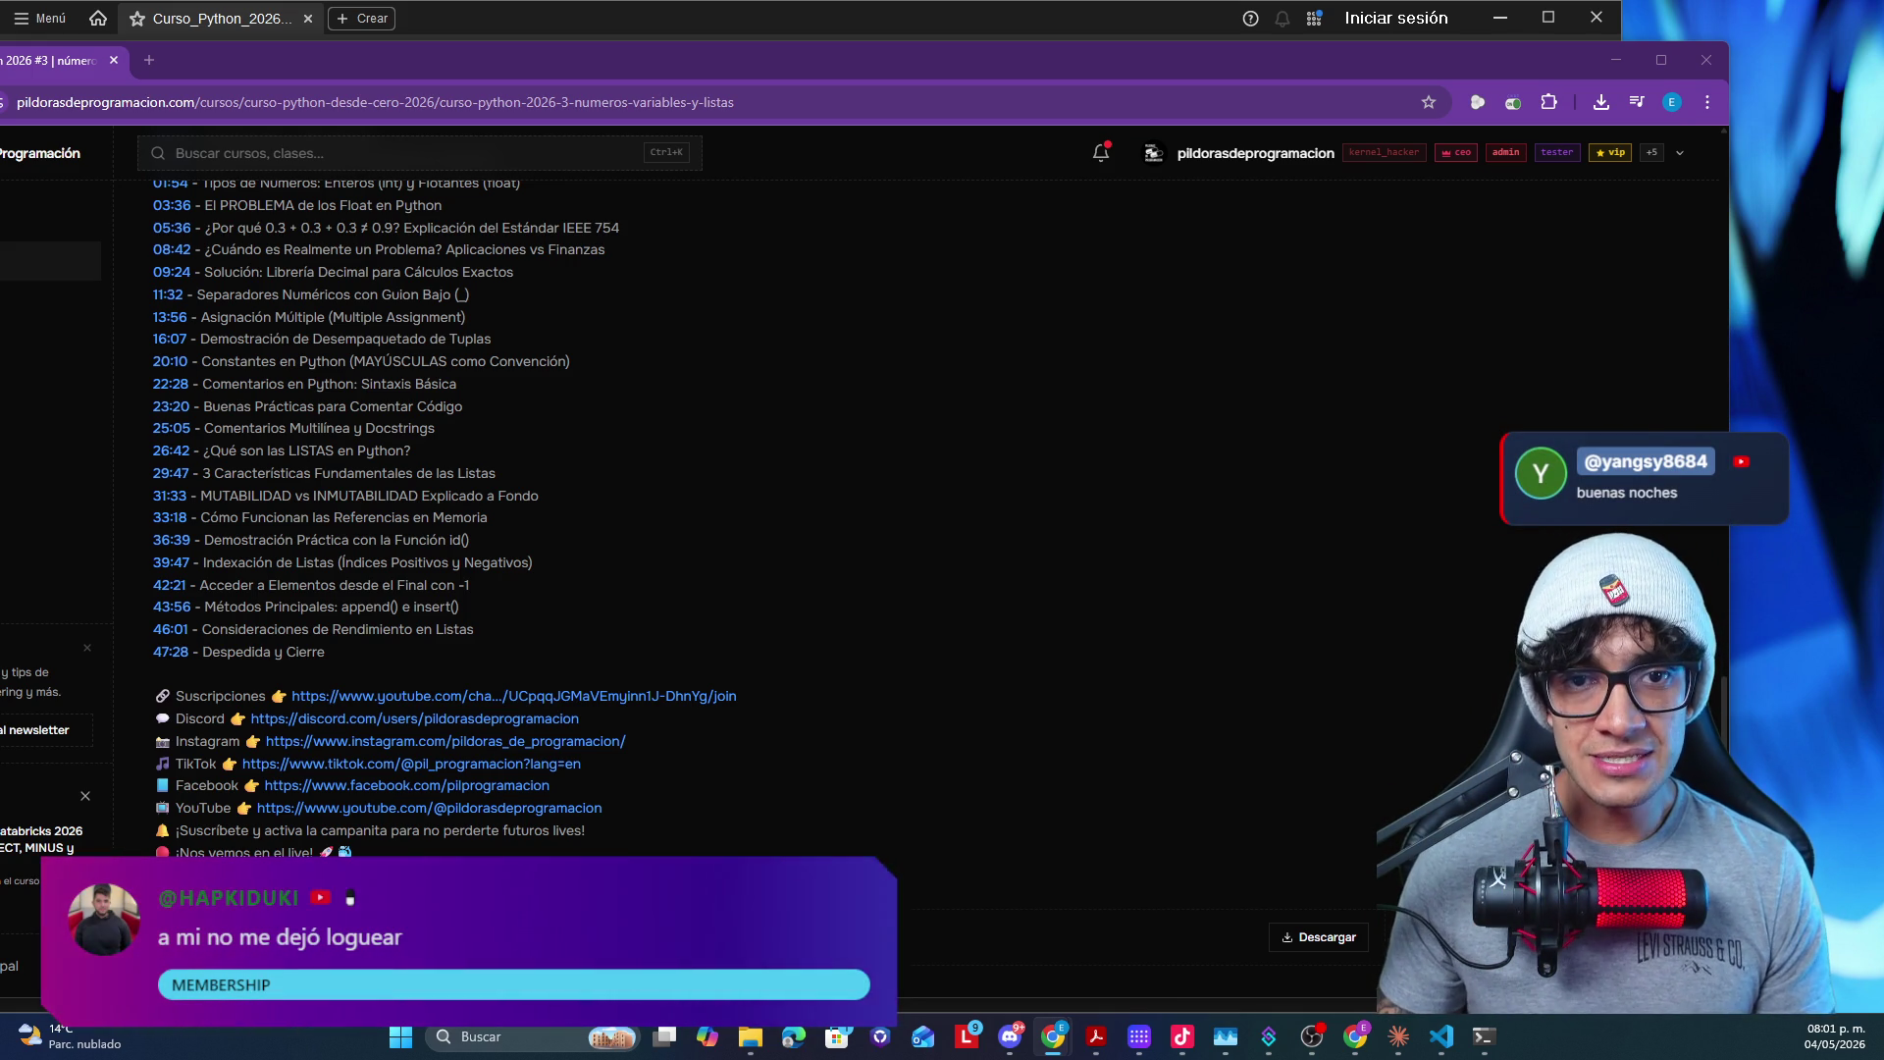
key(ctrl+n)
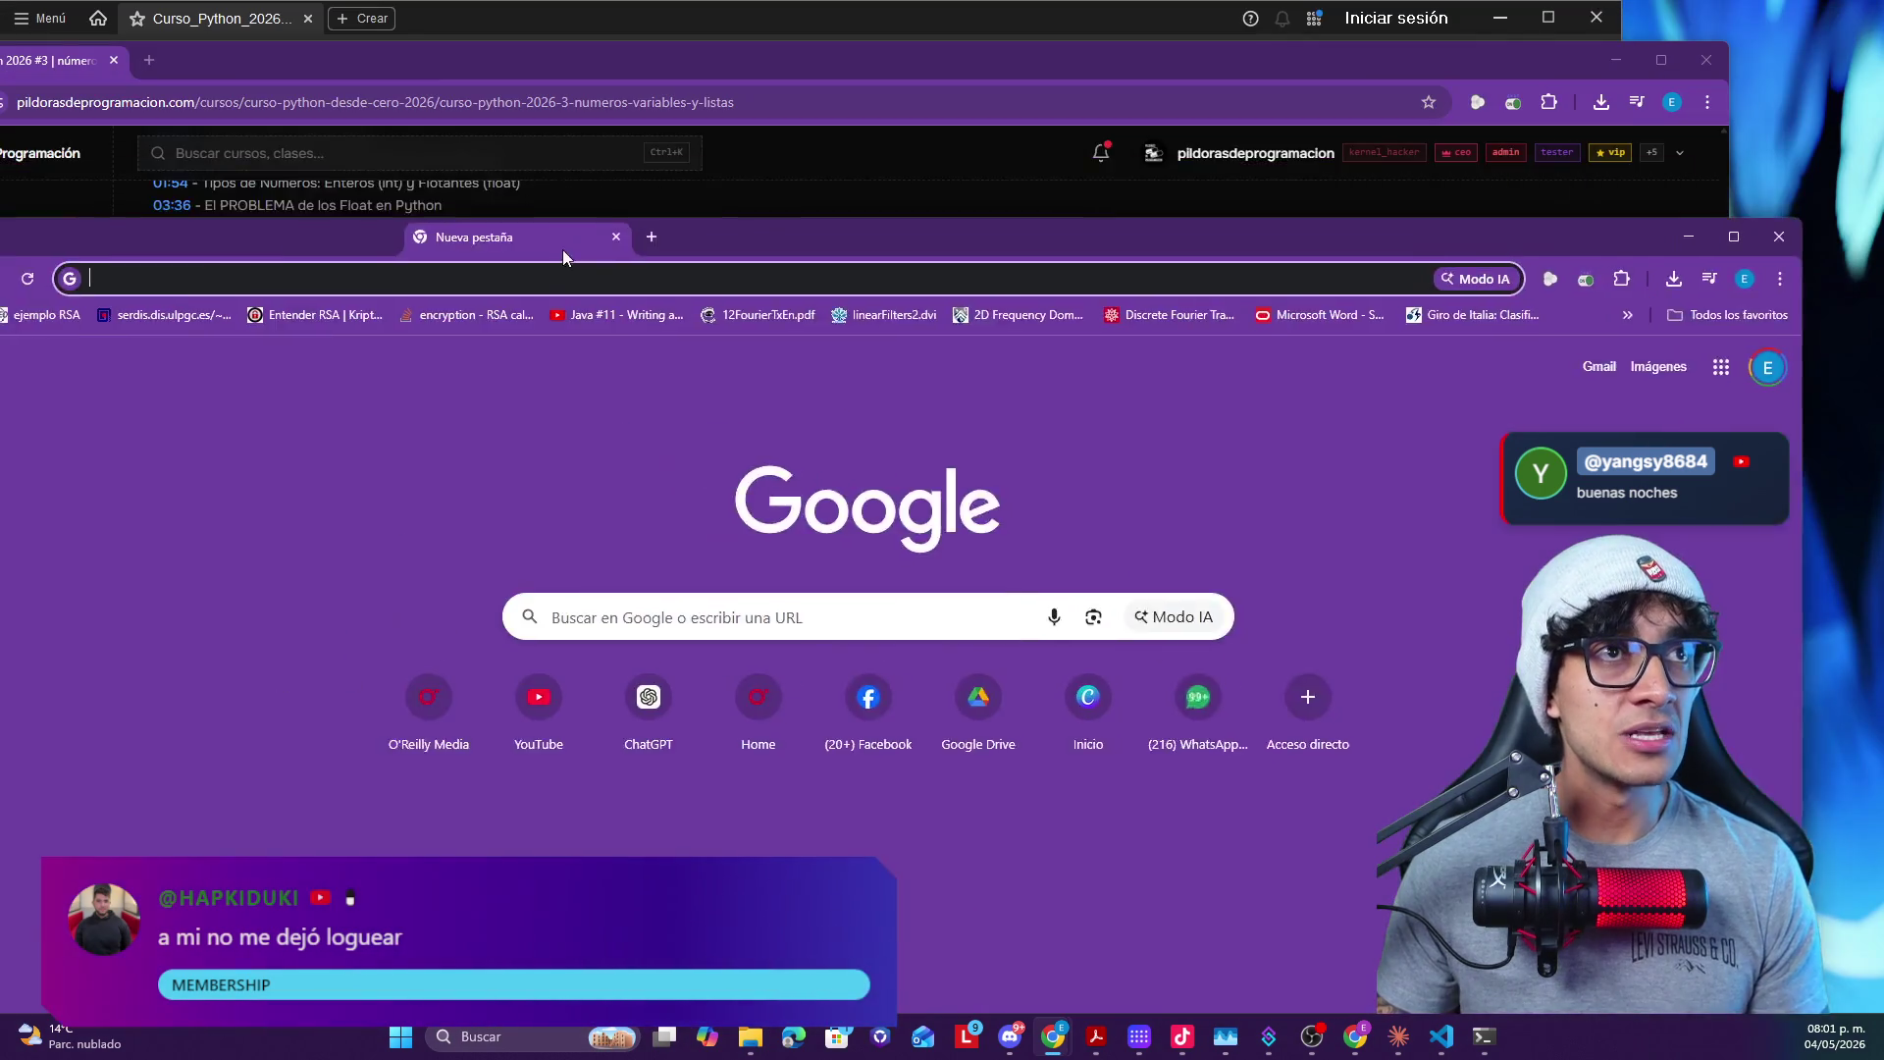
click(615, 497)
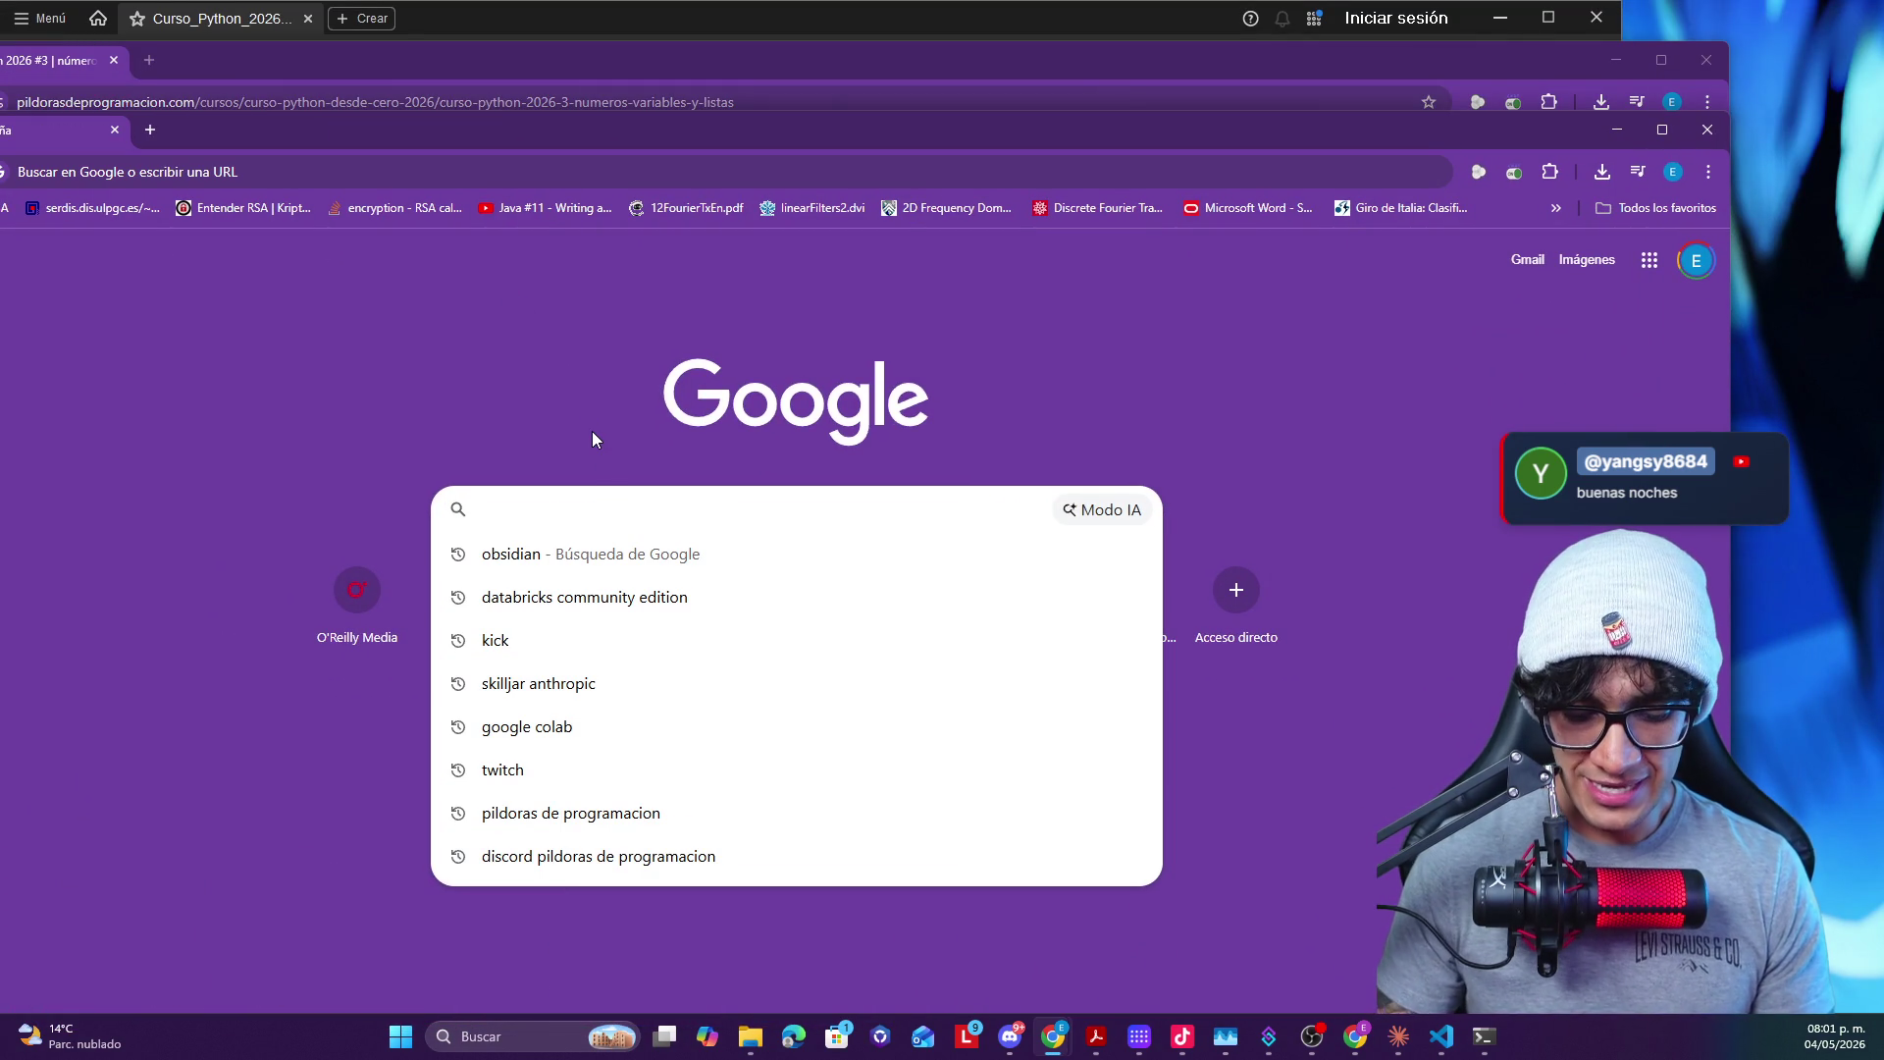
text(discor)
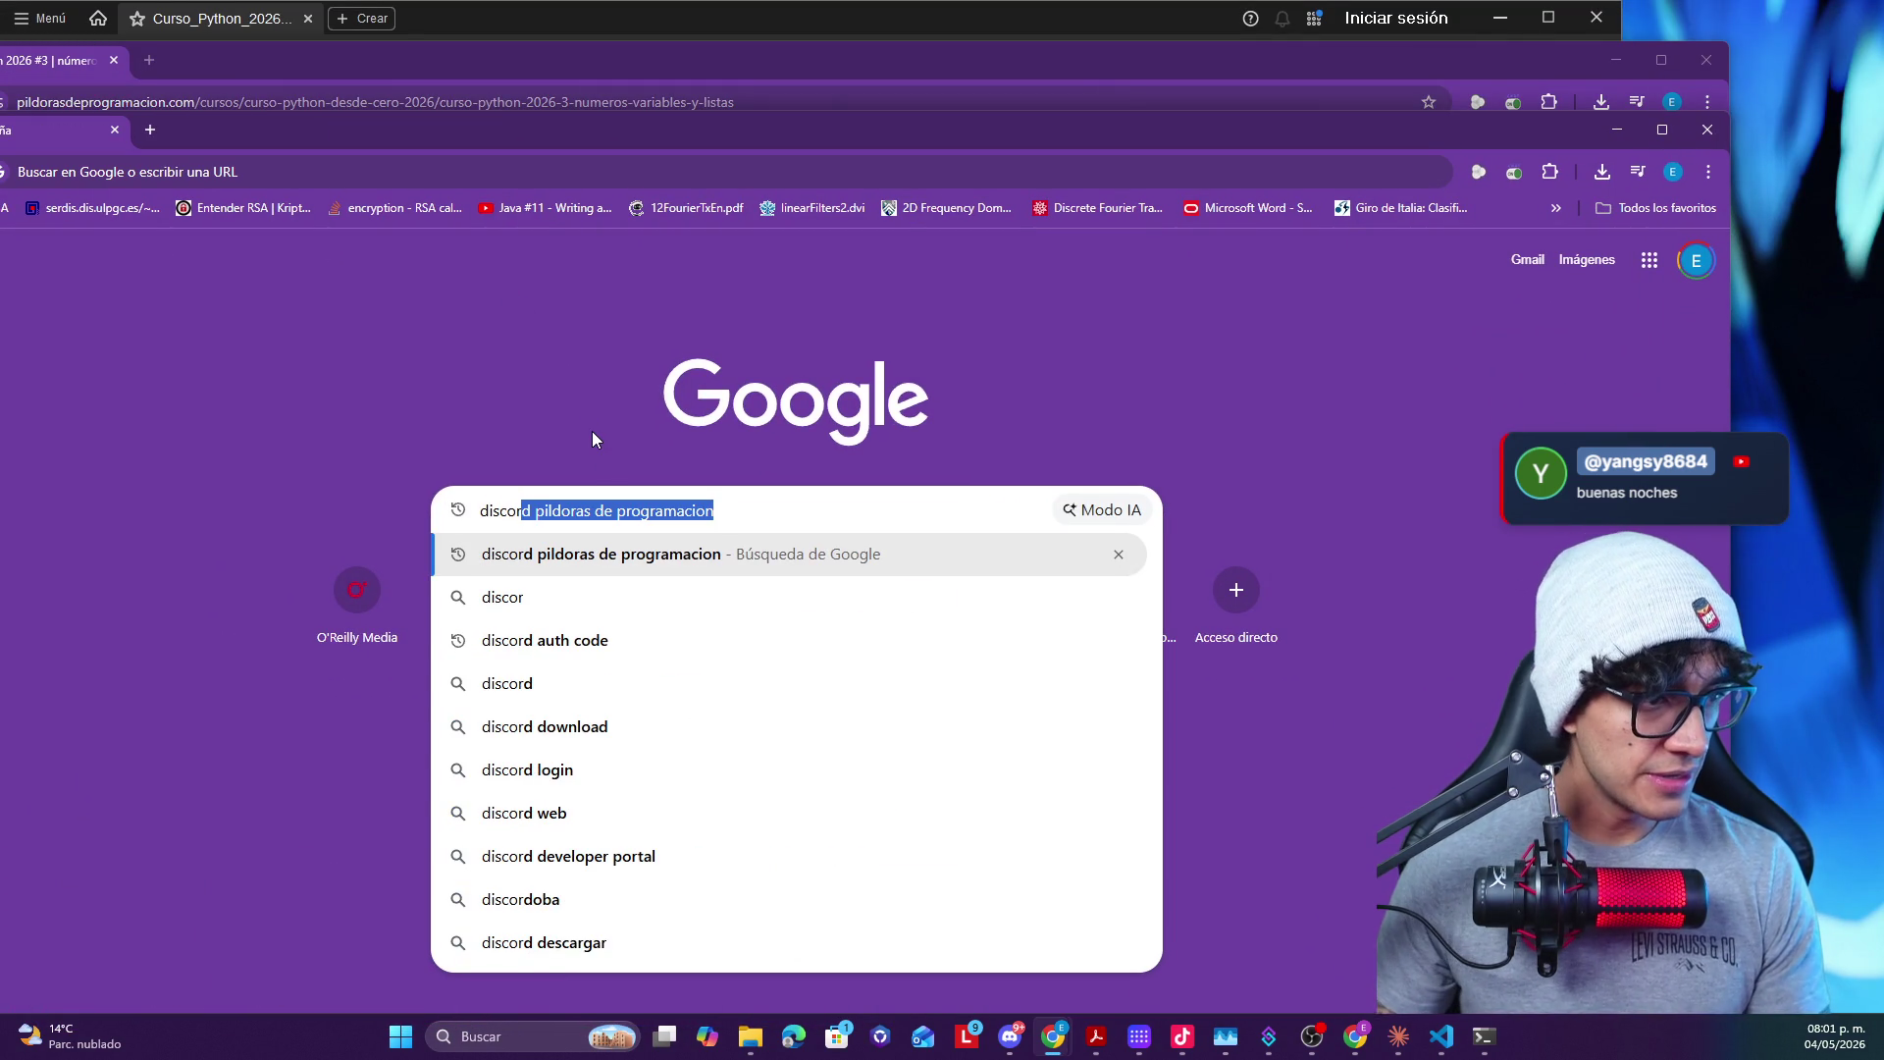
key(Return)
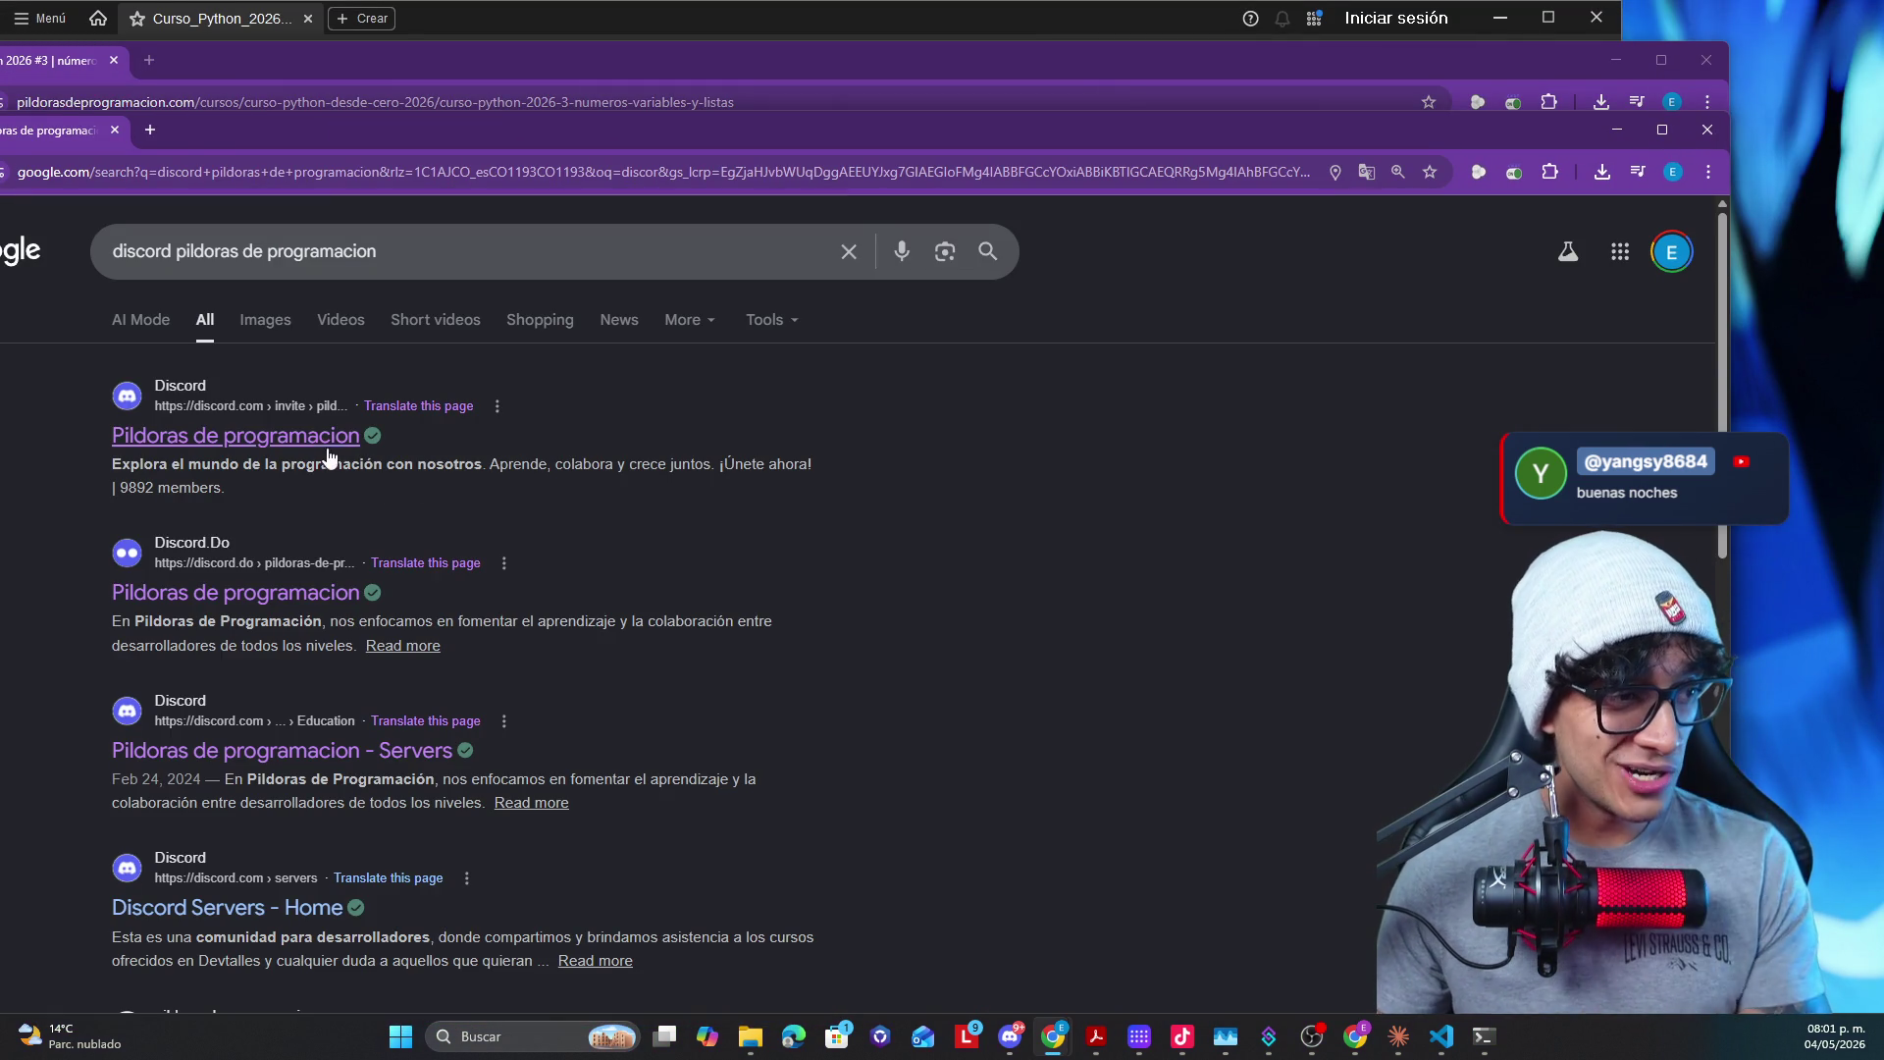
click(326, 438)
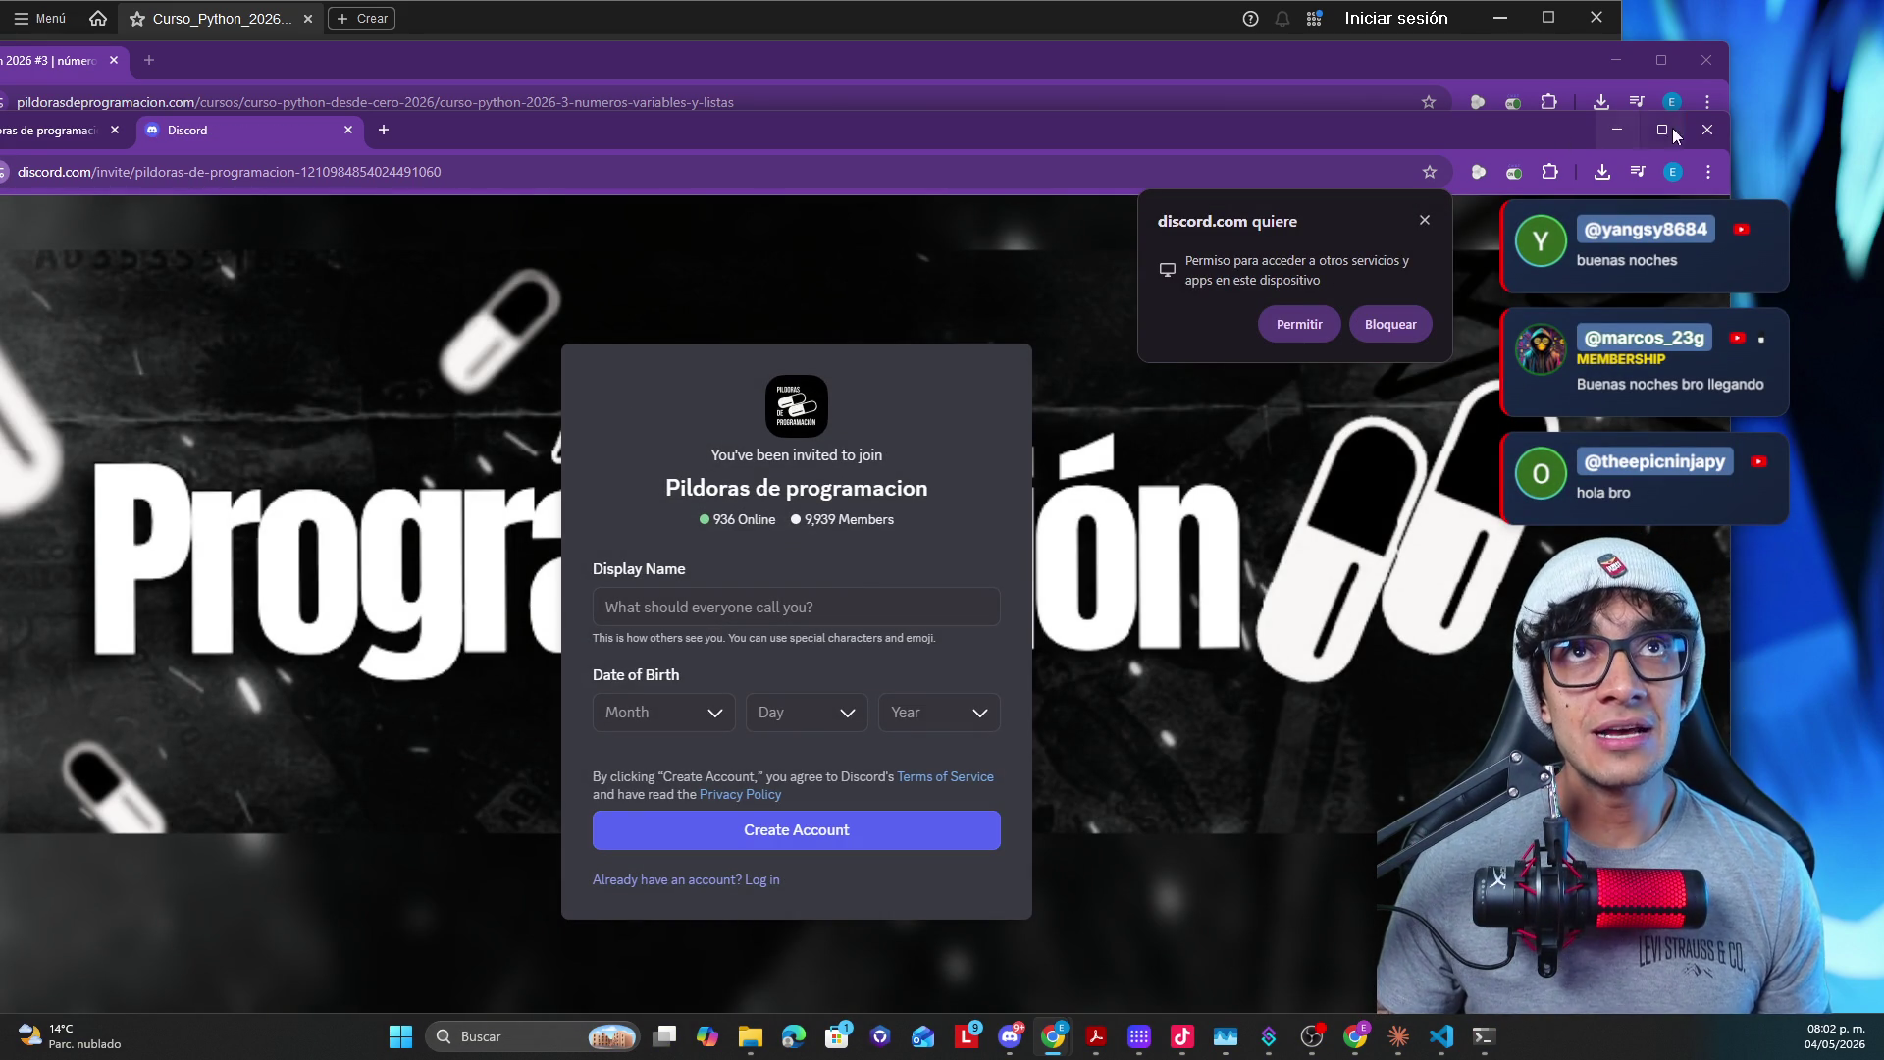
click(1707, 131)
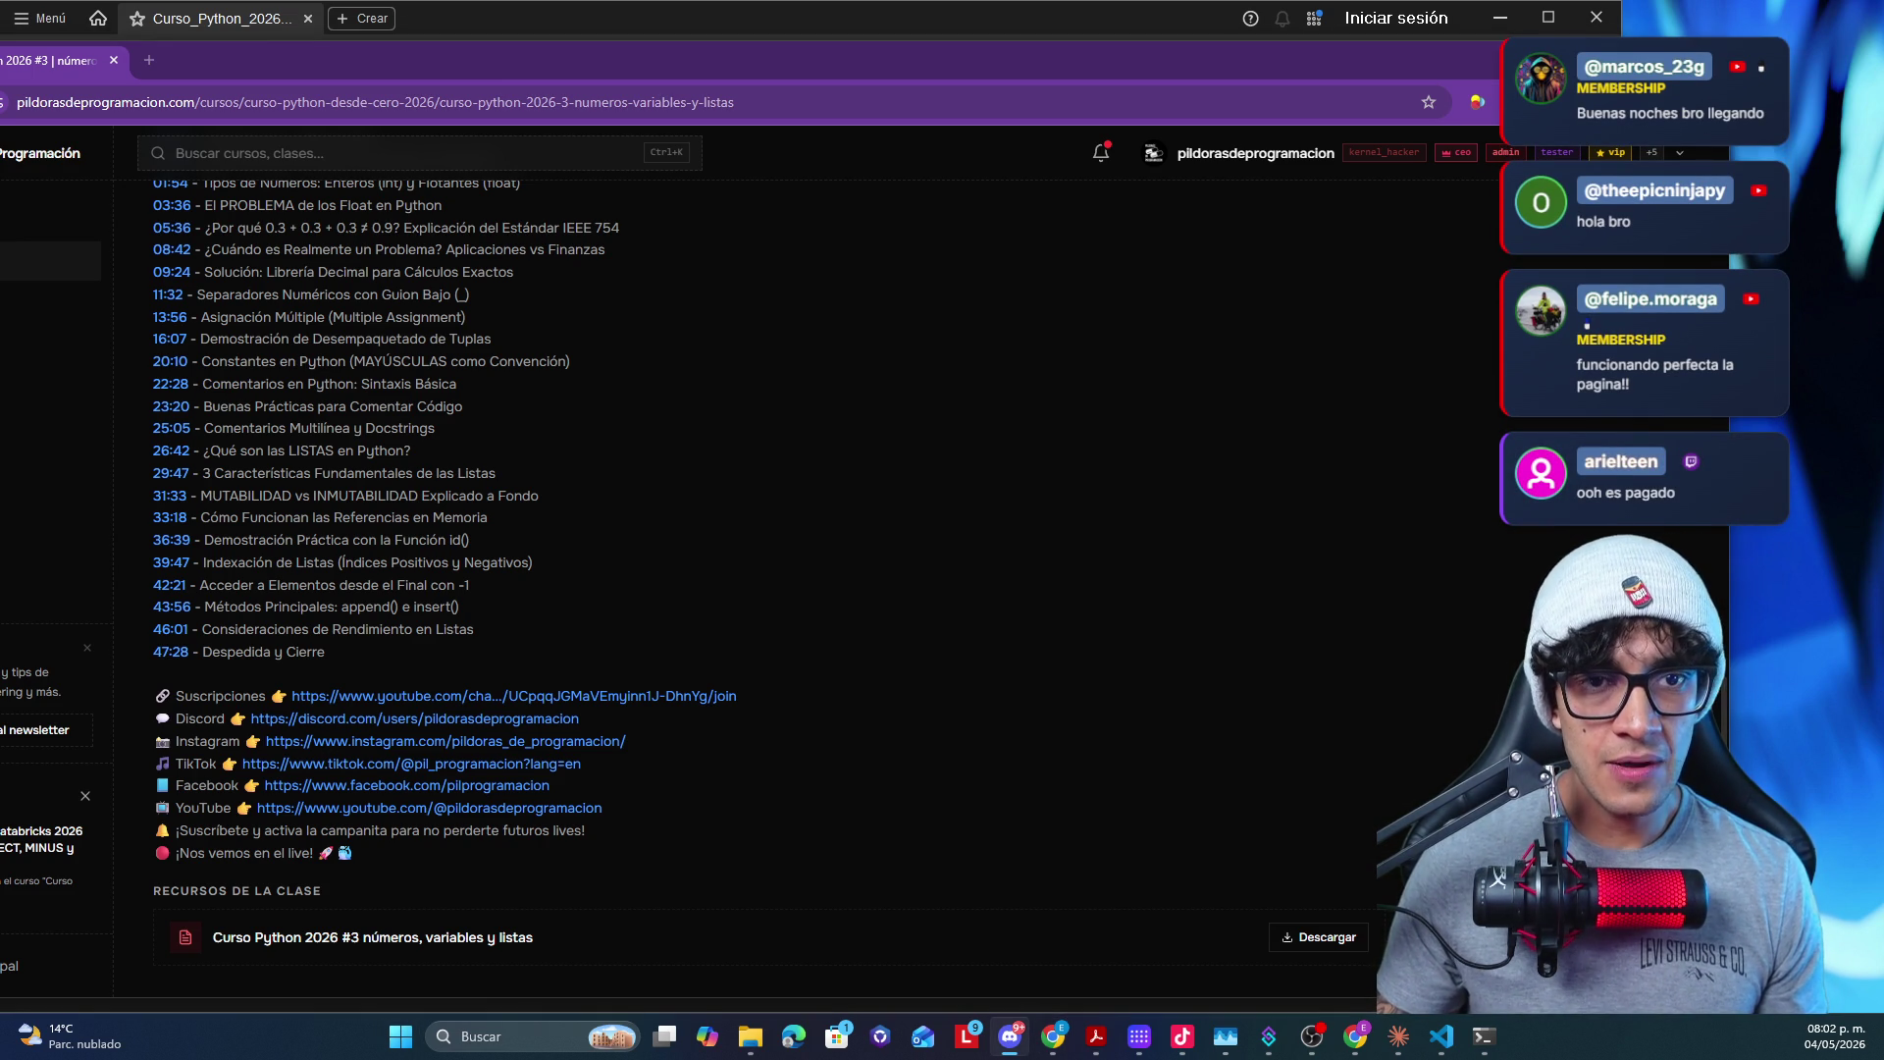
key(alt+Tab)
- Maximize Discord and reach the Conexiones page of the user settings
drag(947, 41, 943, 7)
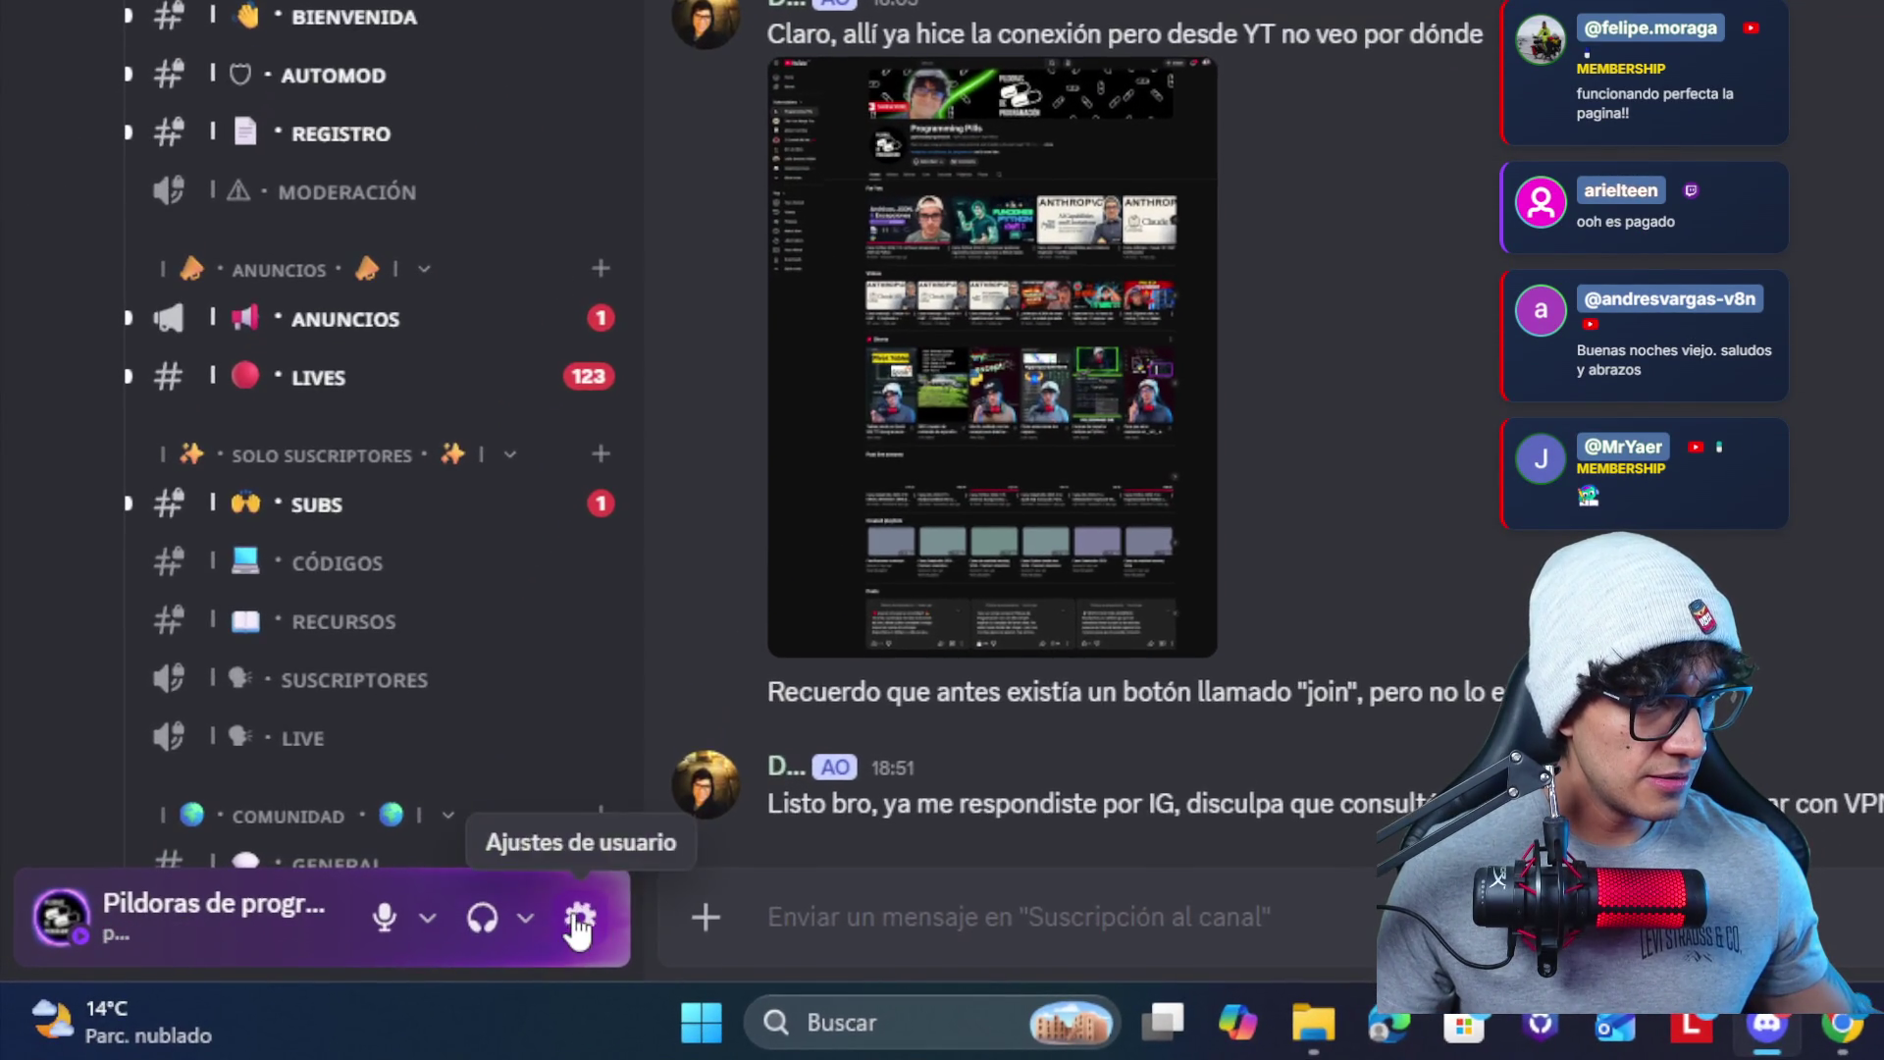
click(541, 925)
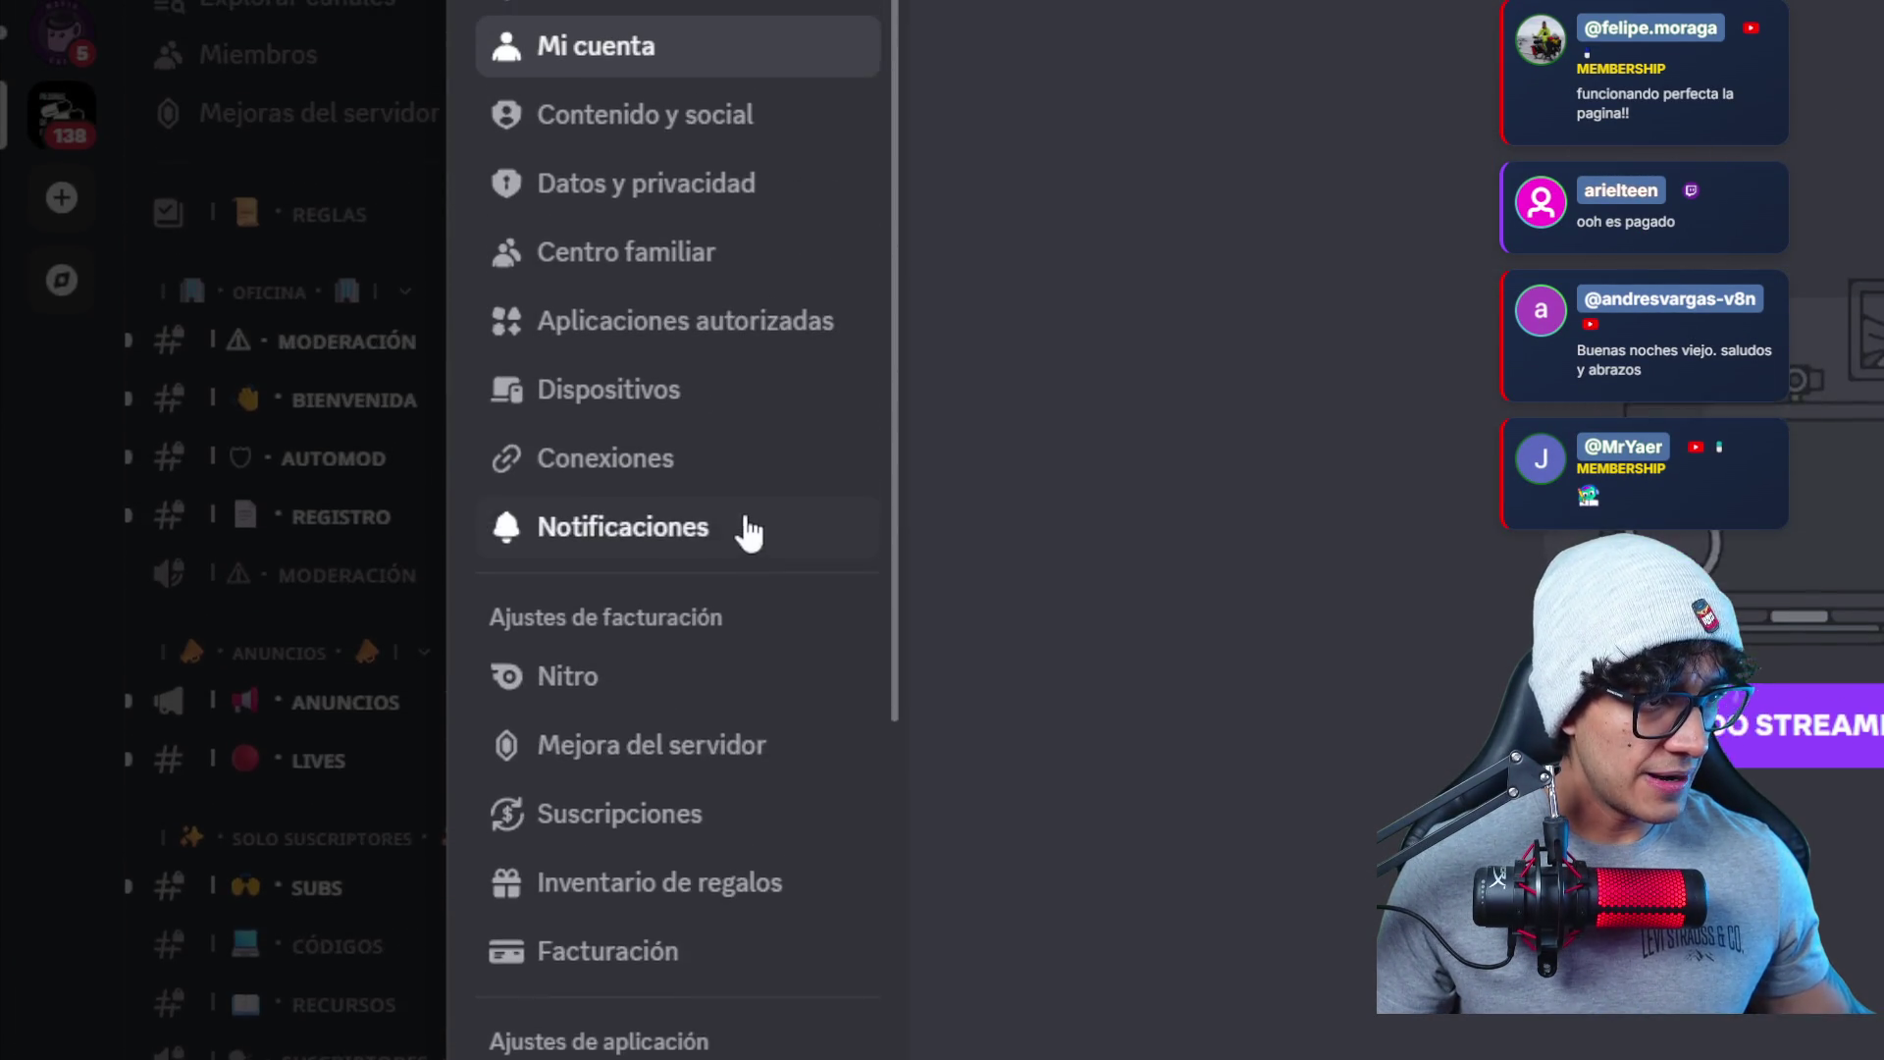
click(746, 548)
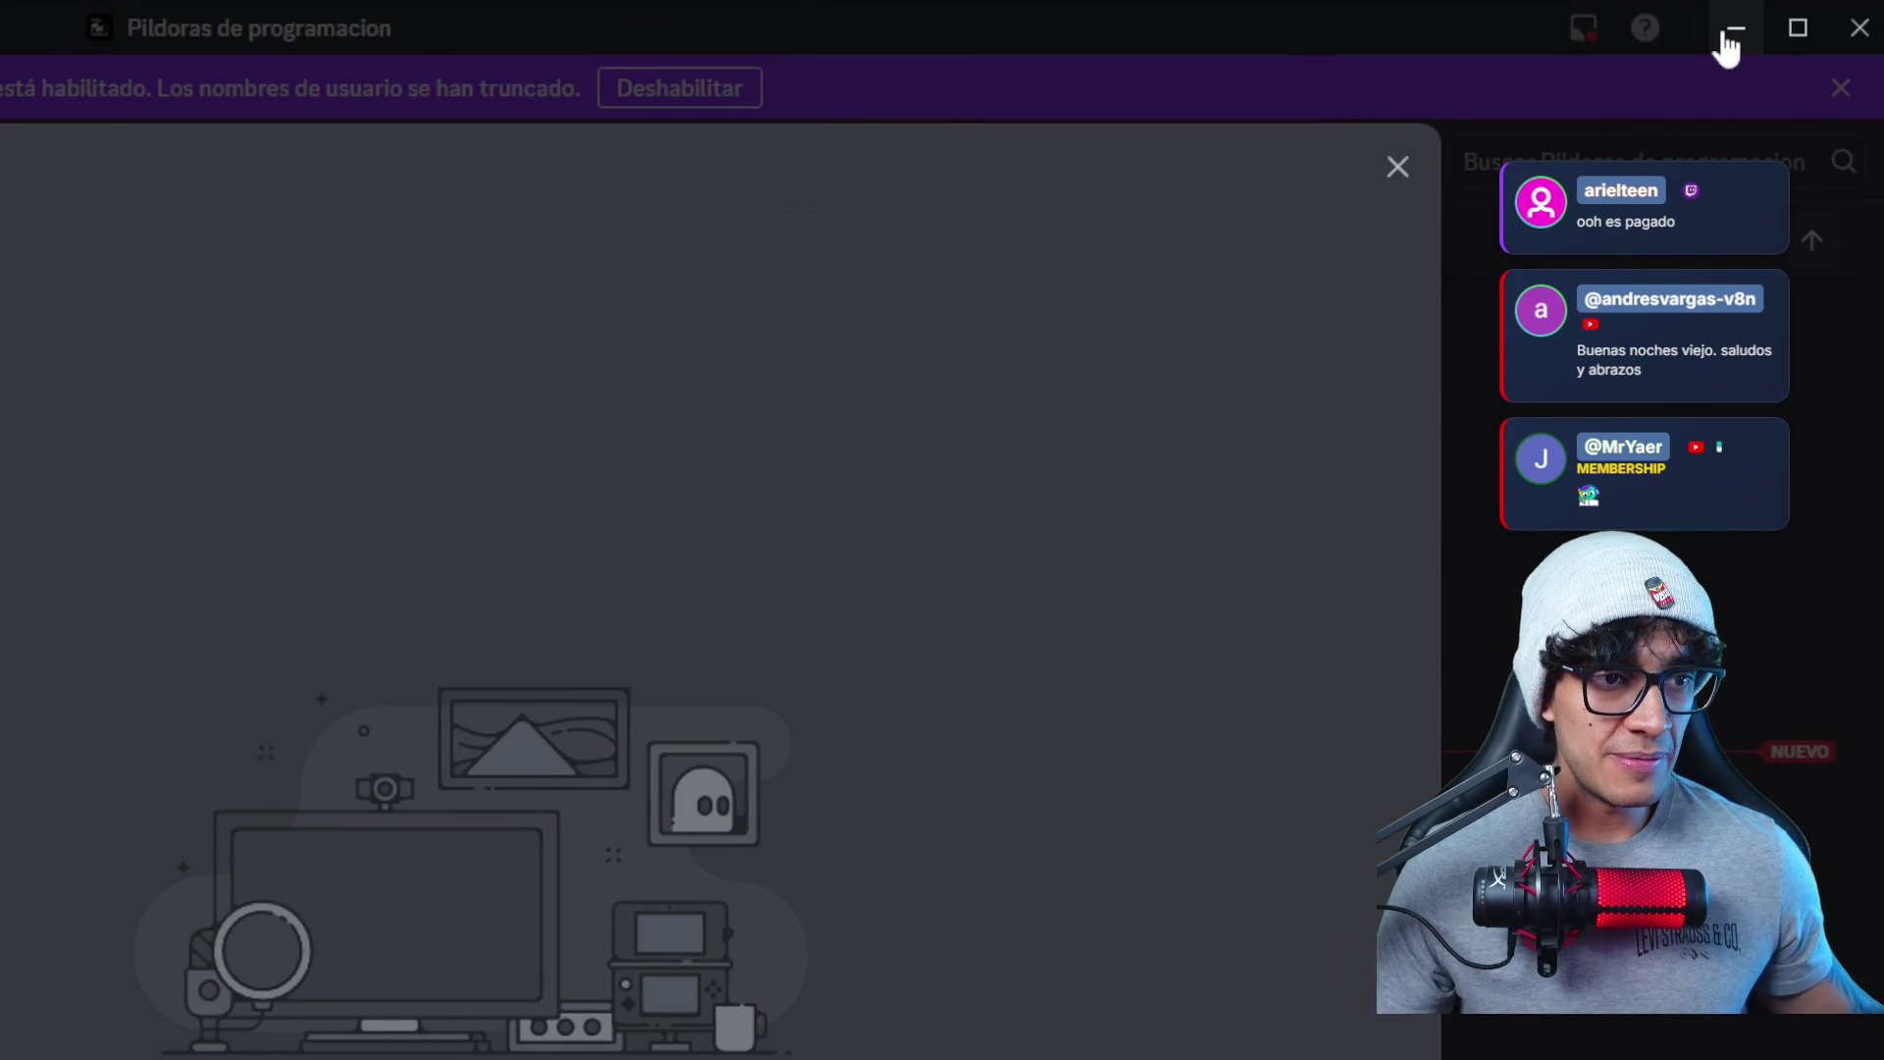
- Minimize Discord, go to Inicio, open the Anthropic Courses - Skilljar lesson with its video paused, then return to Discord
click(1737, 29)
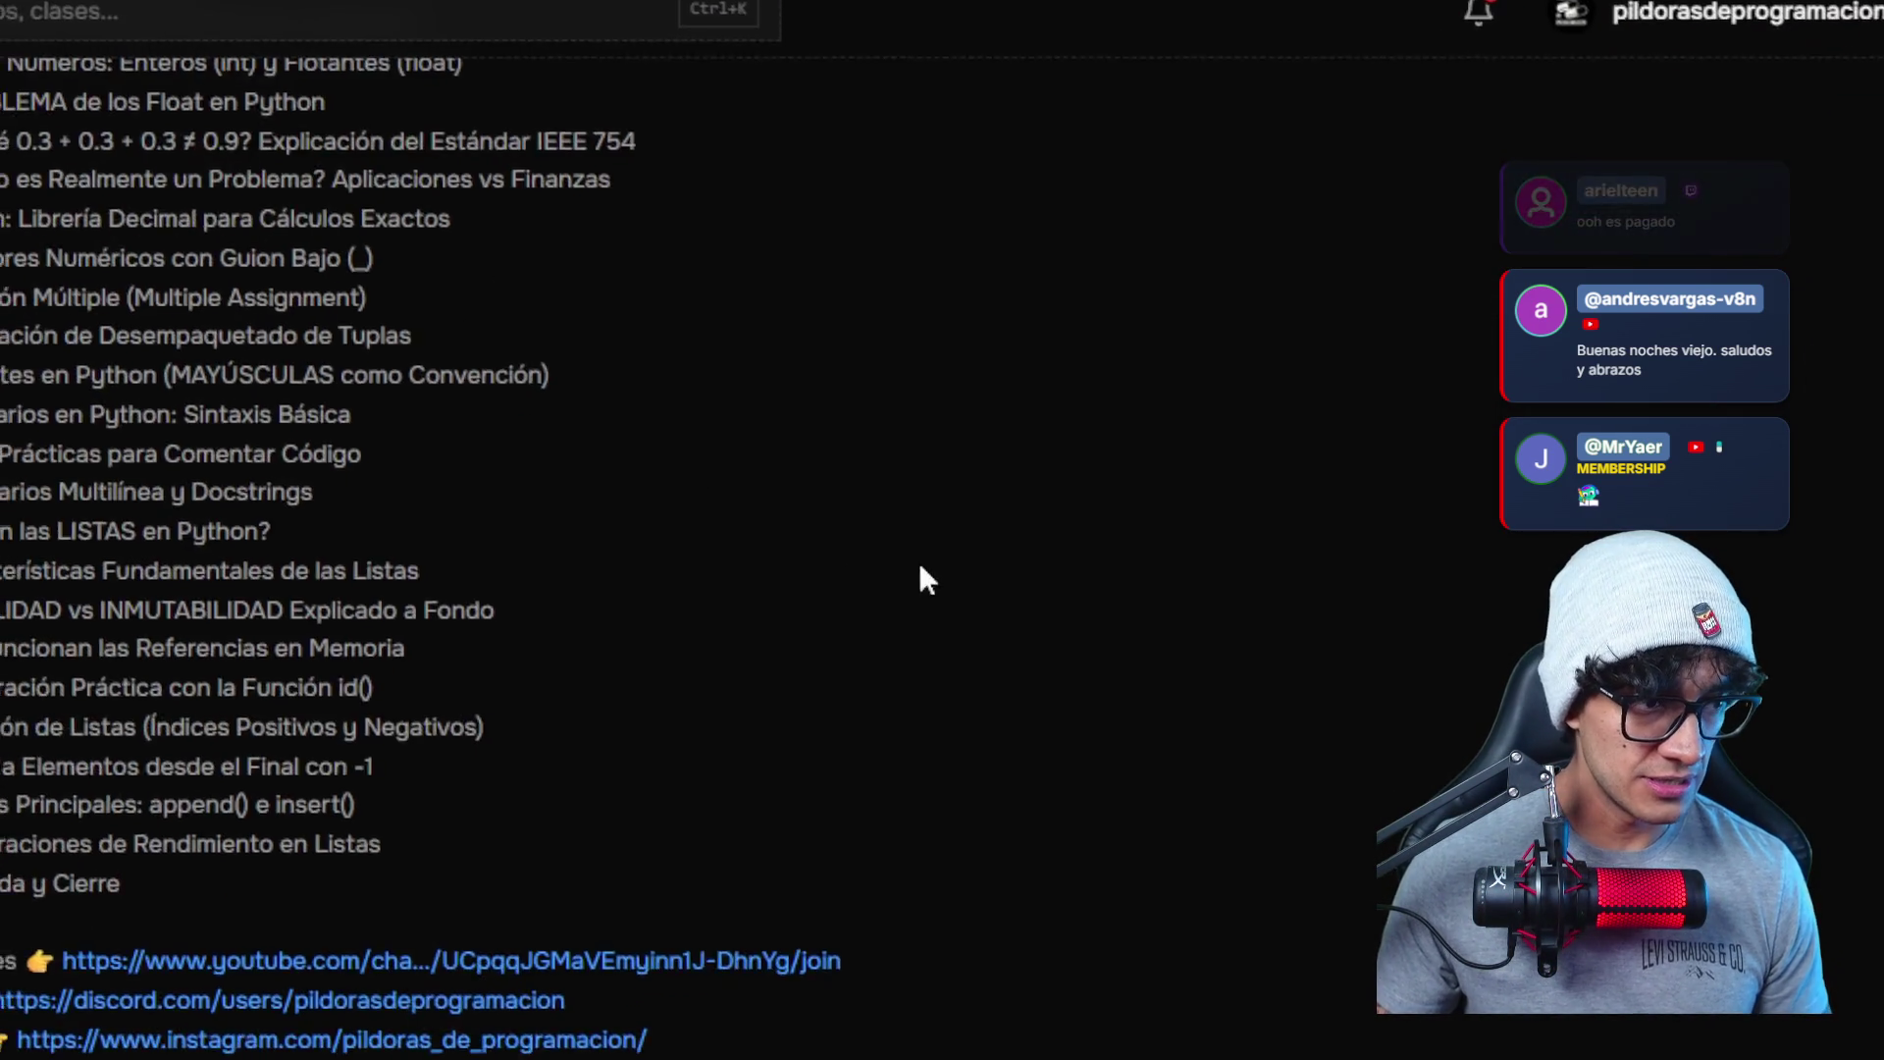
scroll(893, 387, up, 3)
scroll(894, 387, up, 5)
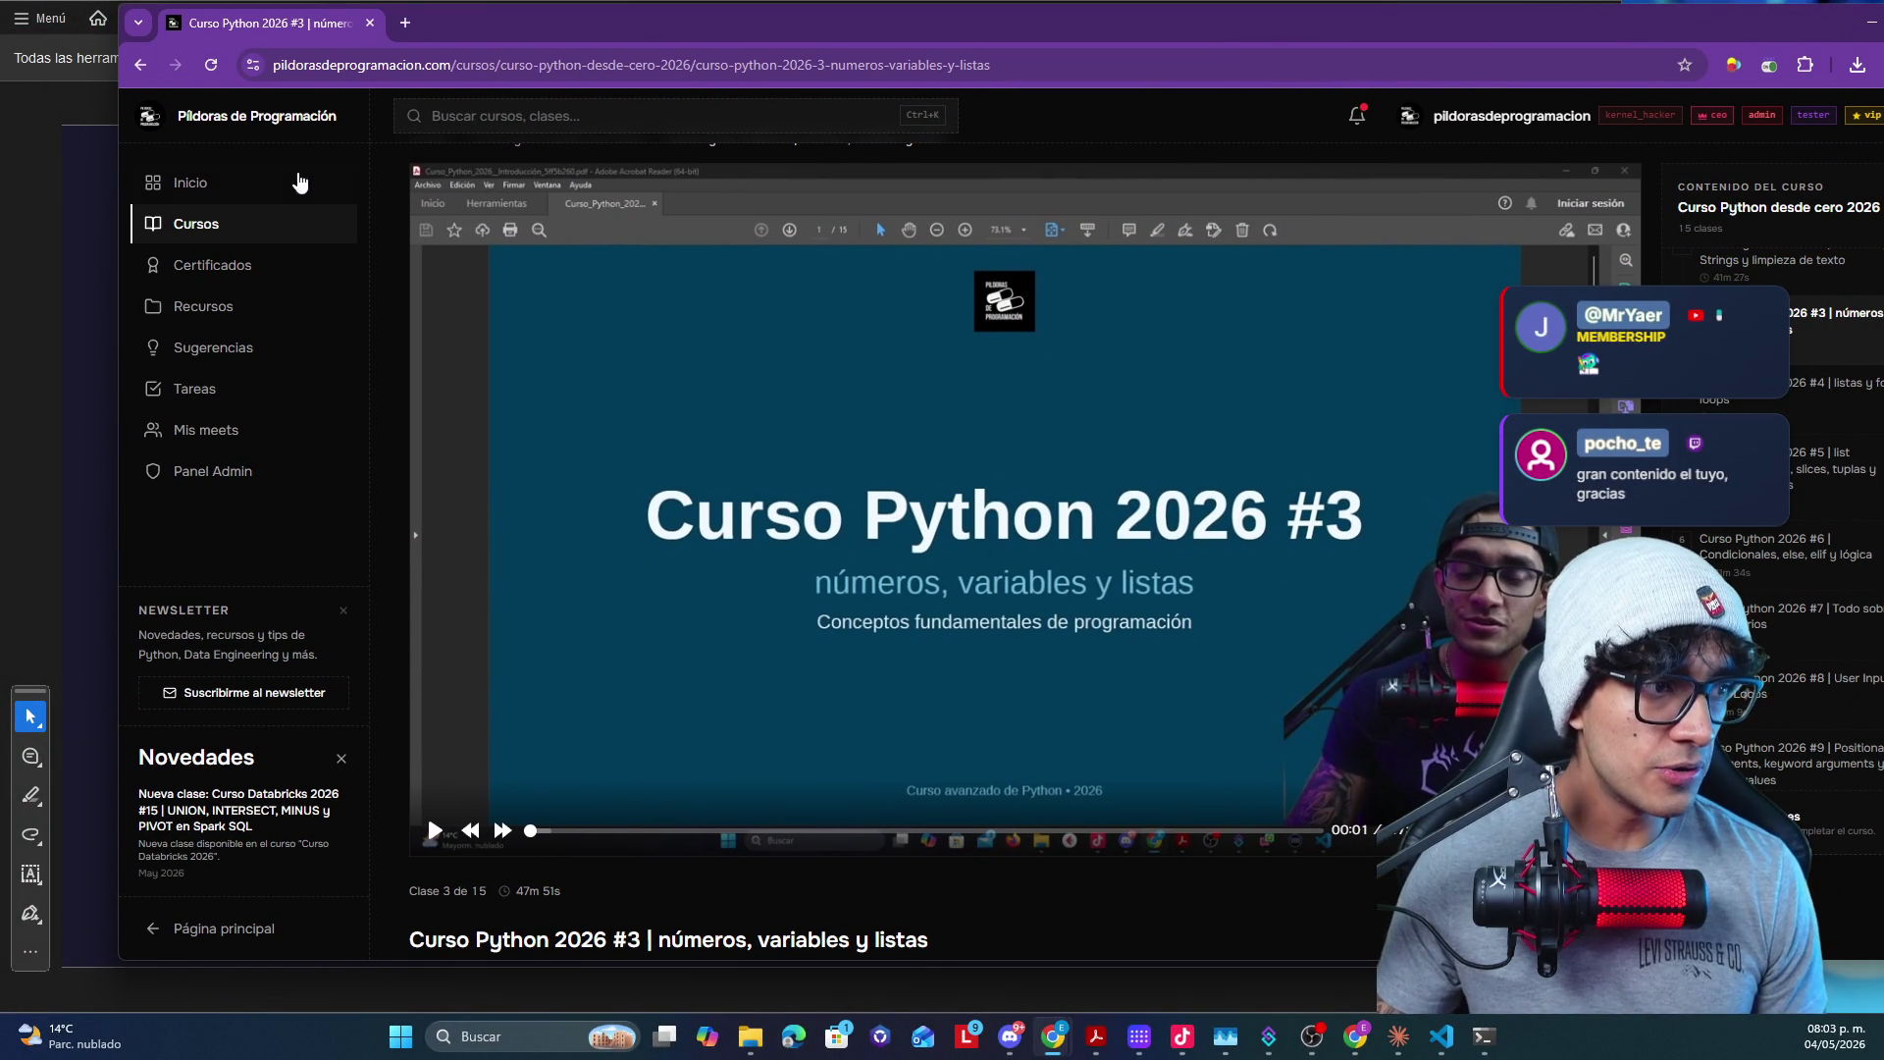
click(191, 183)
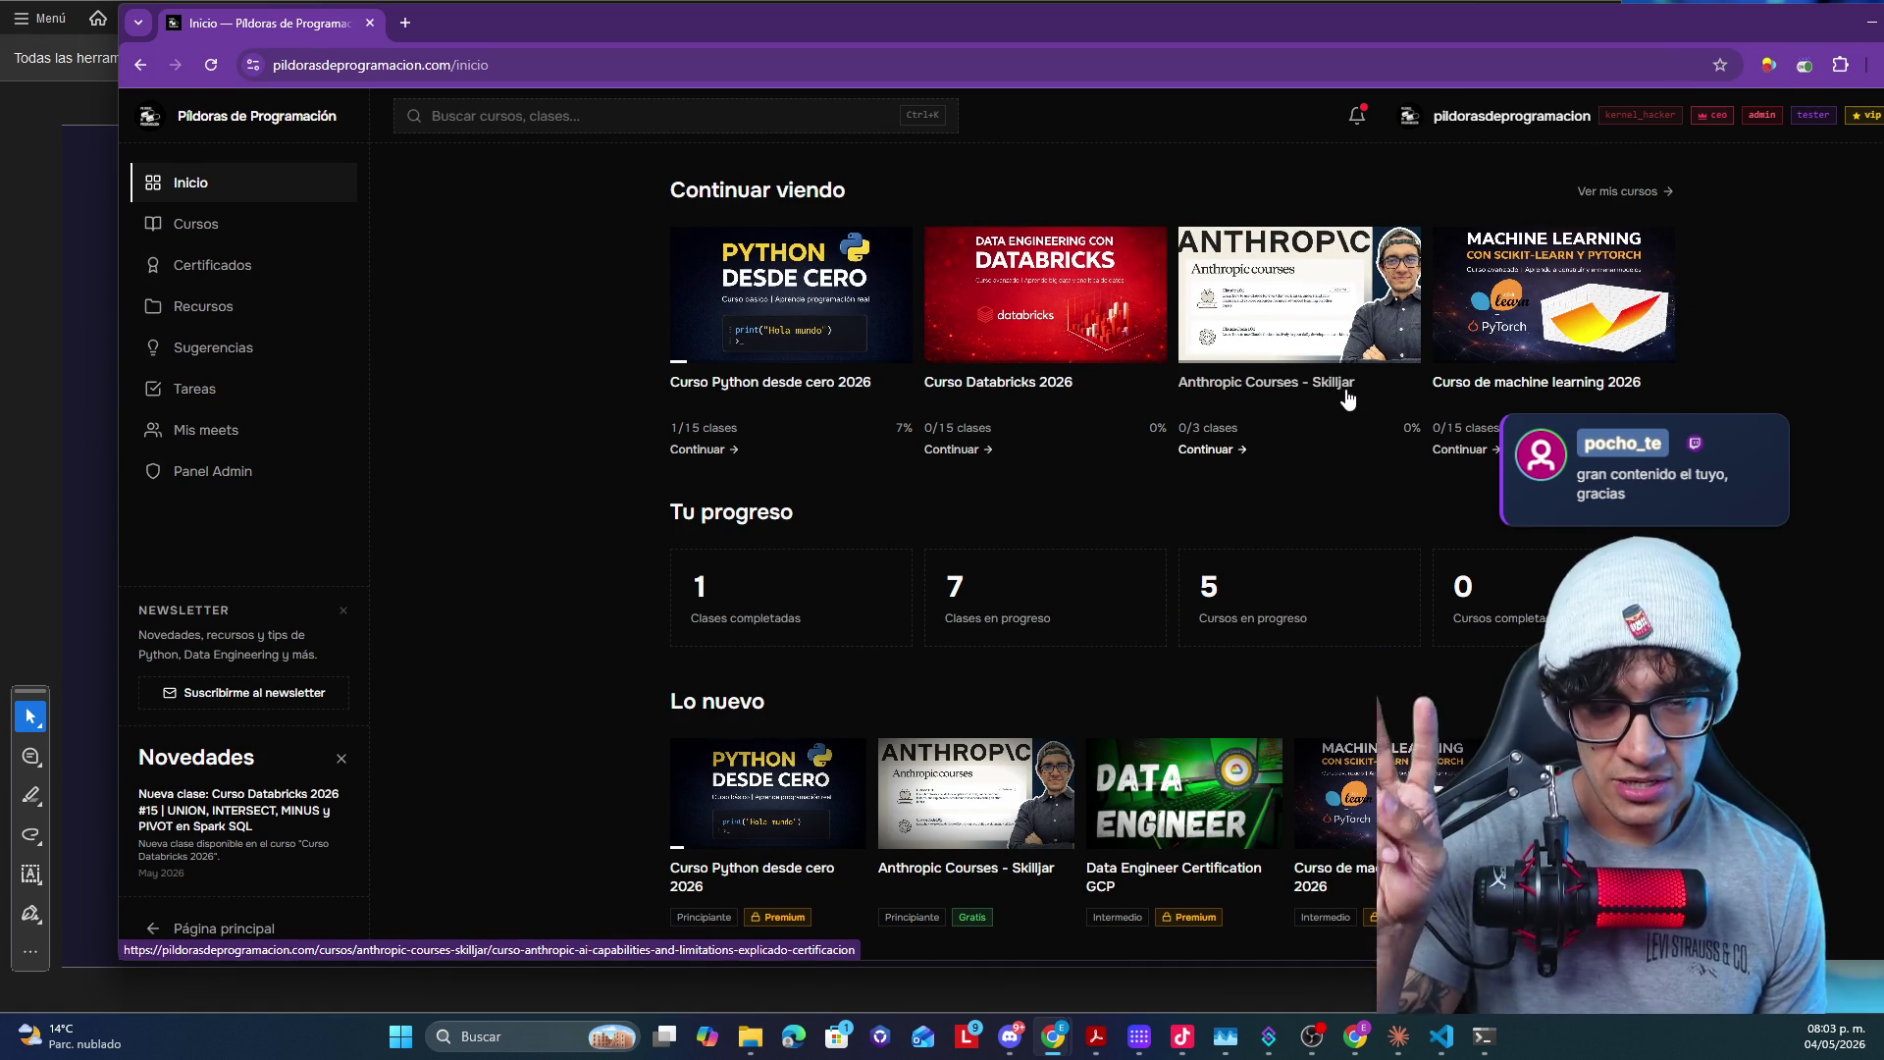
click(1291, 296)
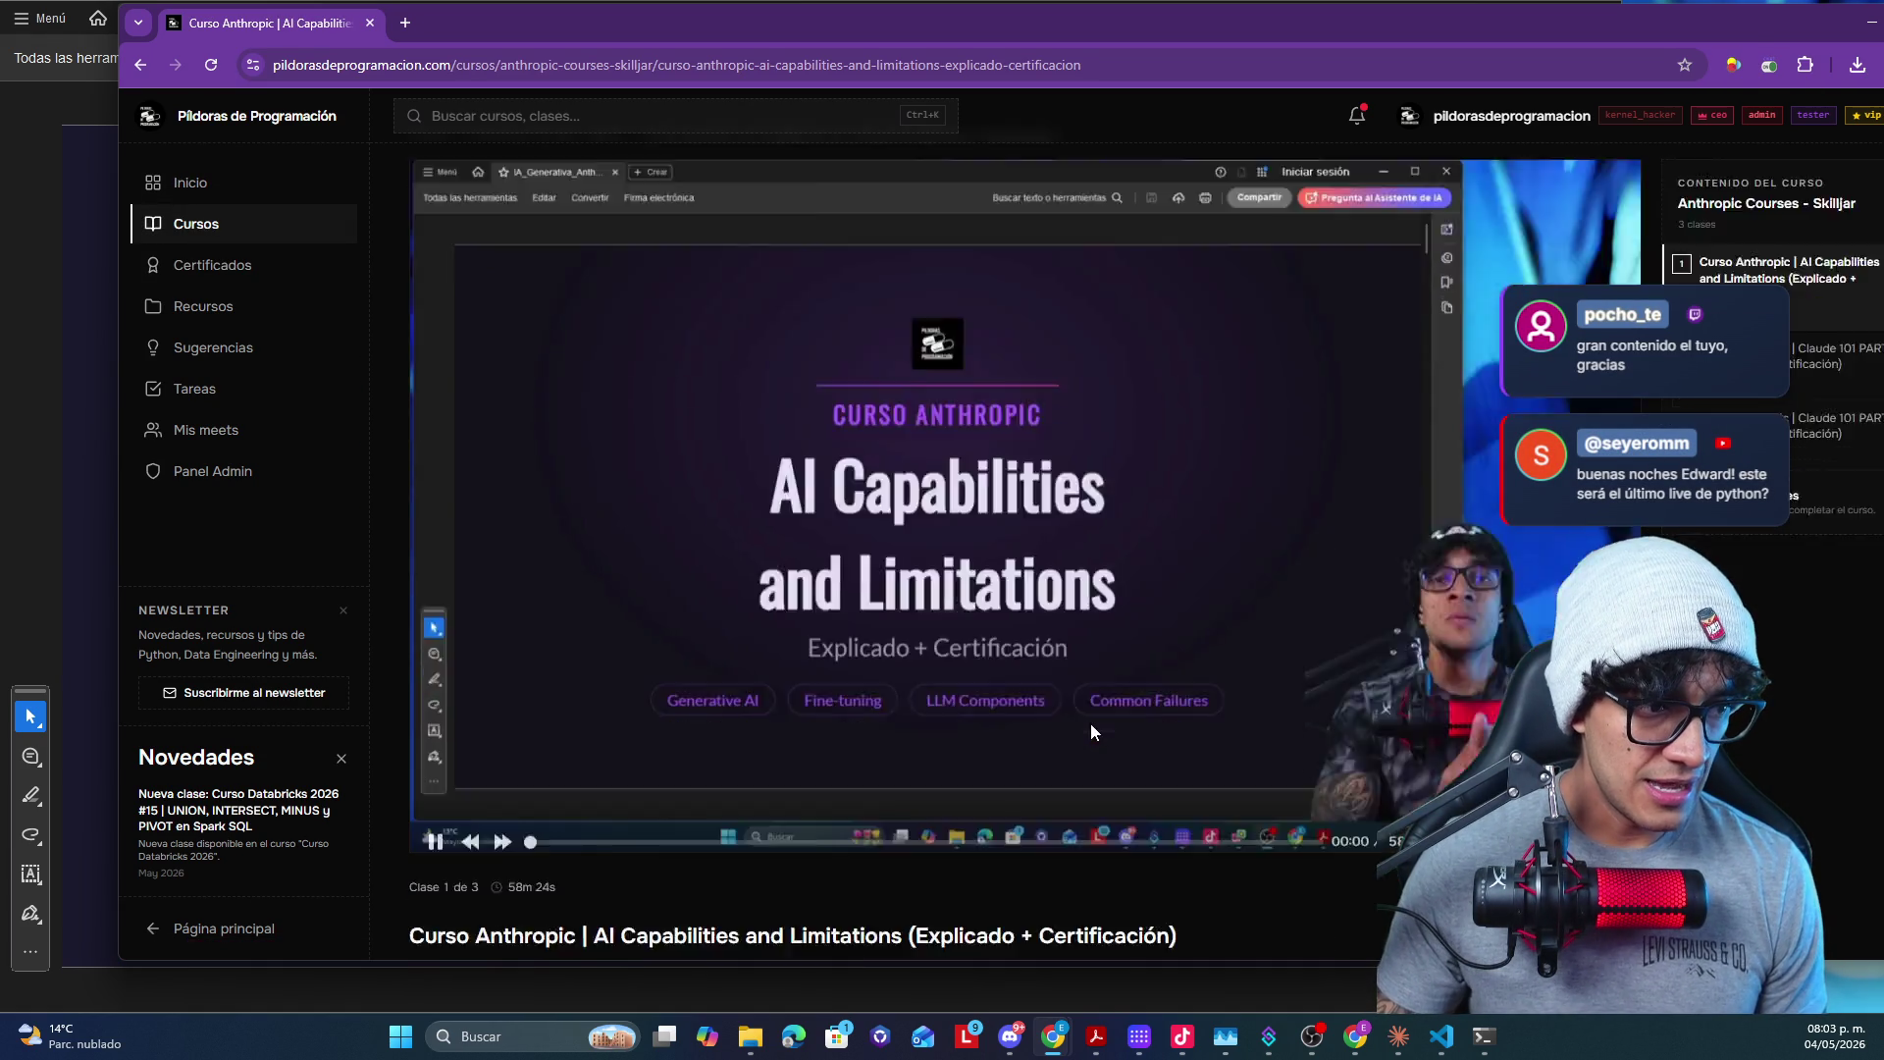
scroll(1091, 732, down, 5)
scroll(995, 484, up, 5)
click(1024, 535)
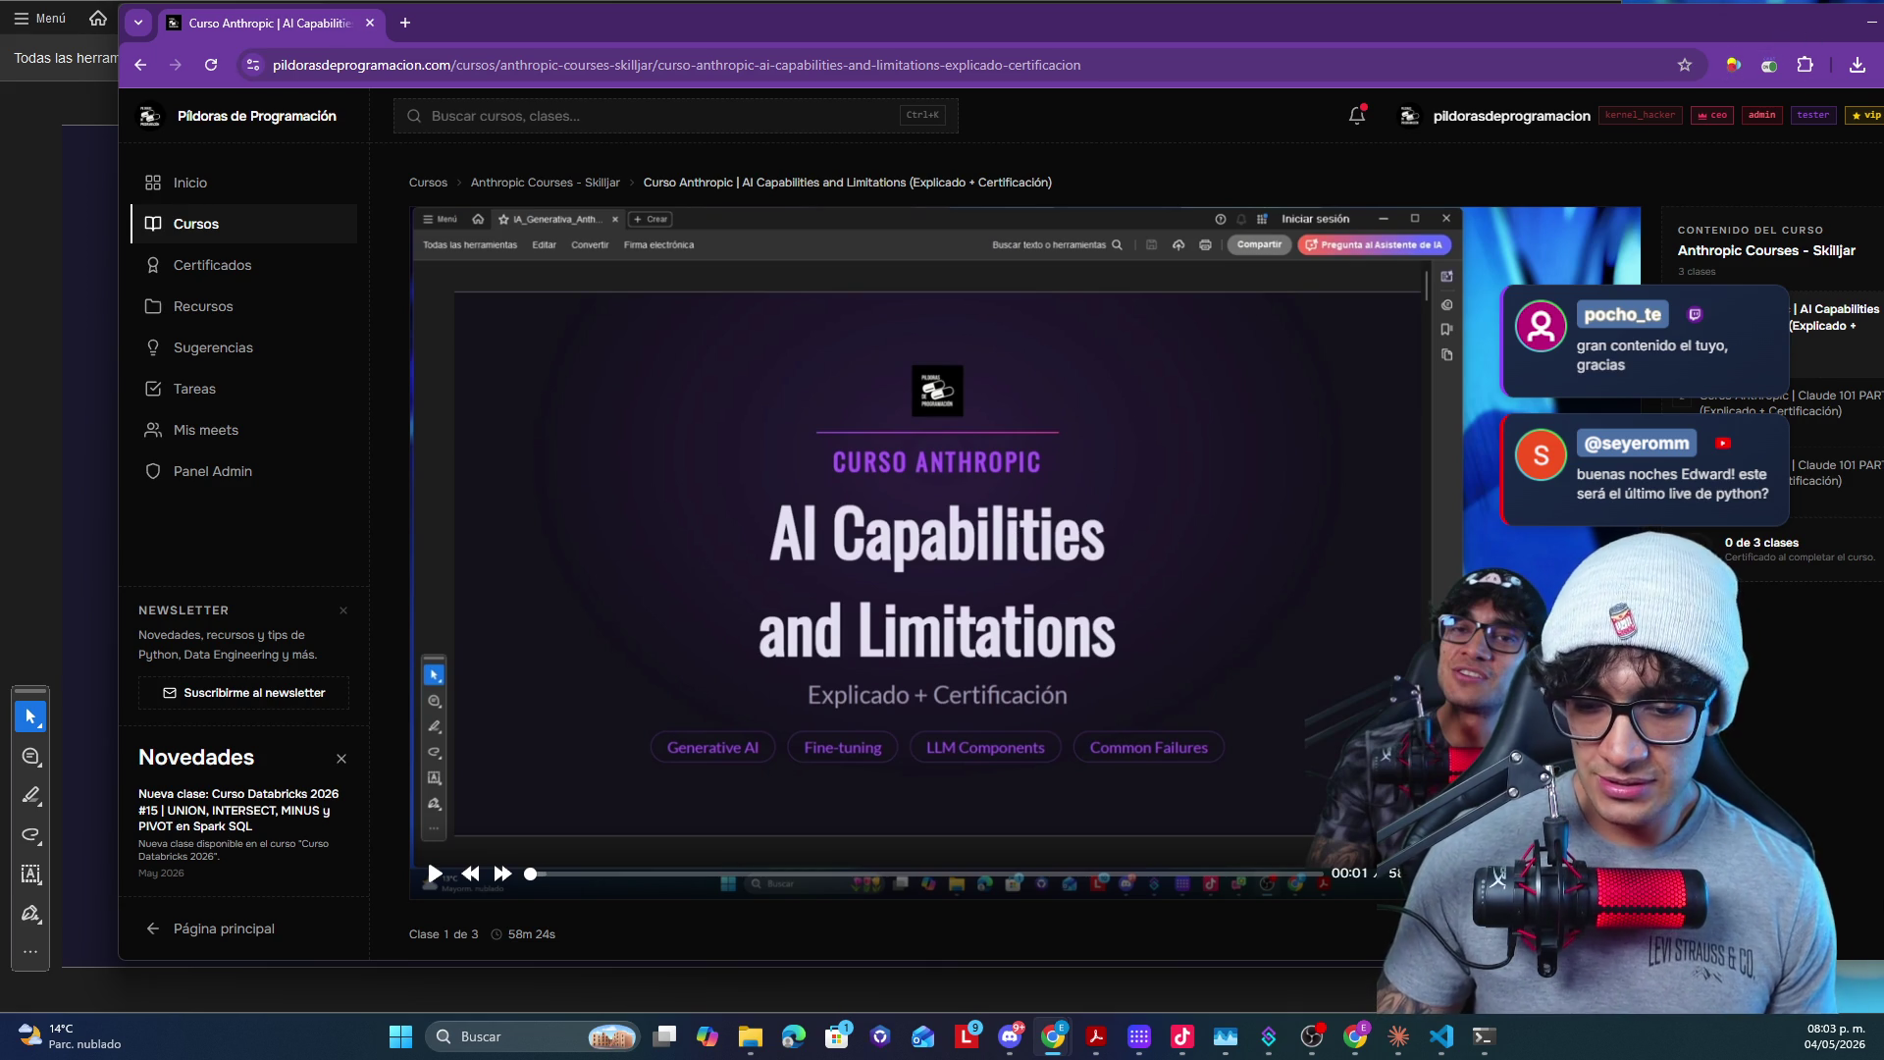
key(alt+Tab)
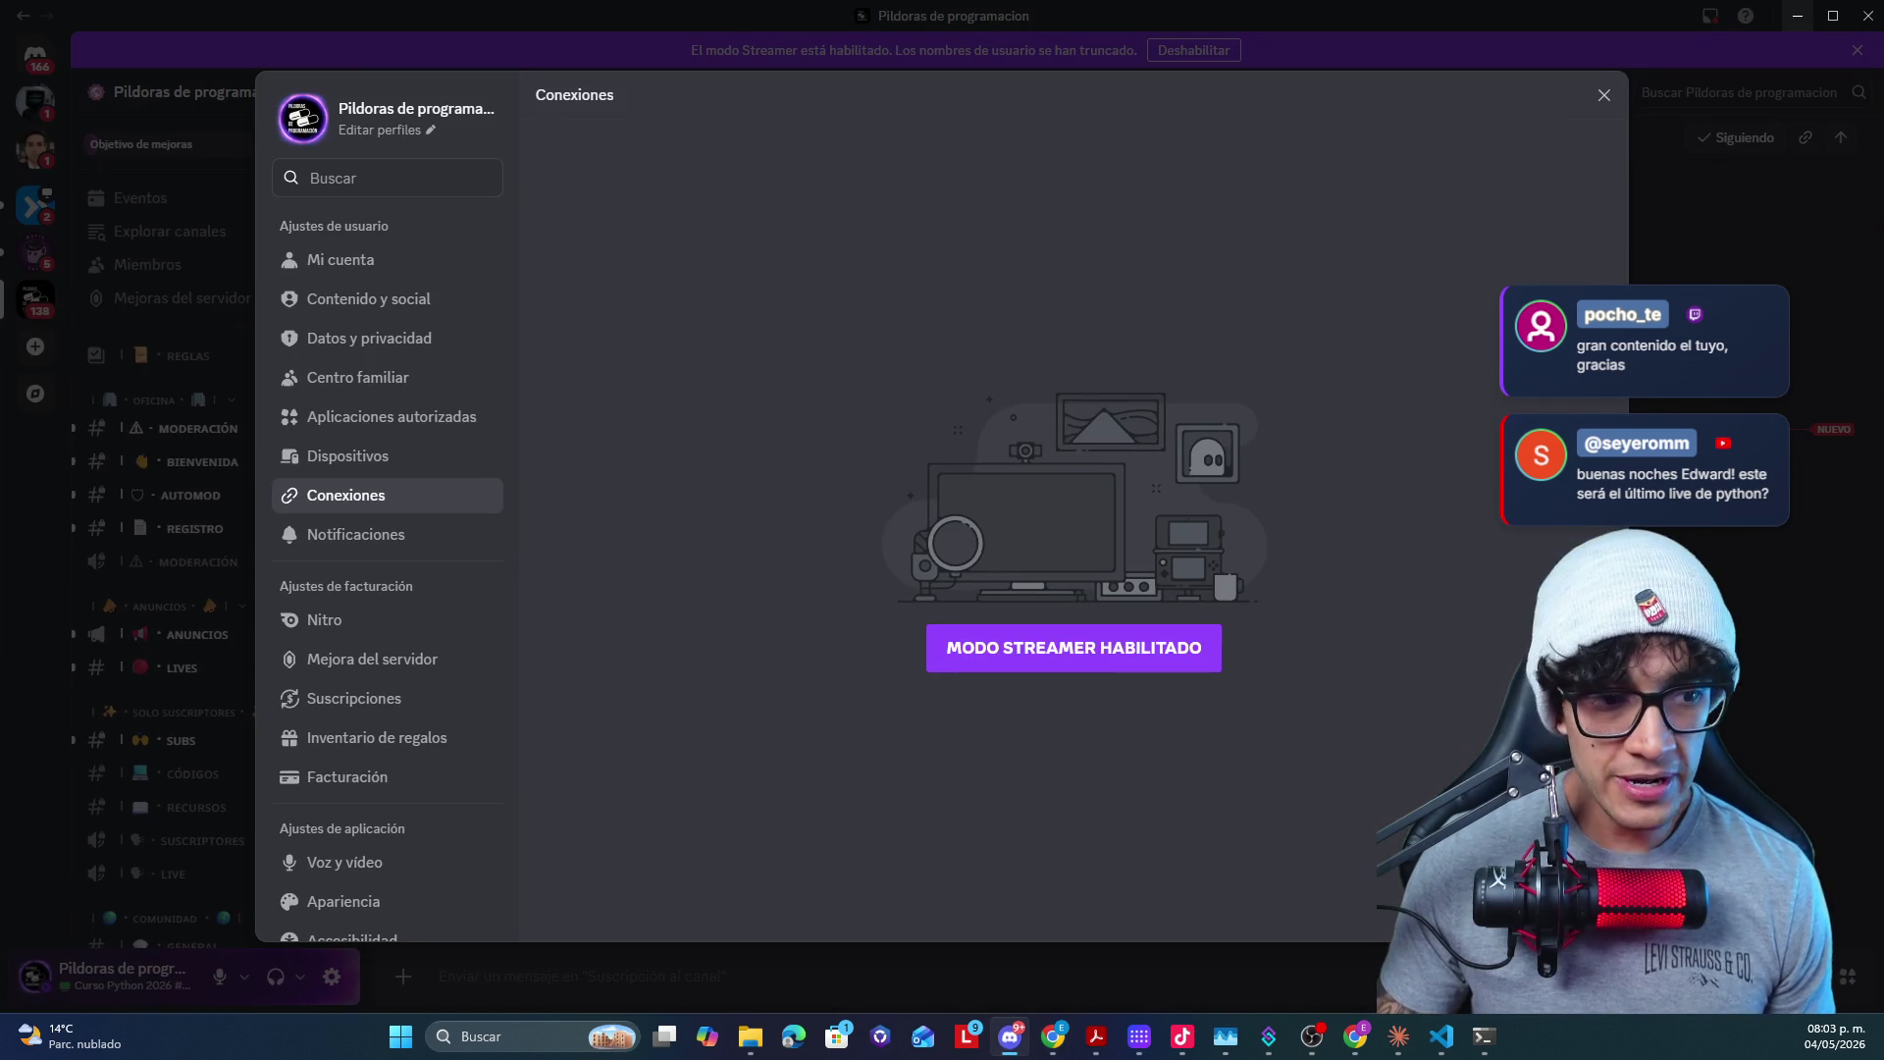
- Close Discord settings, land on the CURSO · ML · 2026 channel and minimize Discord to show the lesson
click(1604, 96)
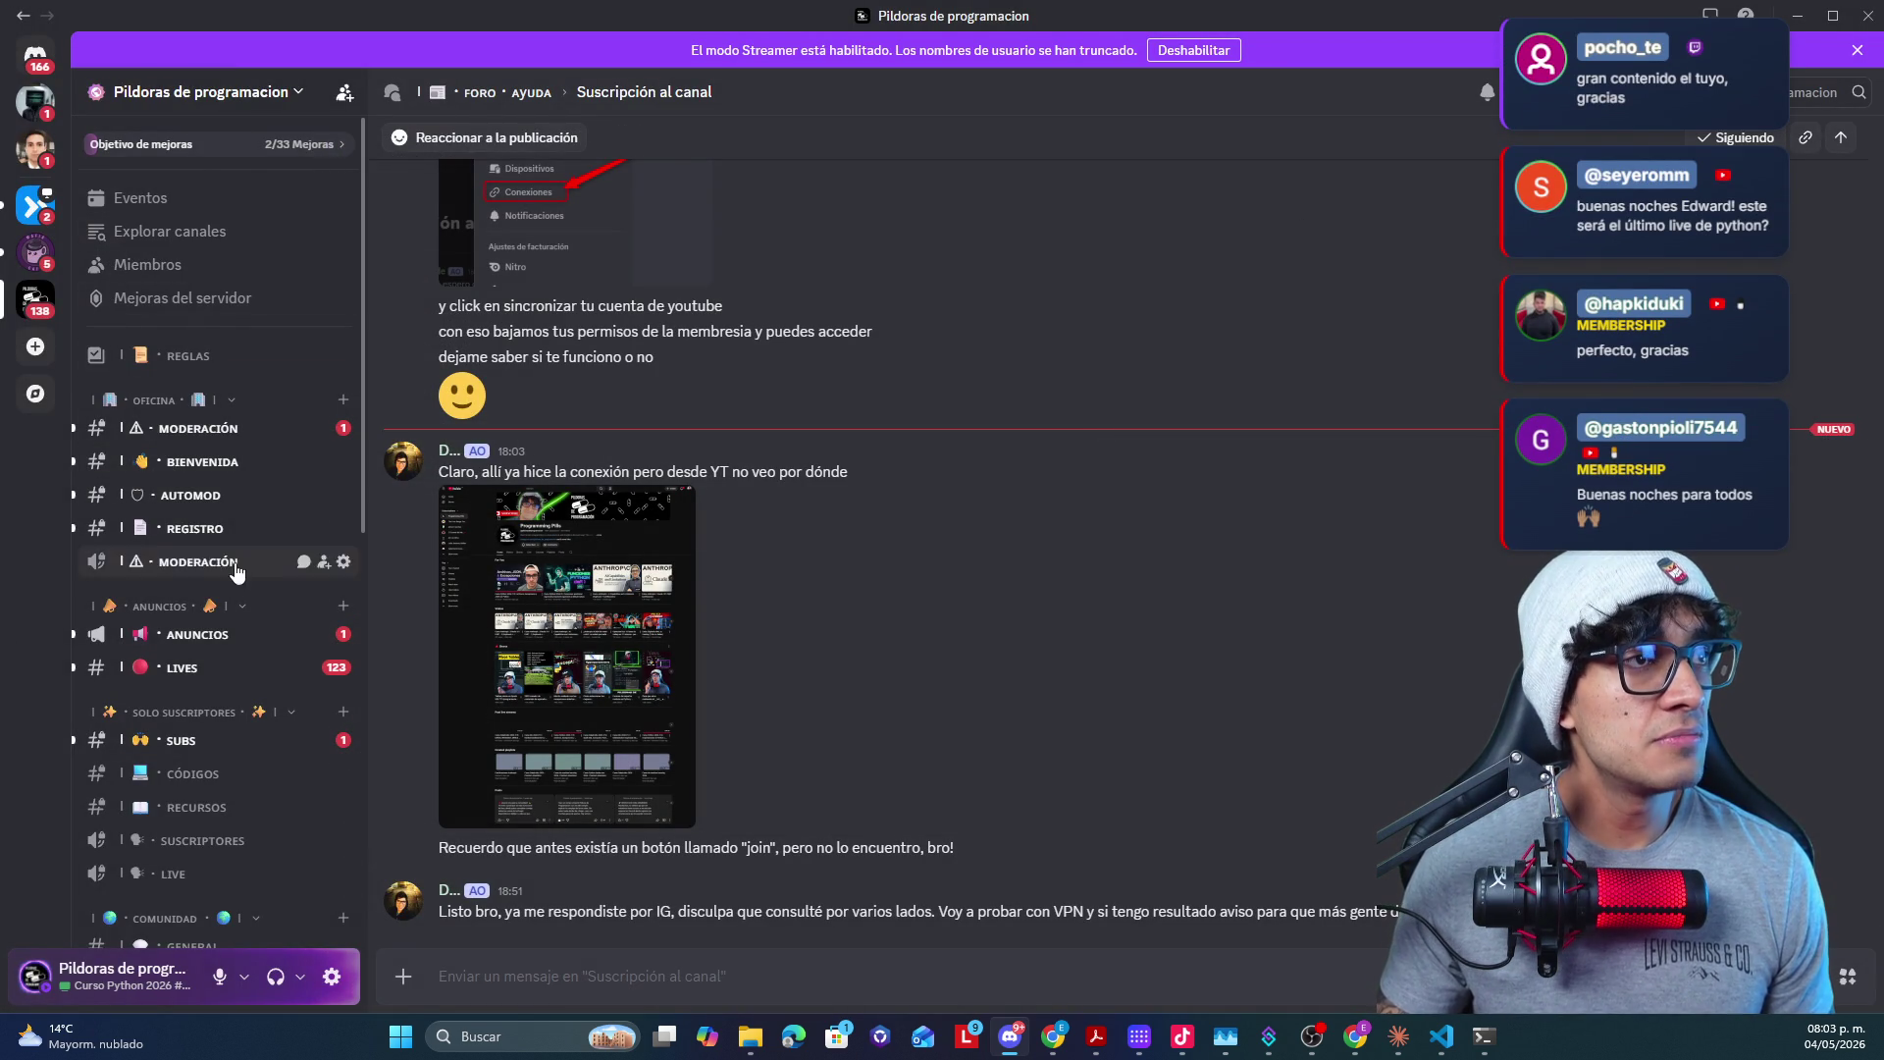
scroll(213, 743, down, 5)
scroll(221, 691, down, 3)
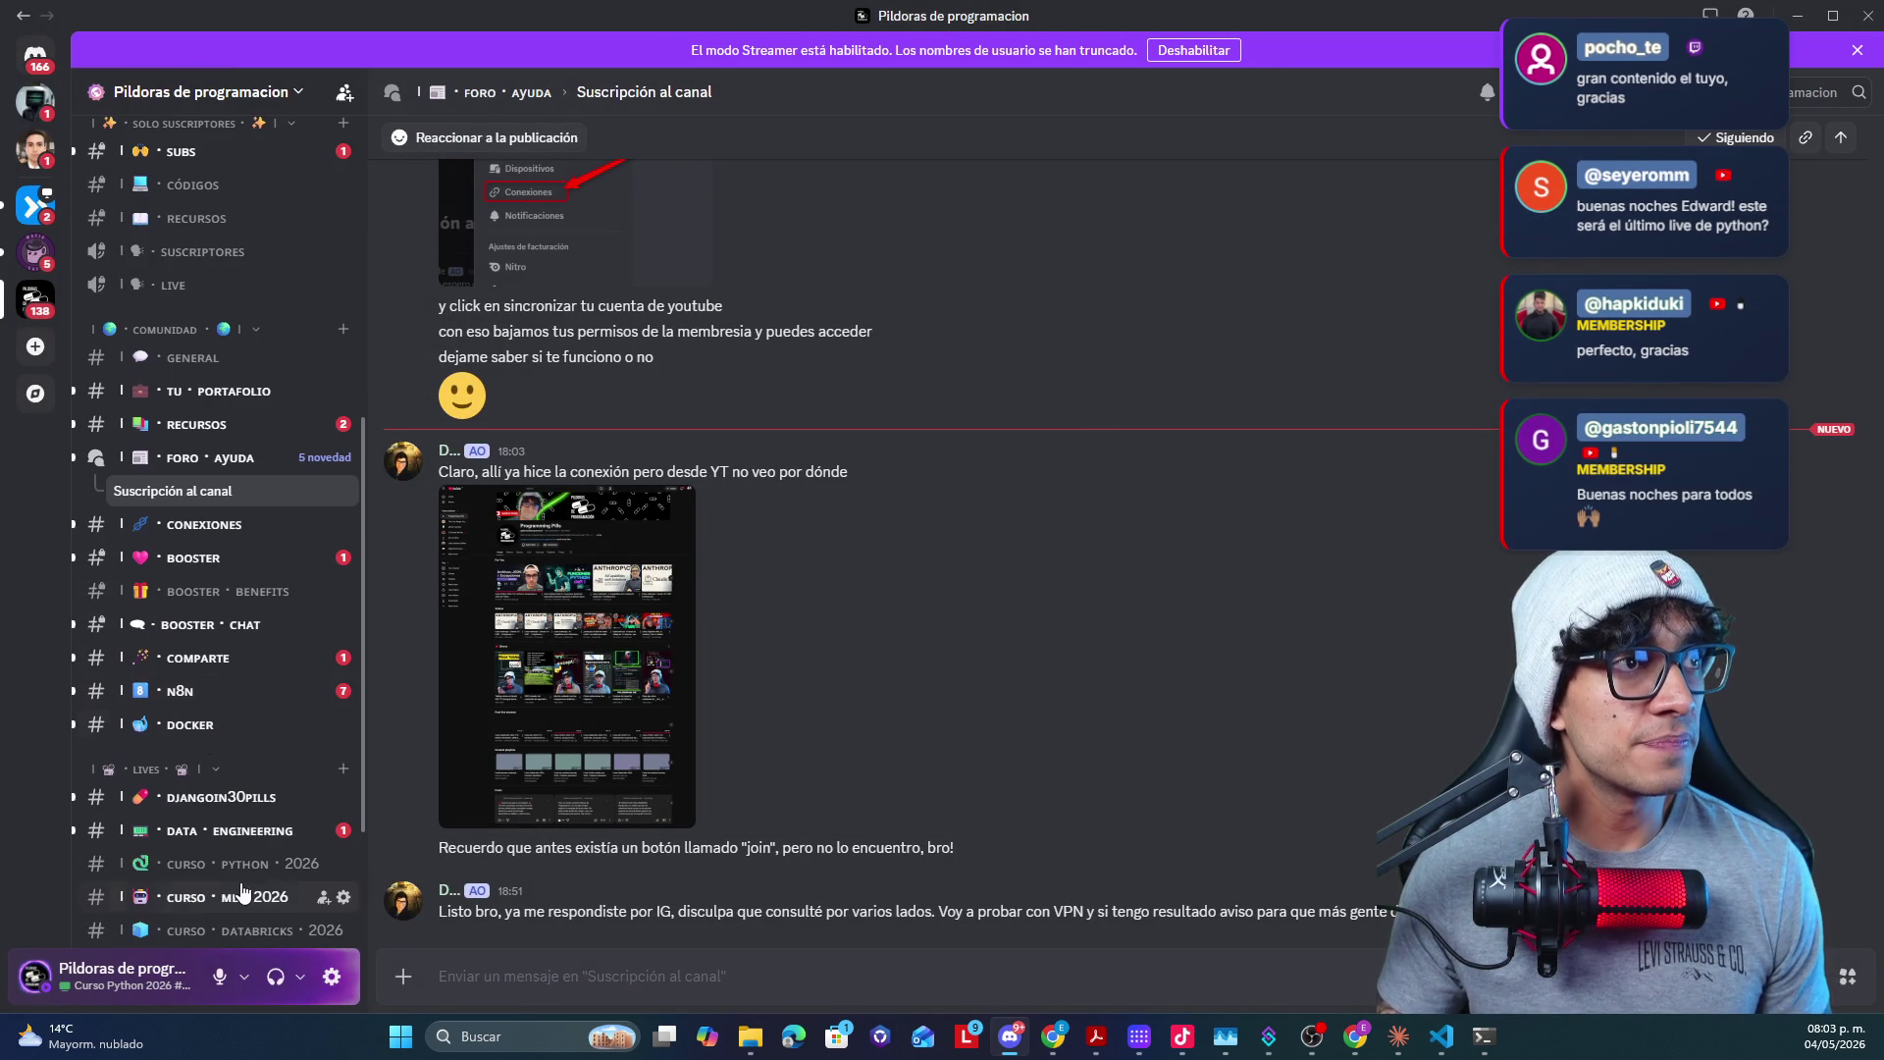
scroll(236, 820, down, 3)
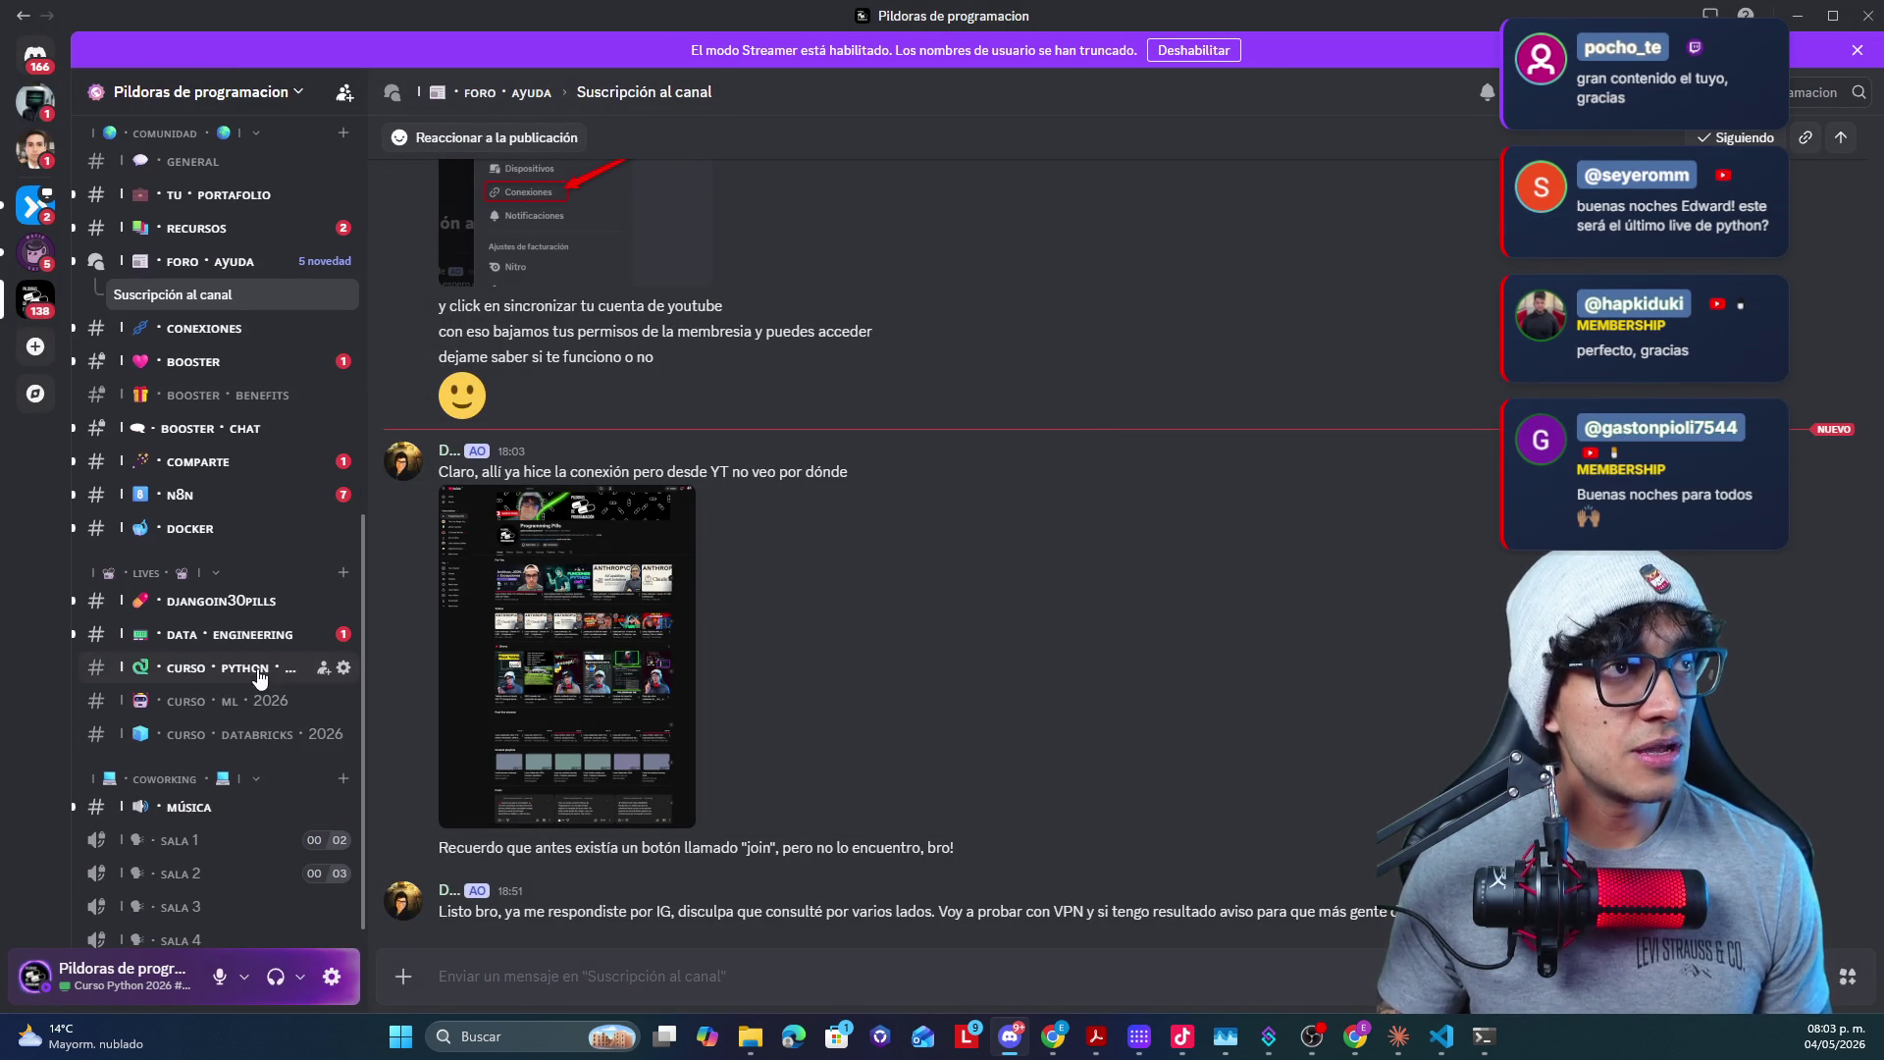
click(244, 668)
click(243, 714)
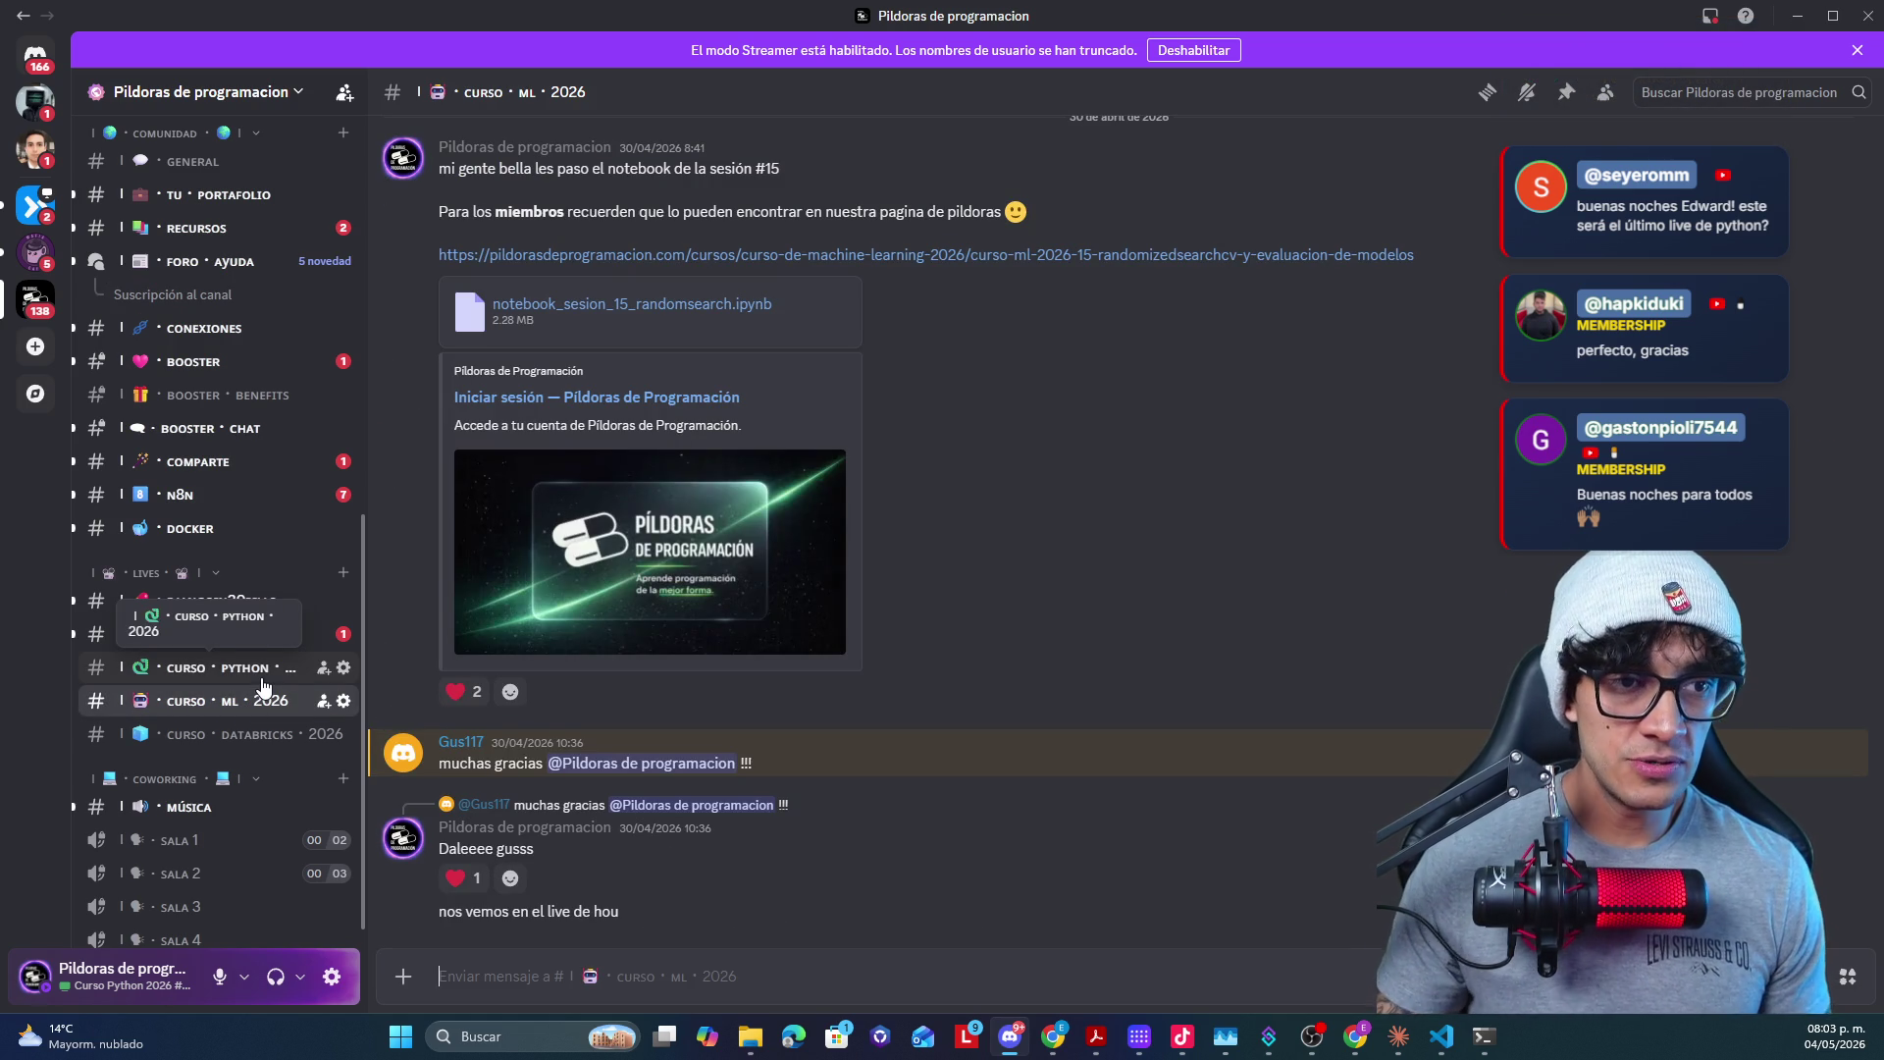
click(1805, 17)
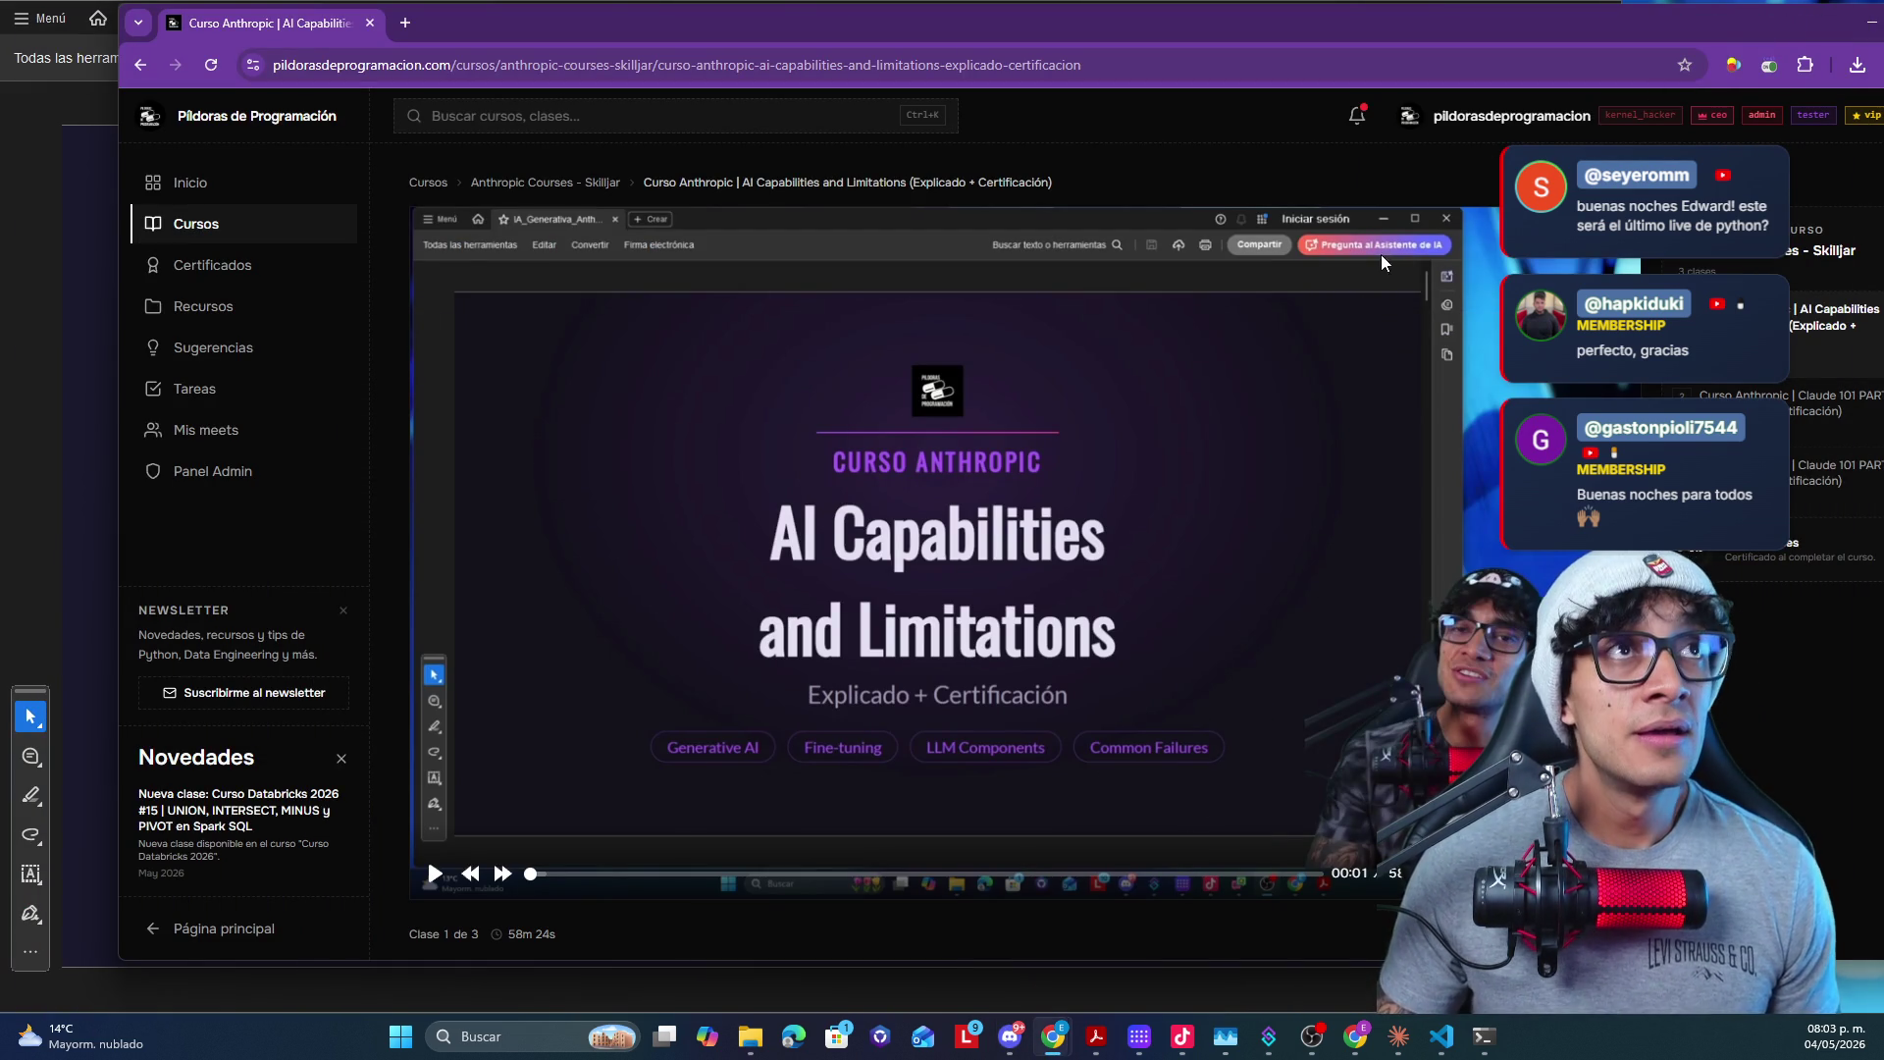
- Minimize the browser so the session 16 Habit Tracker title slide in Acrobat fills the screen
click(1869, 39)
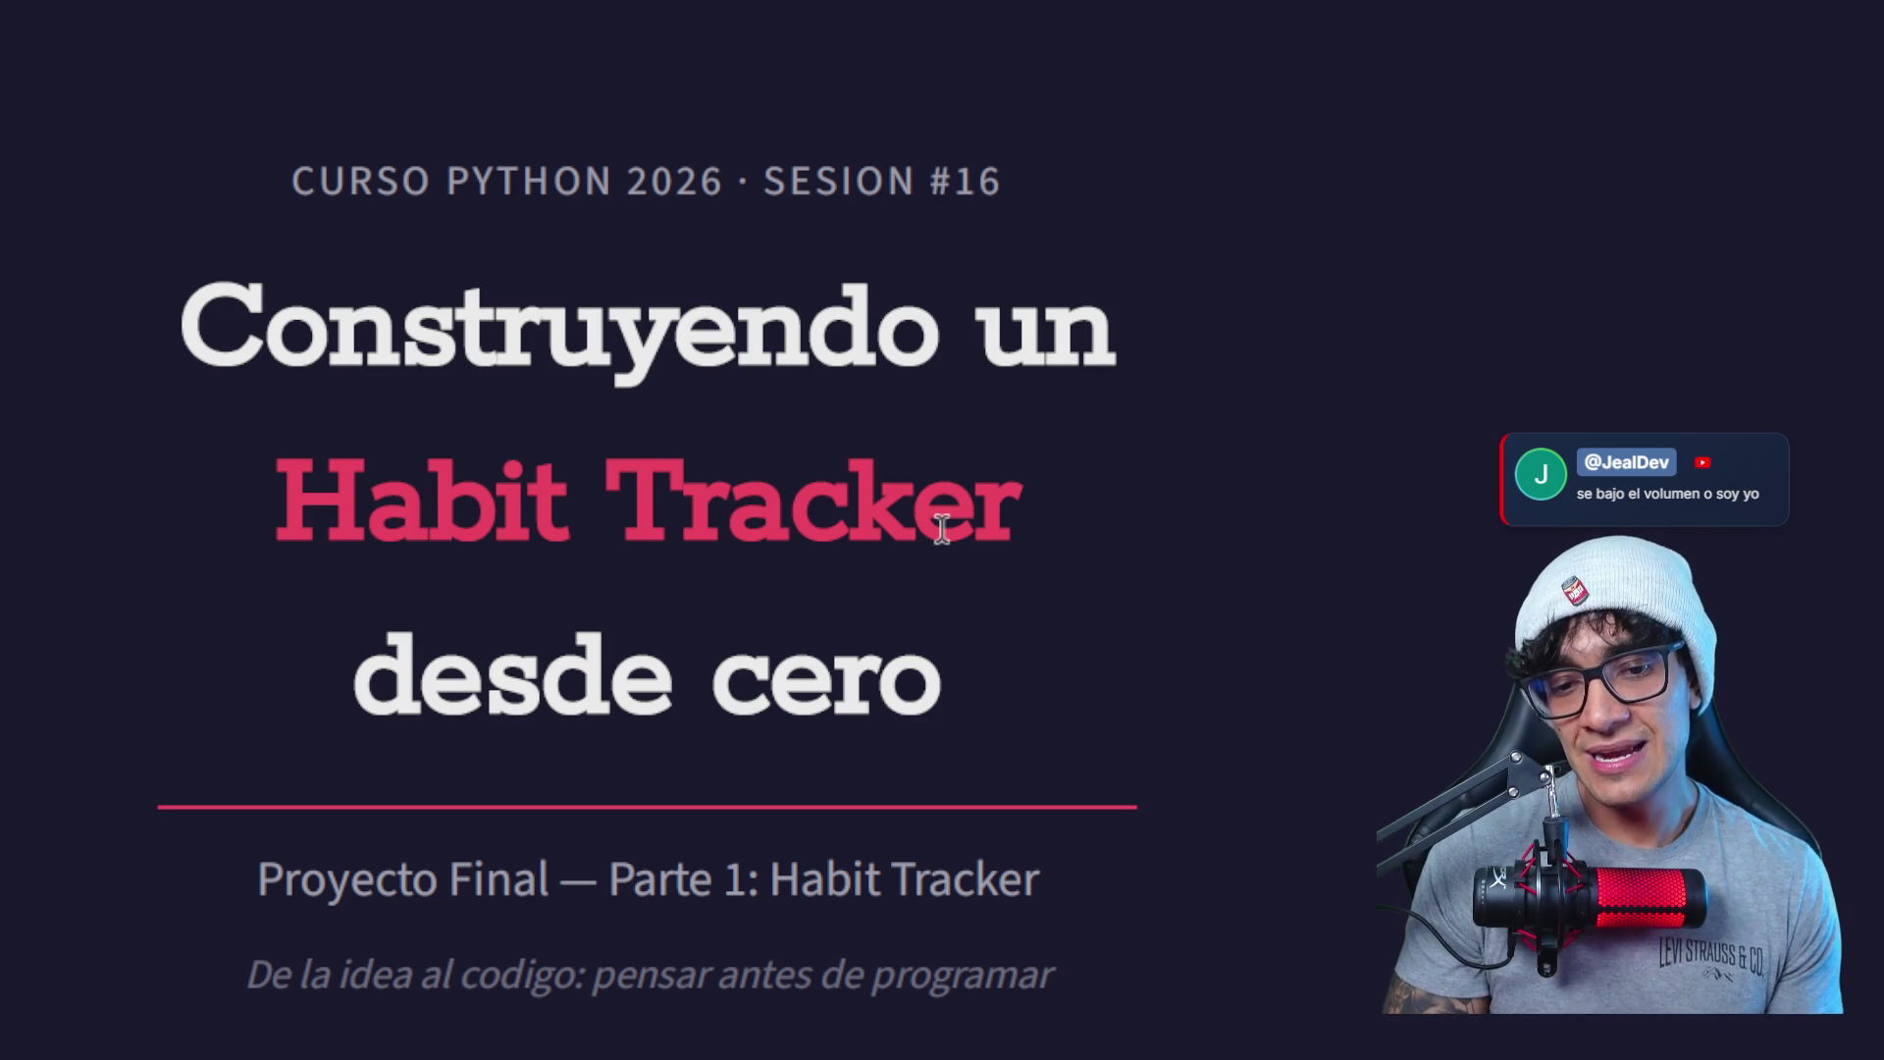
- Exit full-screen and advance to the 'Que vamos a construir hoy' project overview slide
key(Escape)
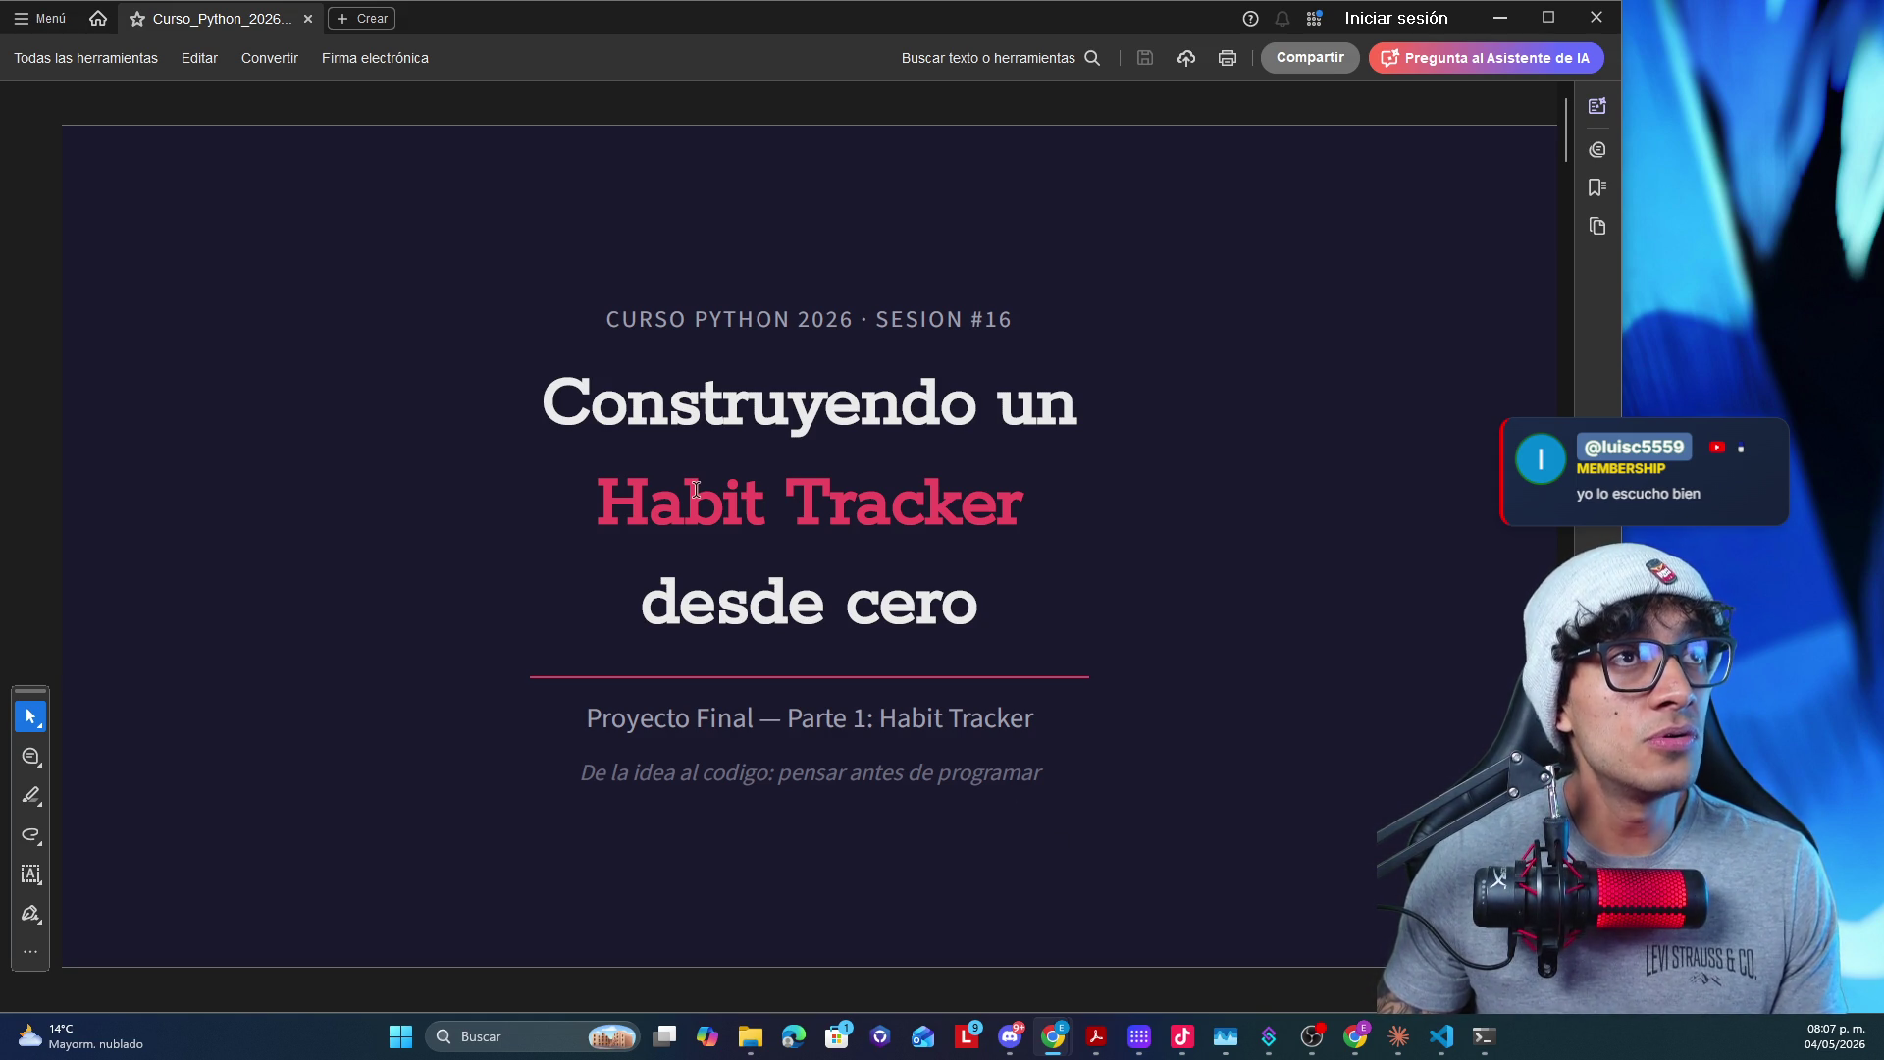
click(608, 474)
scroll(607, 475, down, 3)
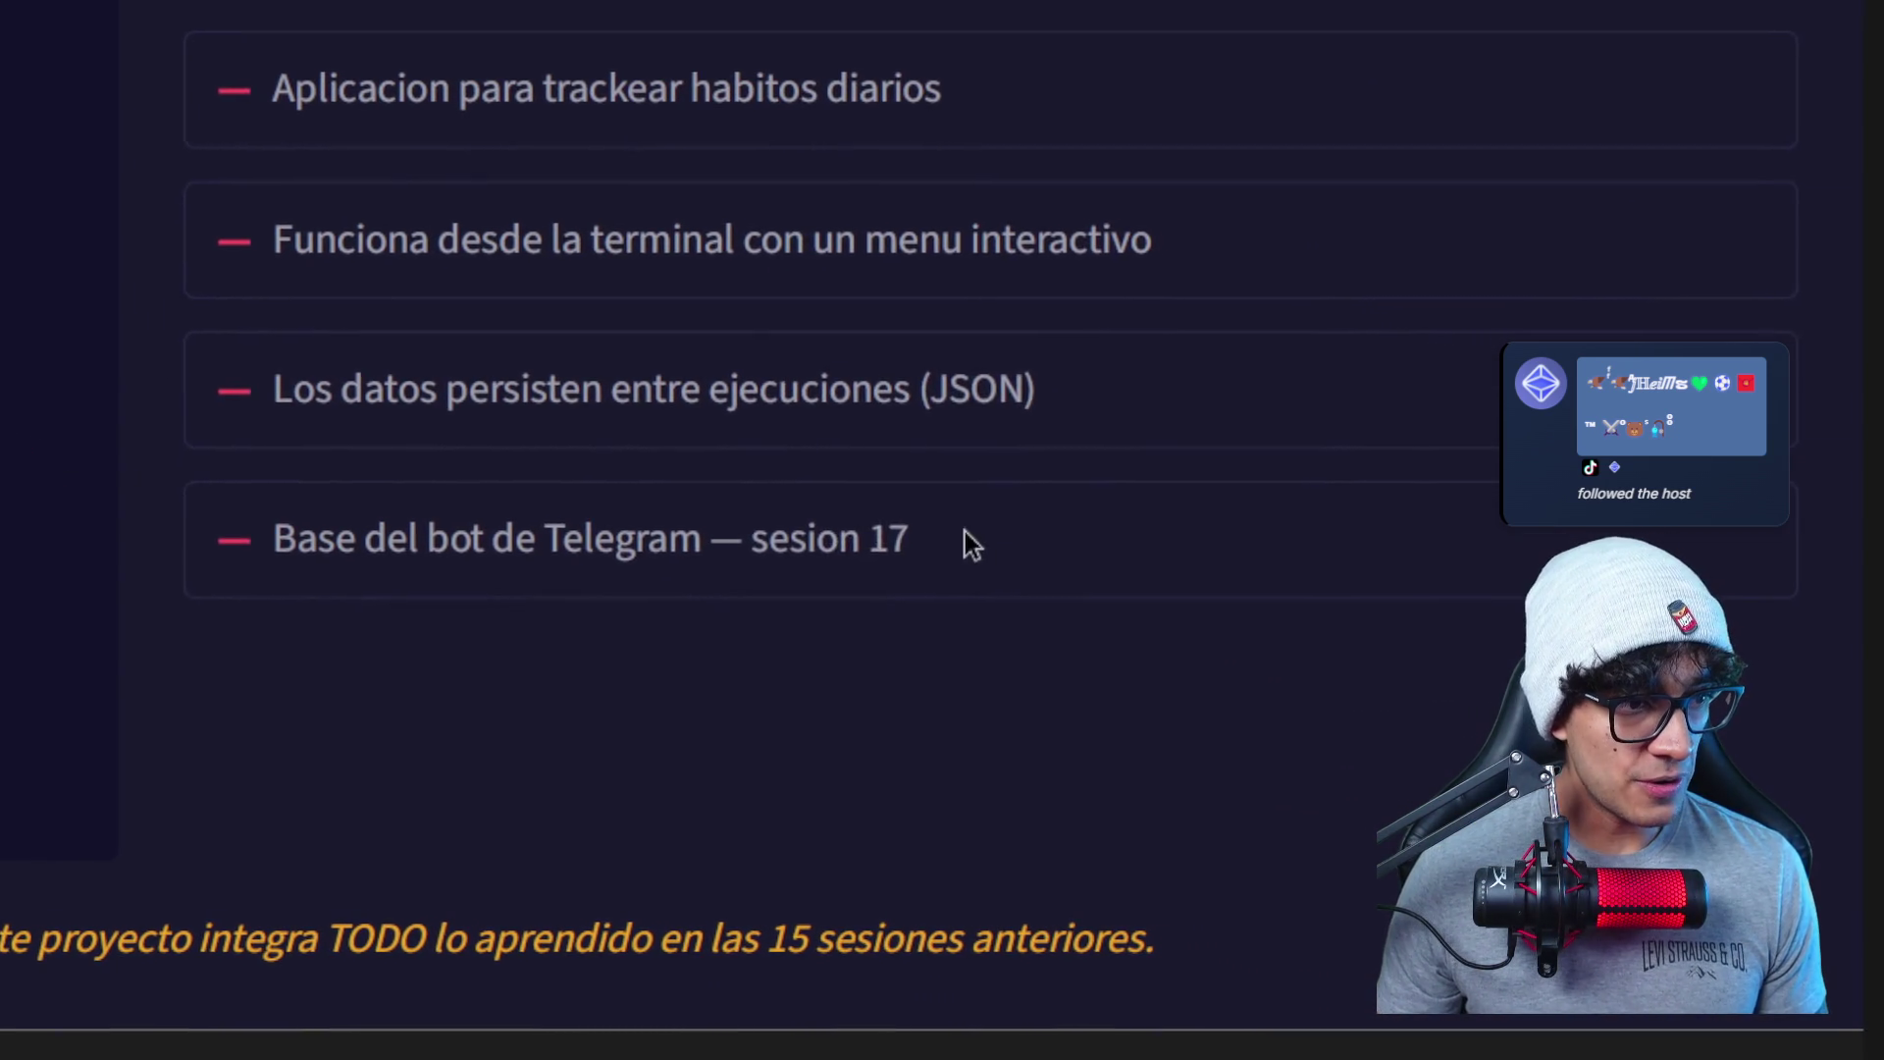
- Highlight the Telegram bot bullet, clear the selection and advance to the 'Antes de escribir codigo' slide
drag(939, 528, 497, 527)
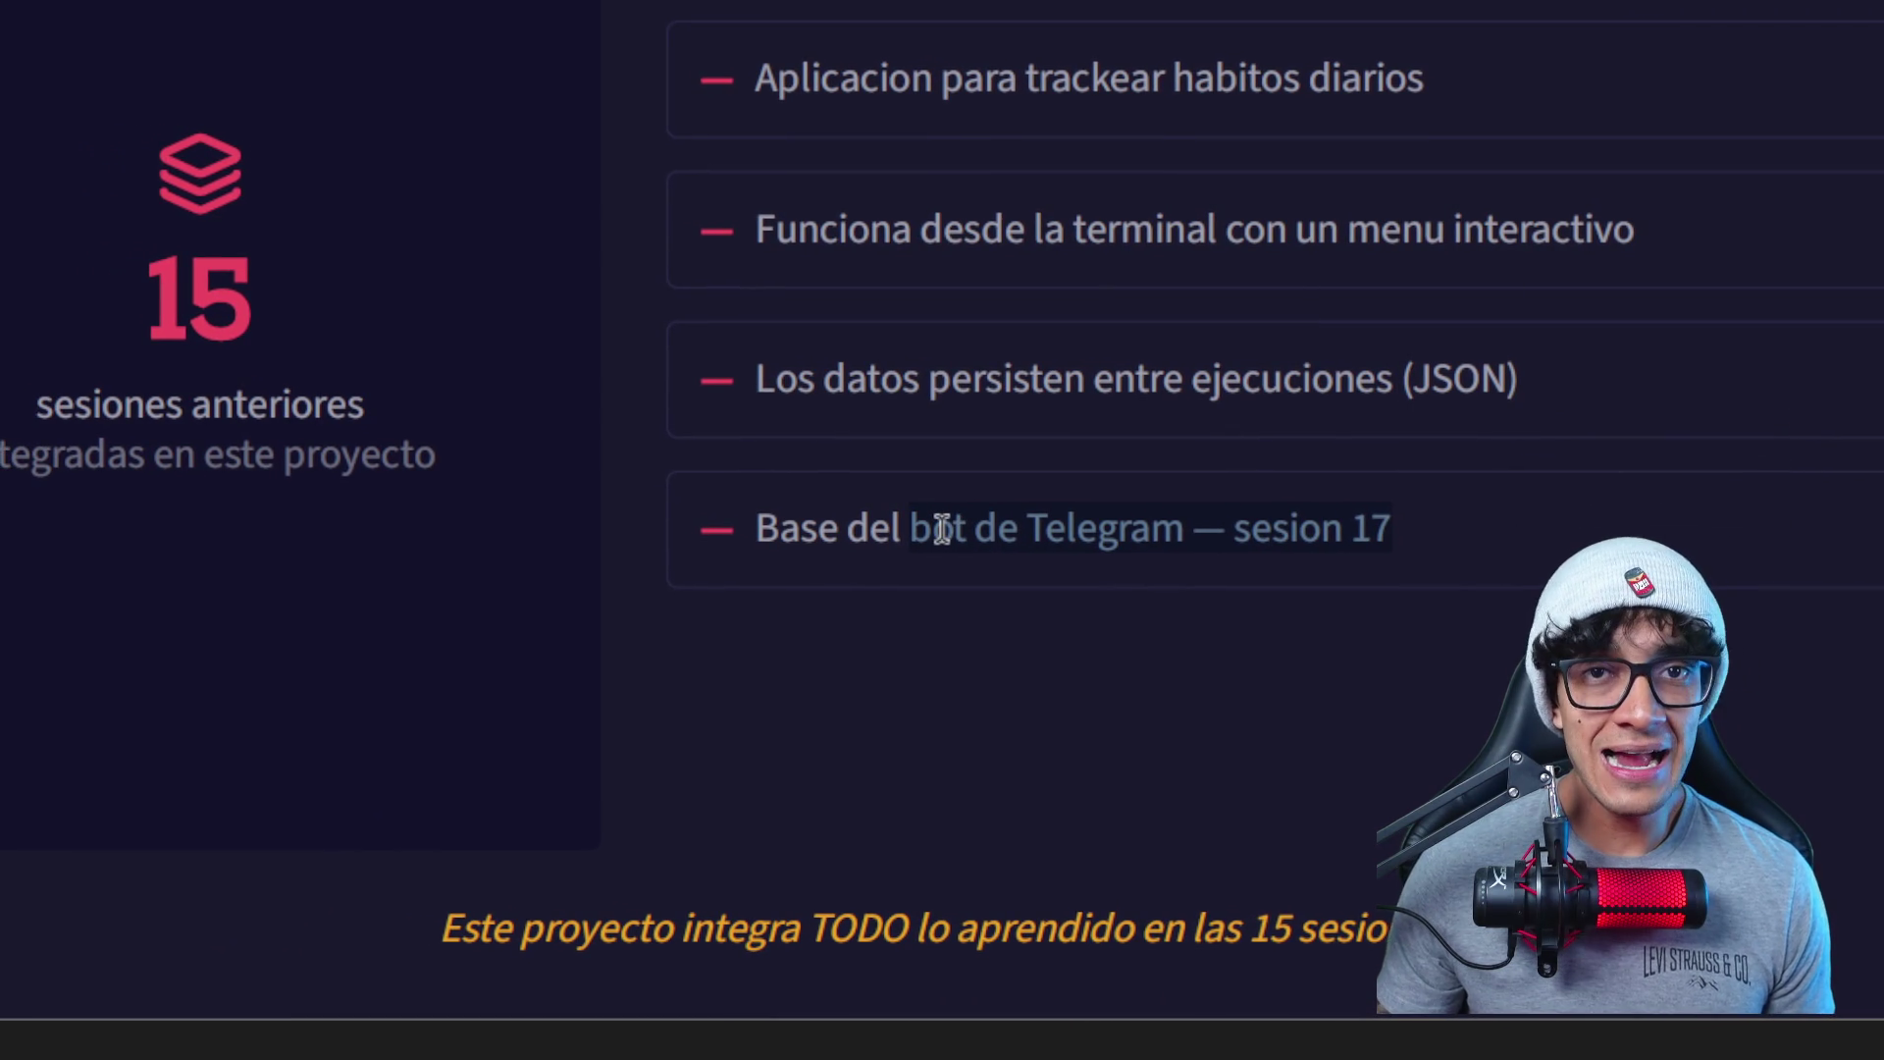
click(837, 544)
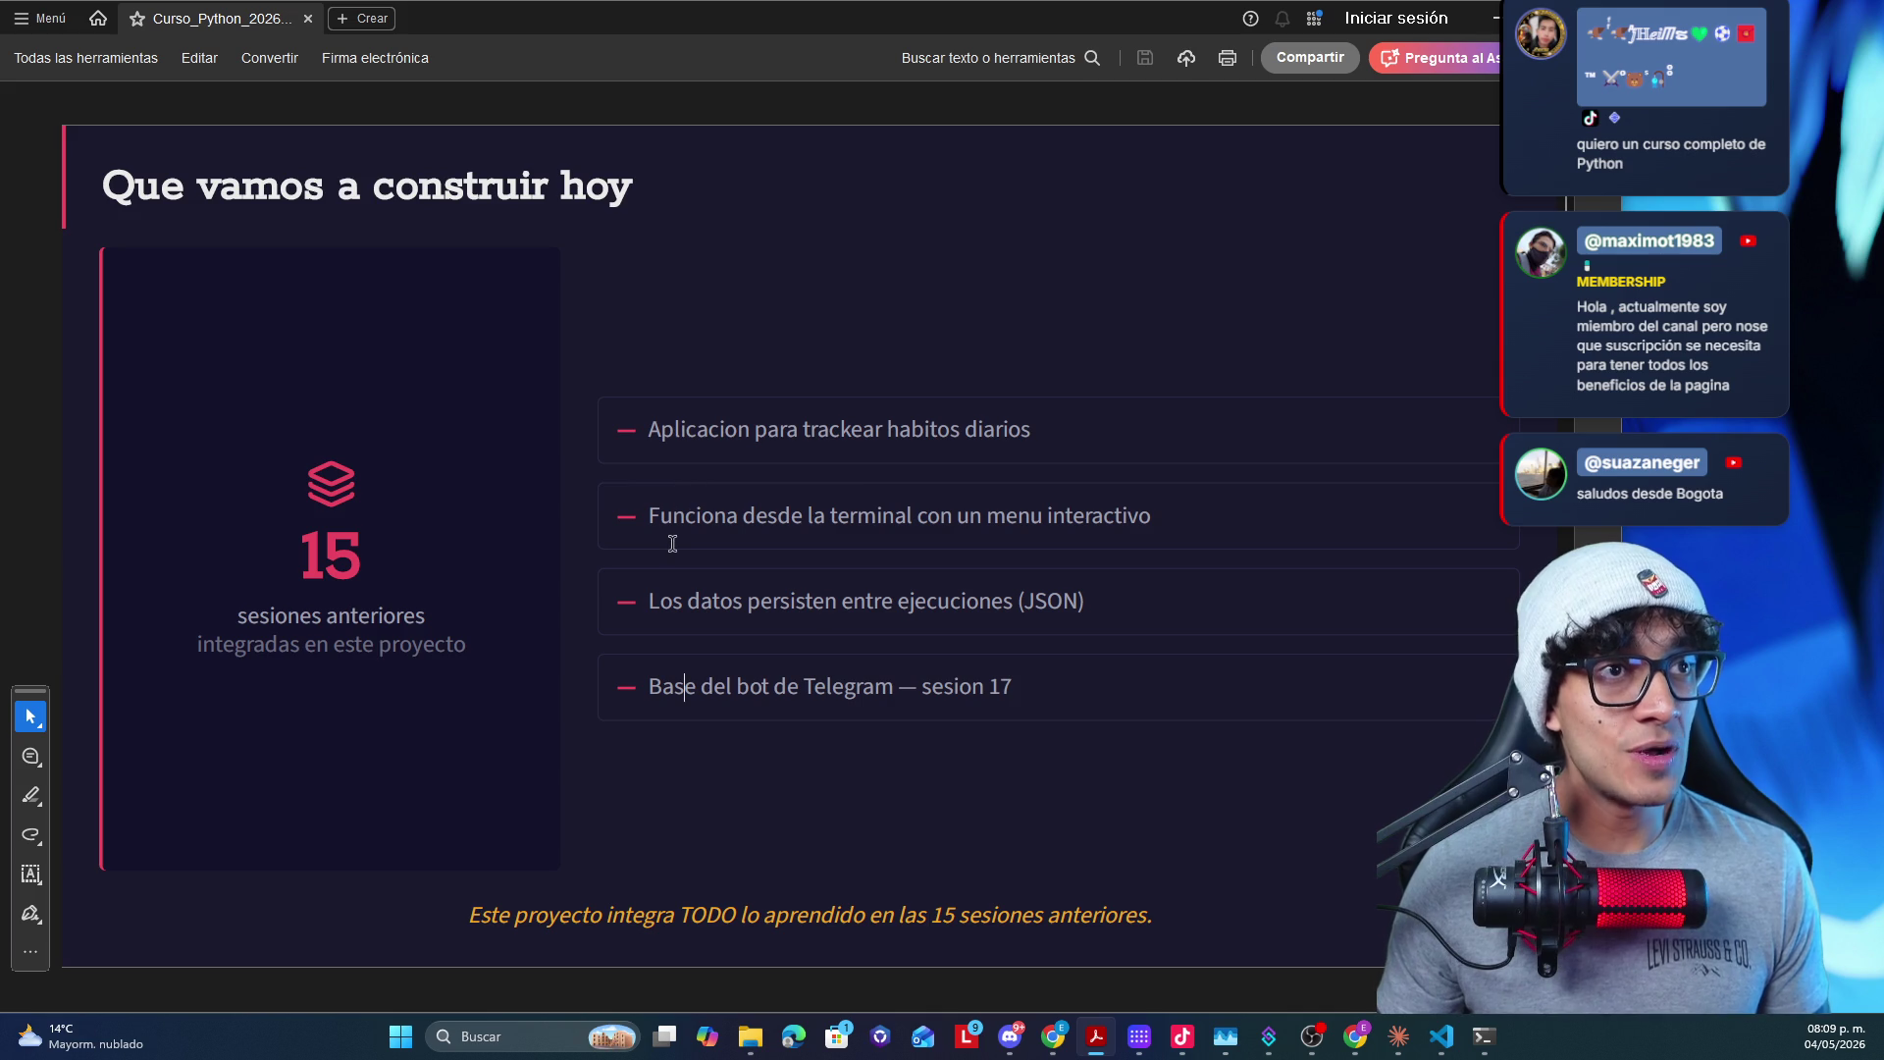
key(Right)
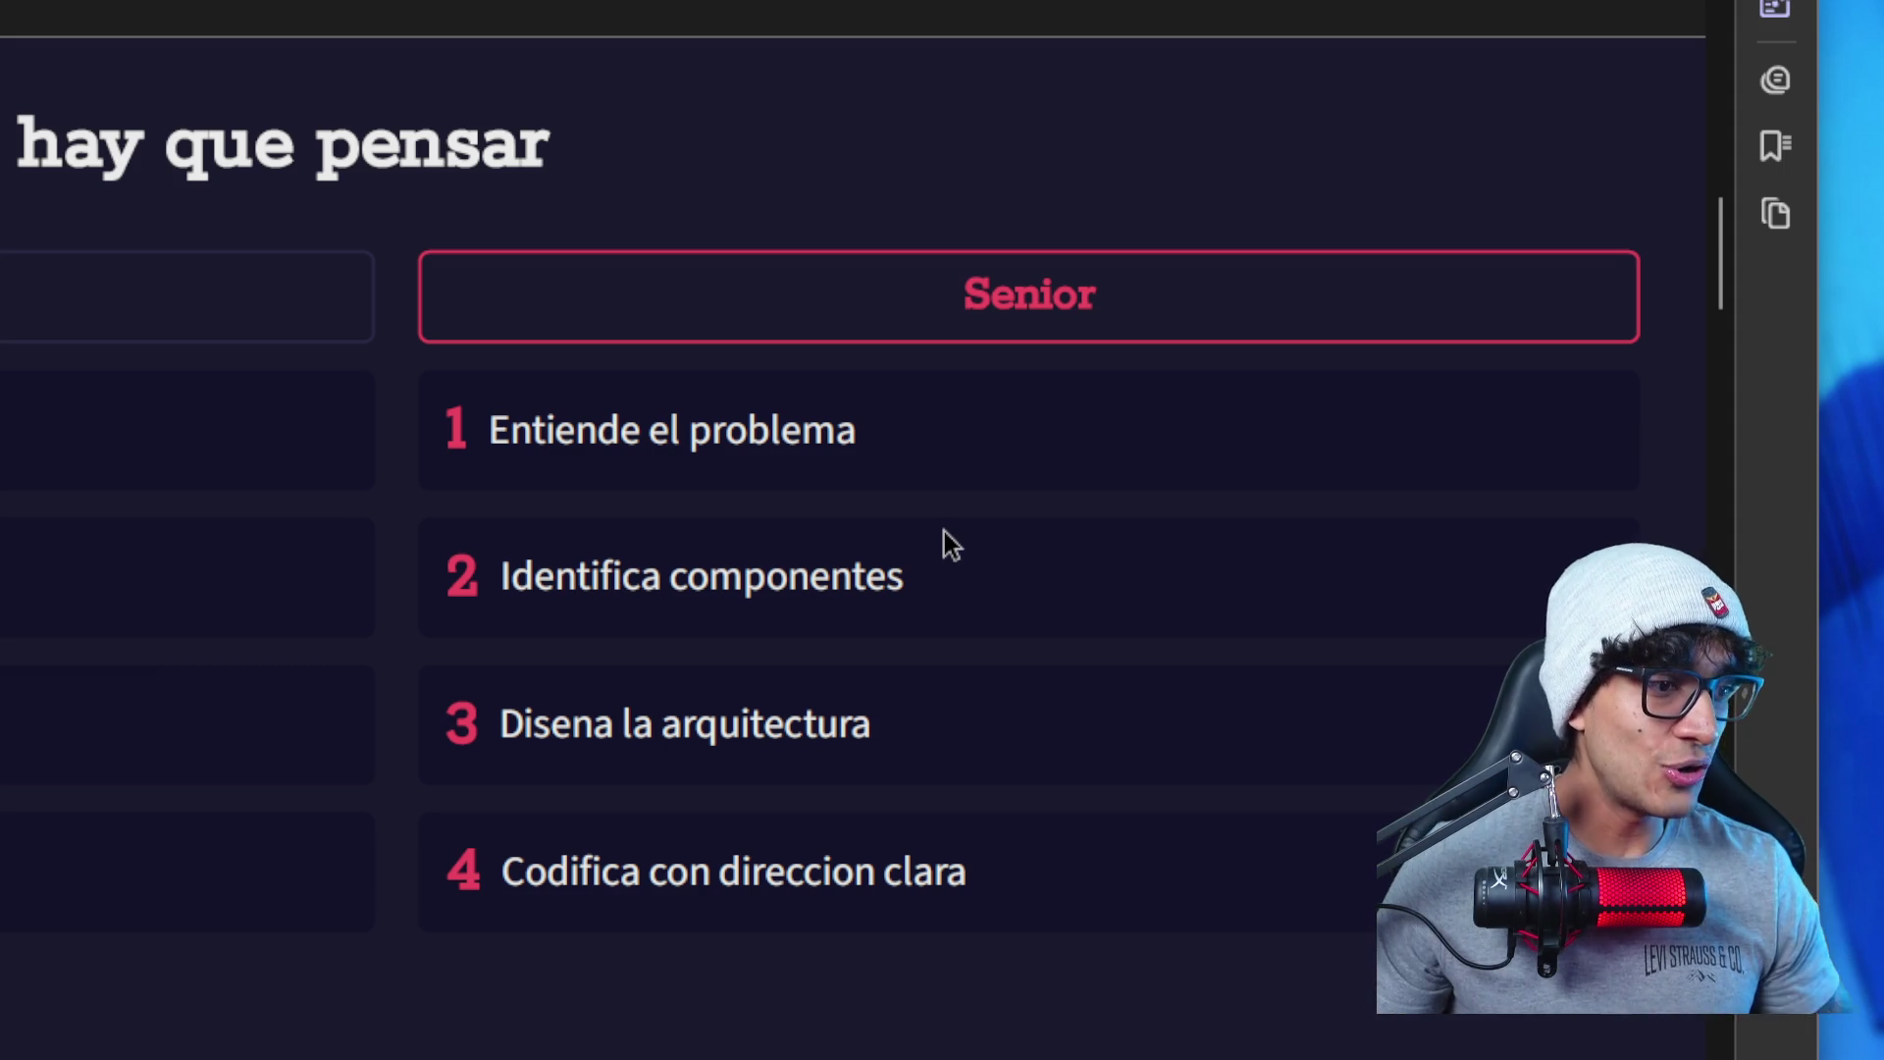
- Highlight parts of the Senior column, ending with the words 'con direccion clara' selected
drag(965, 544, 903, 538)
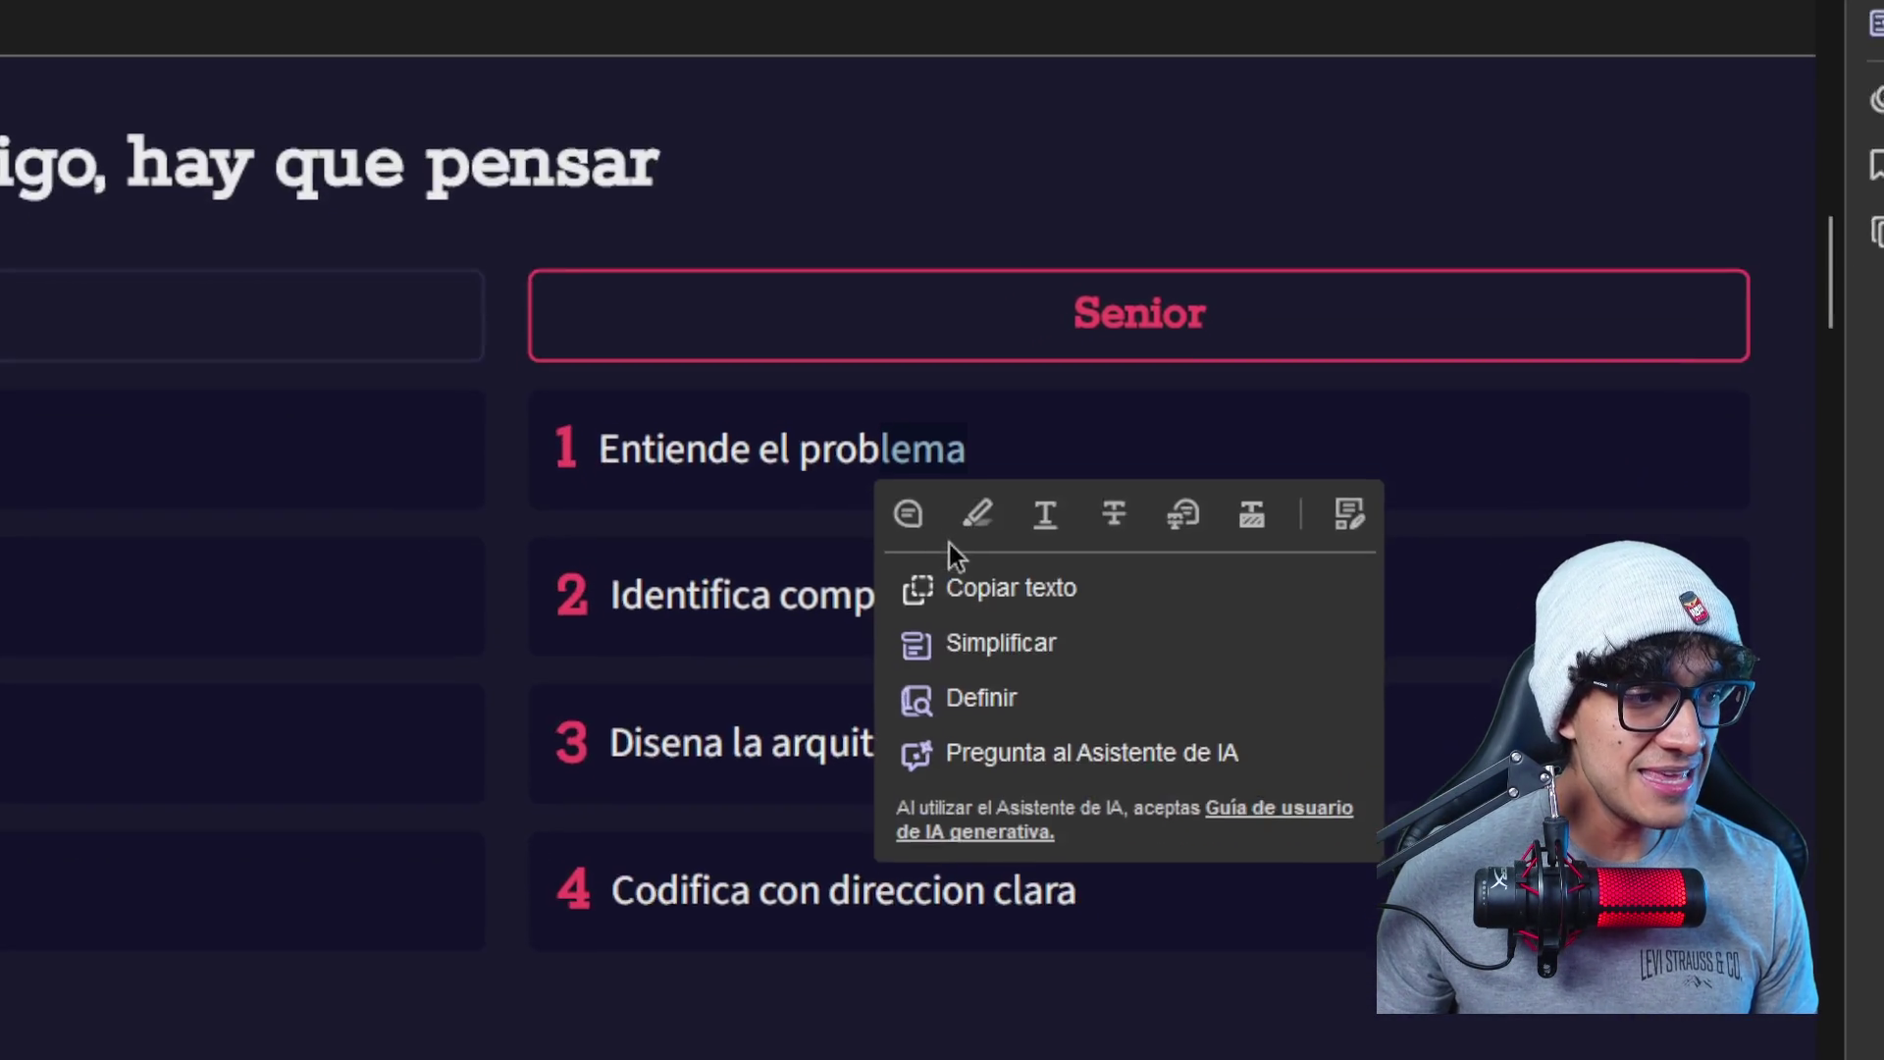
click(819, 689)
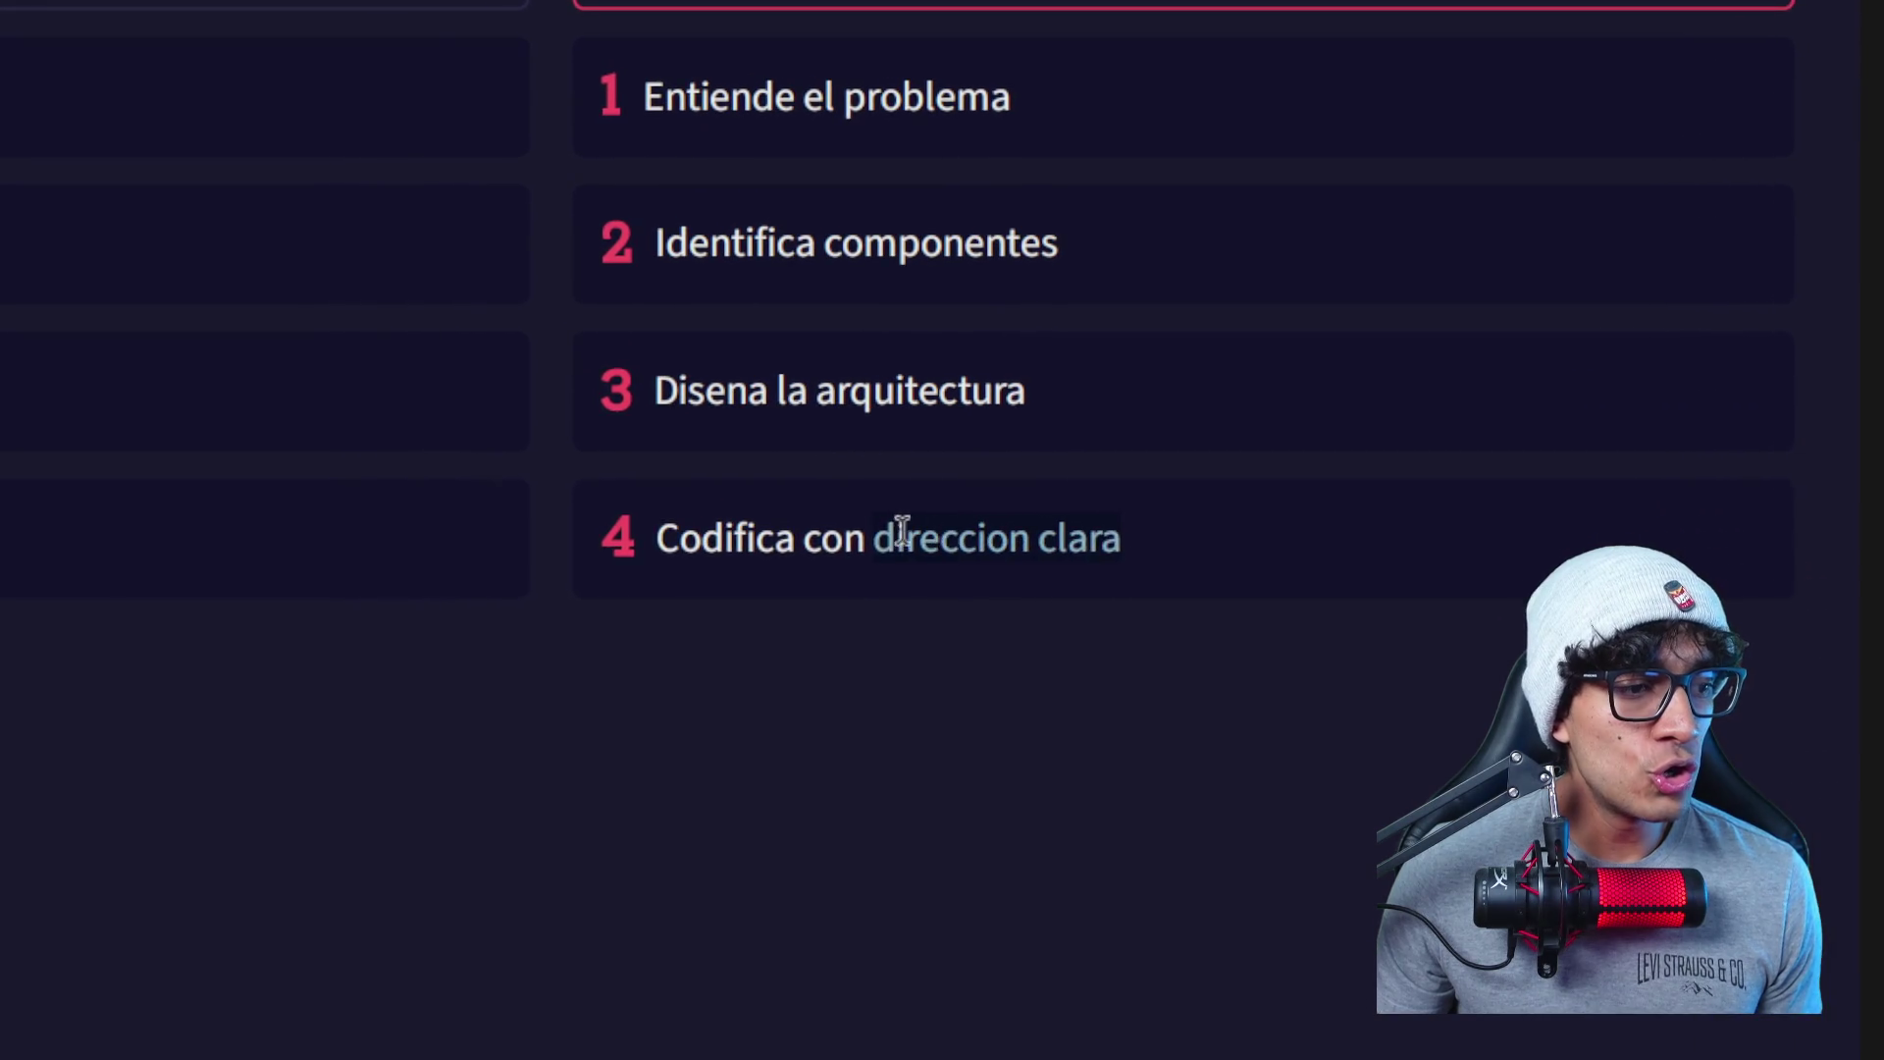
drag(901, 533, 811, 539)
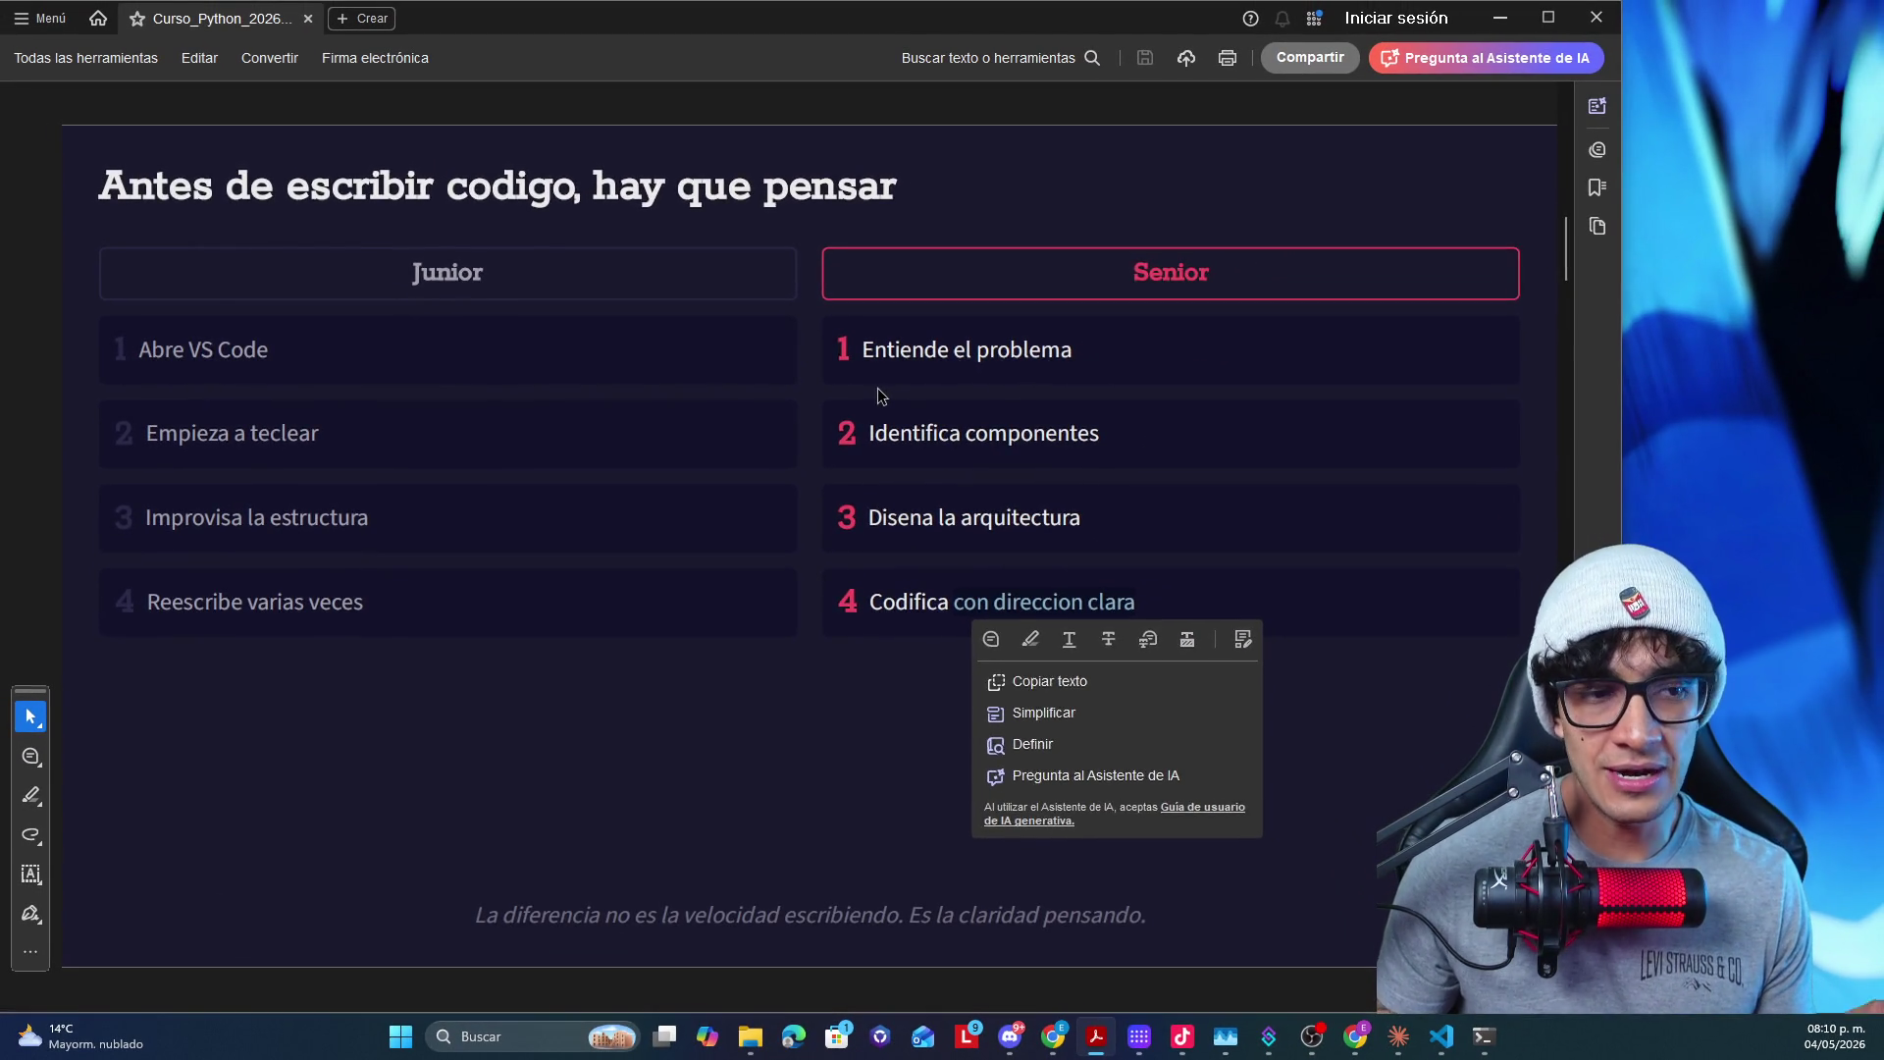
scroll(877, 395, down, 3)
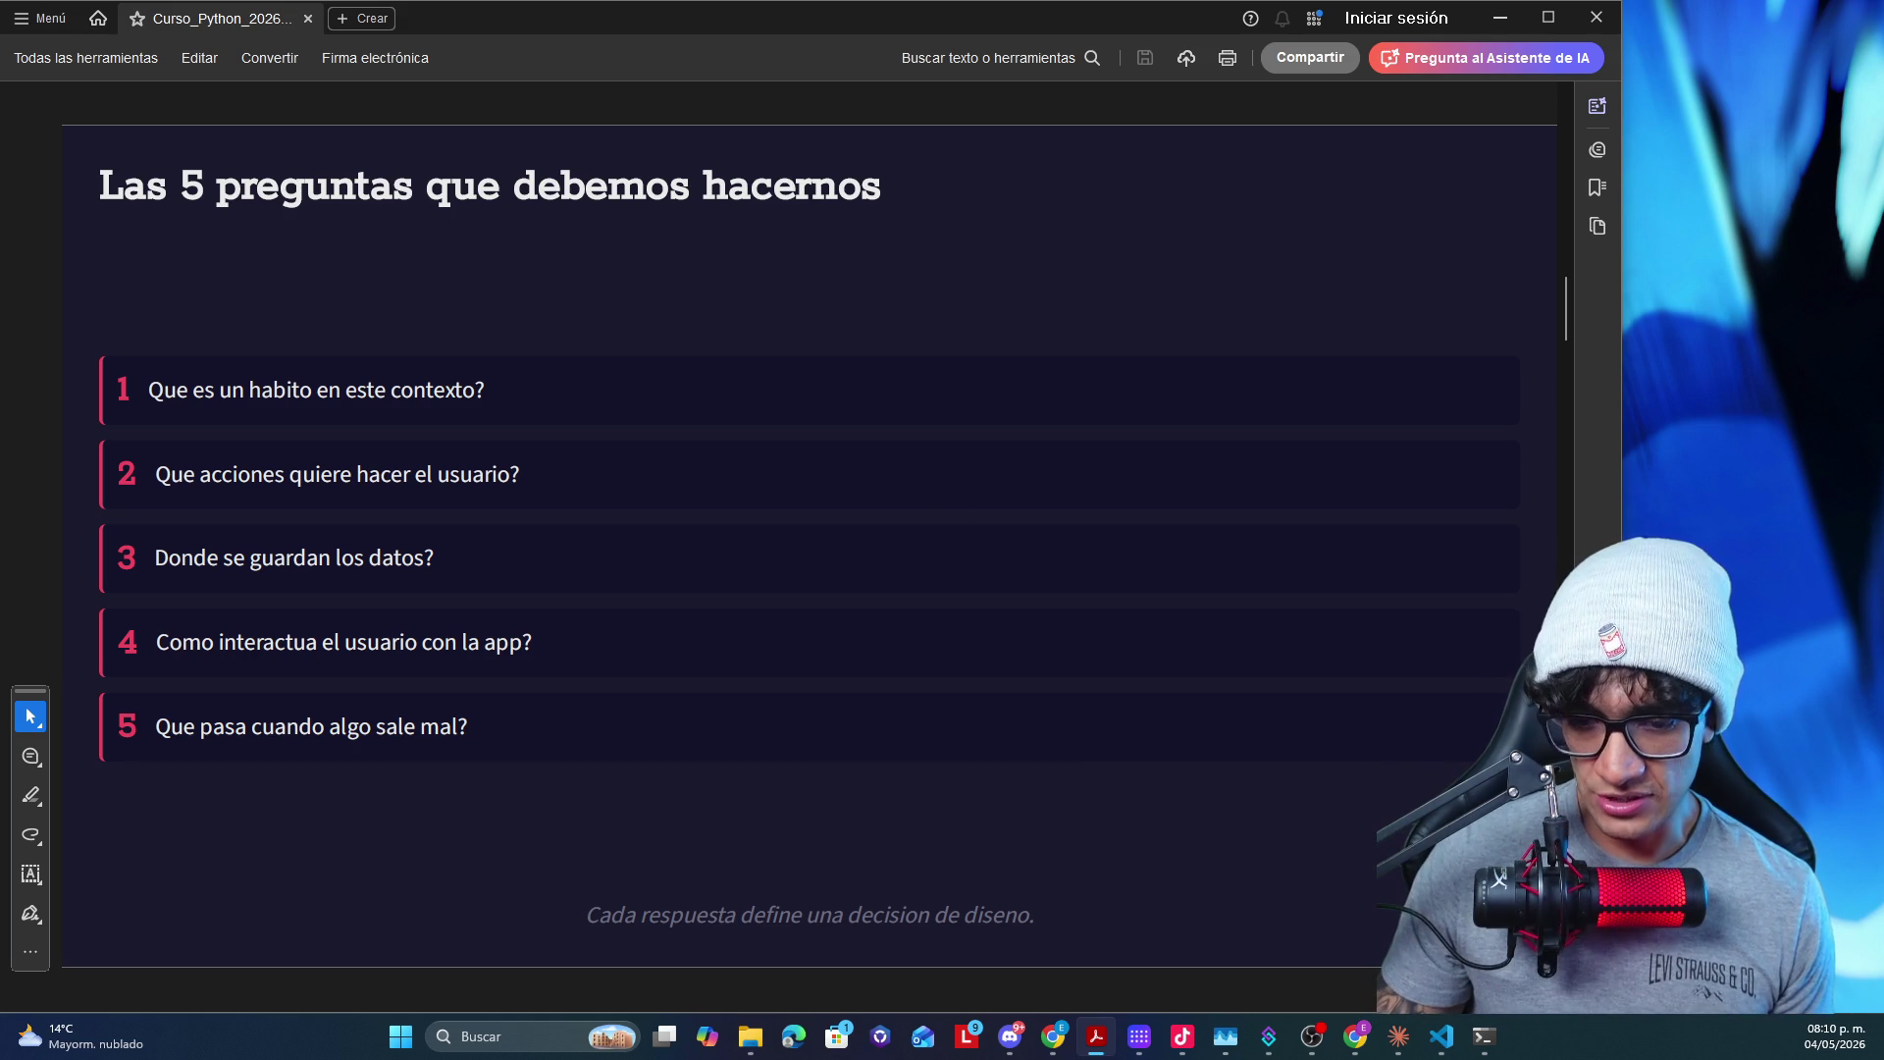
- Switch from Acrobat to the PowerShell window running uv run .\app.py
key(alt+Tab)
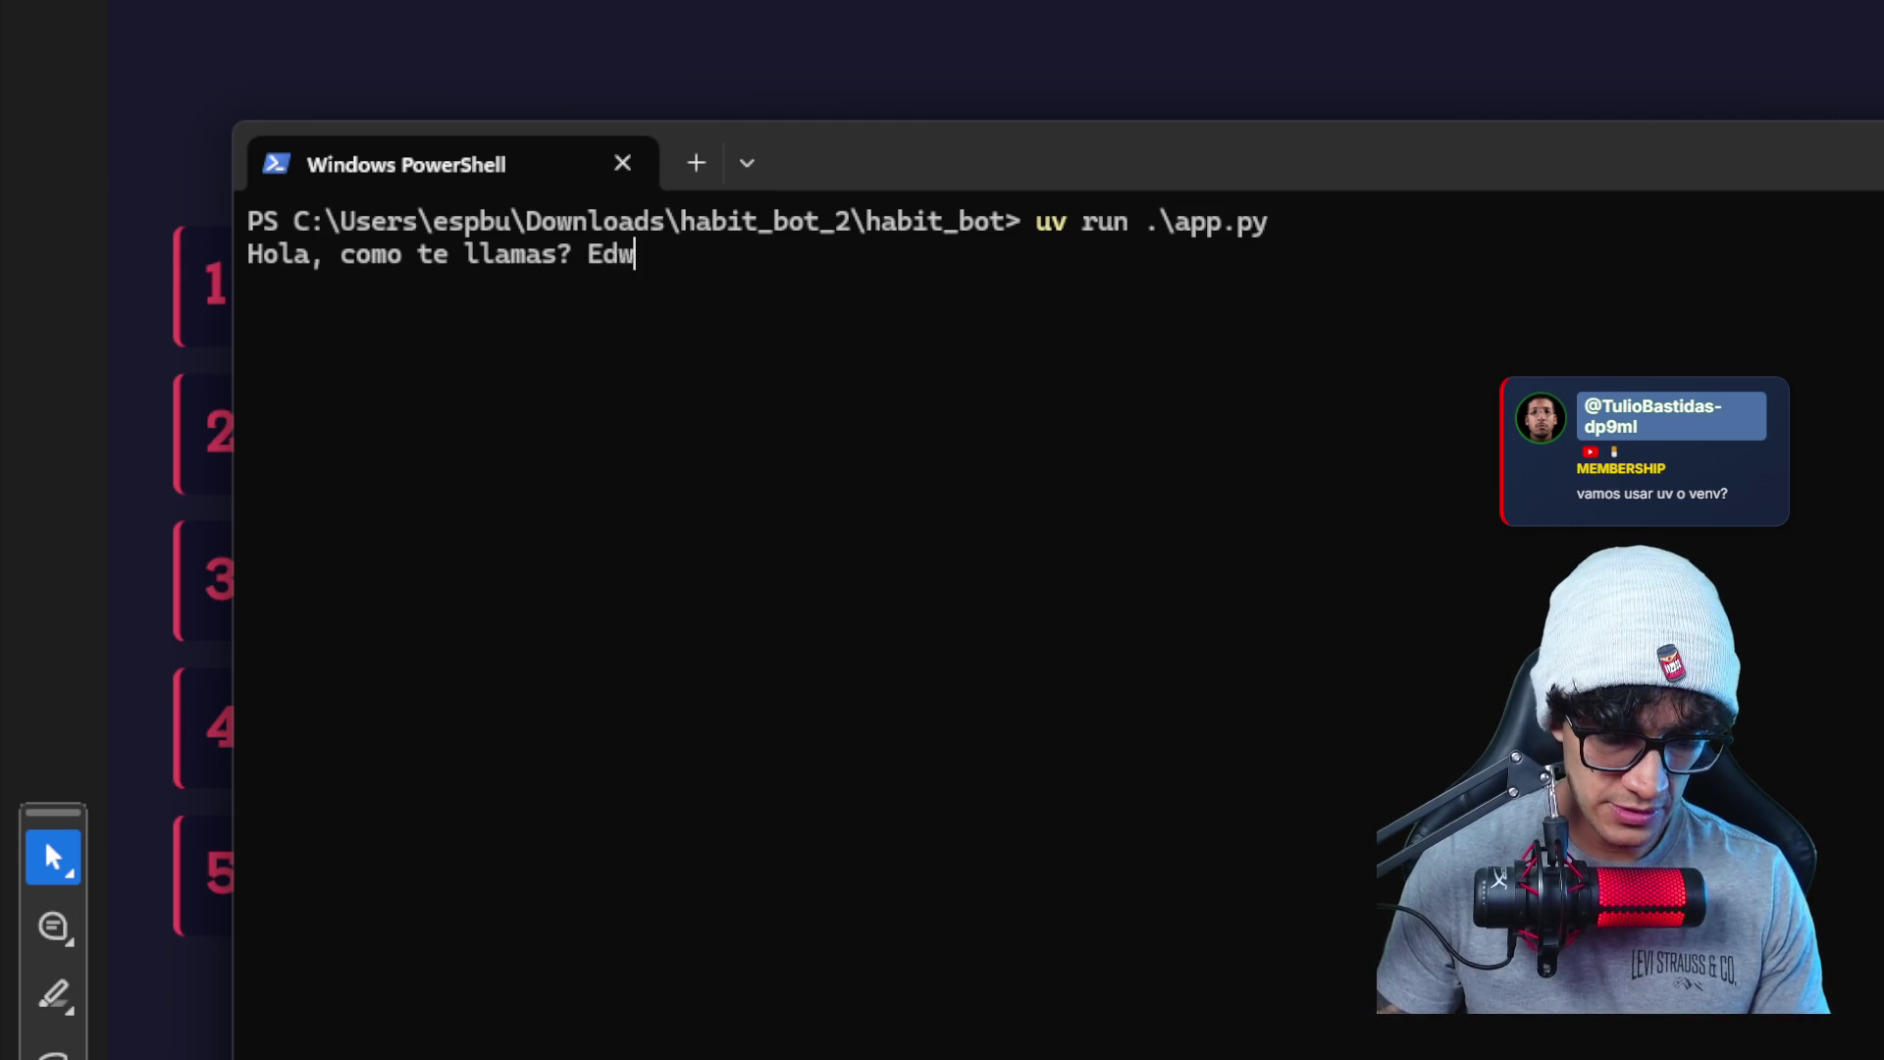
text(ard)
- Submit the name Edward, choose menu option 1 and add the habit Gym
key(Return)
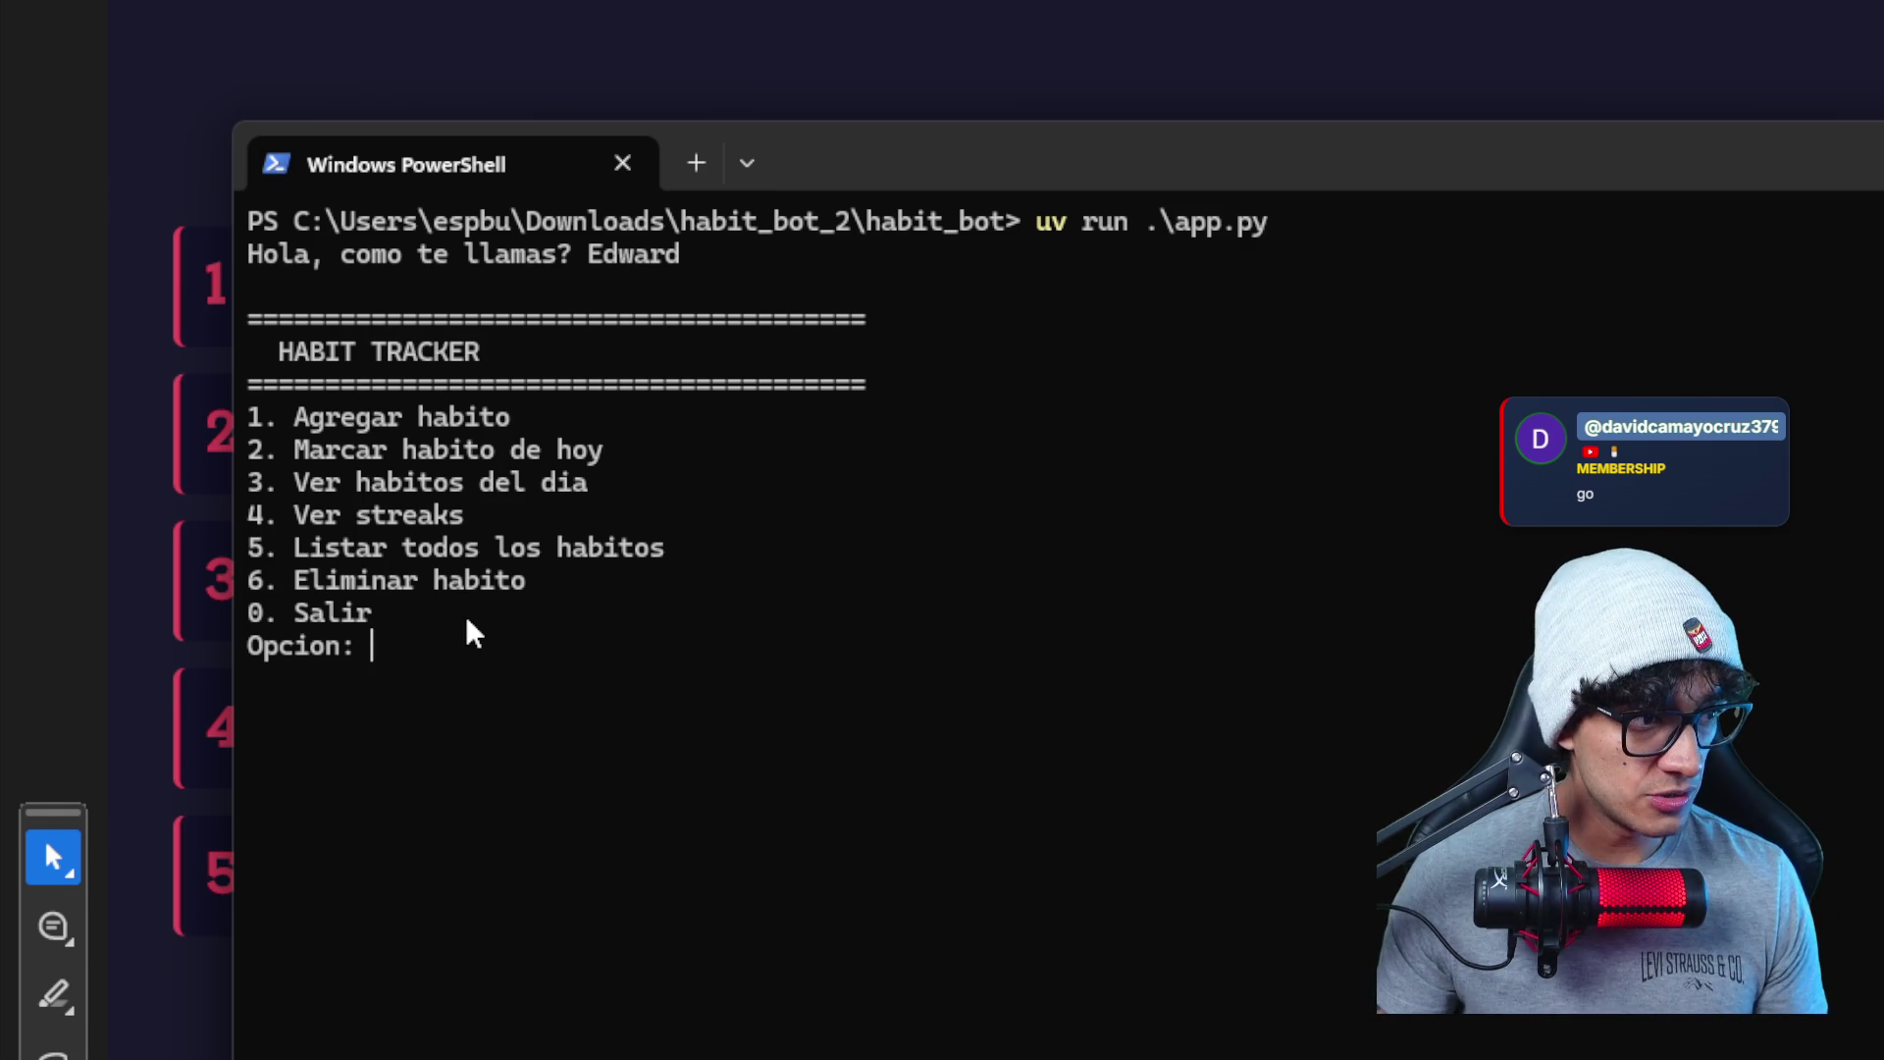
text(1)
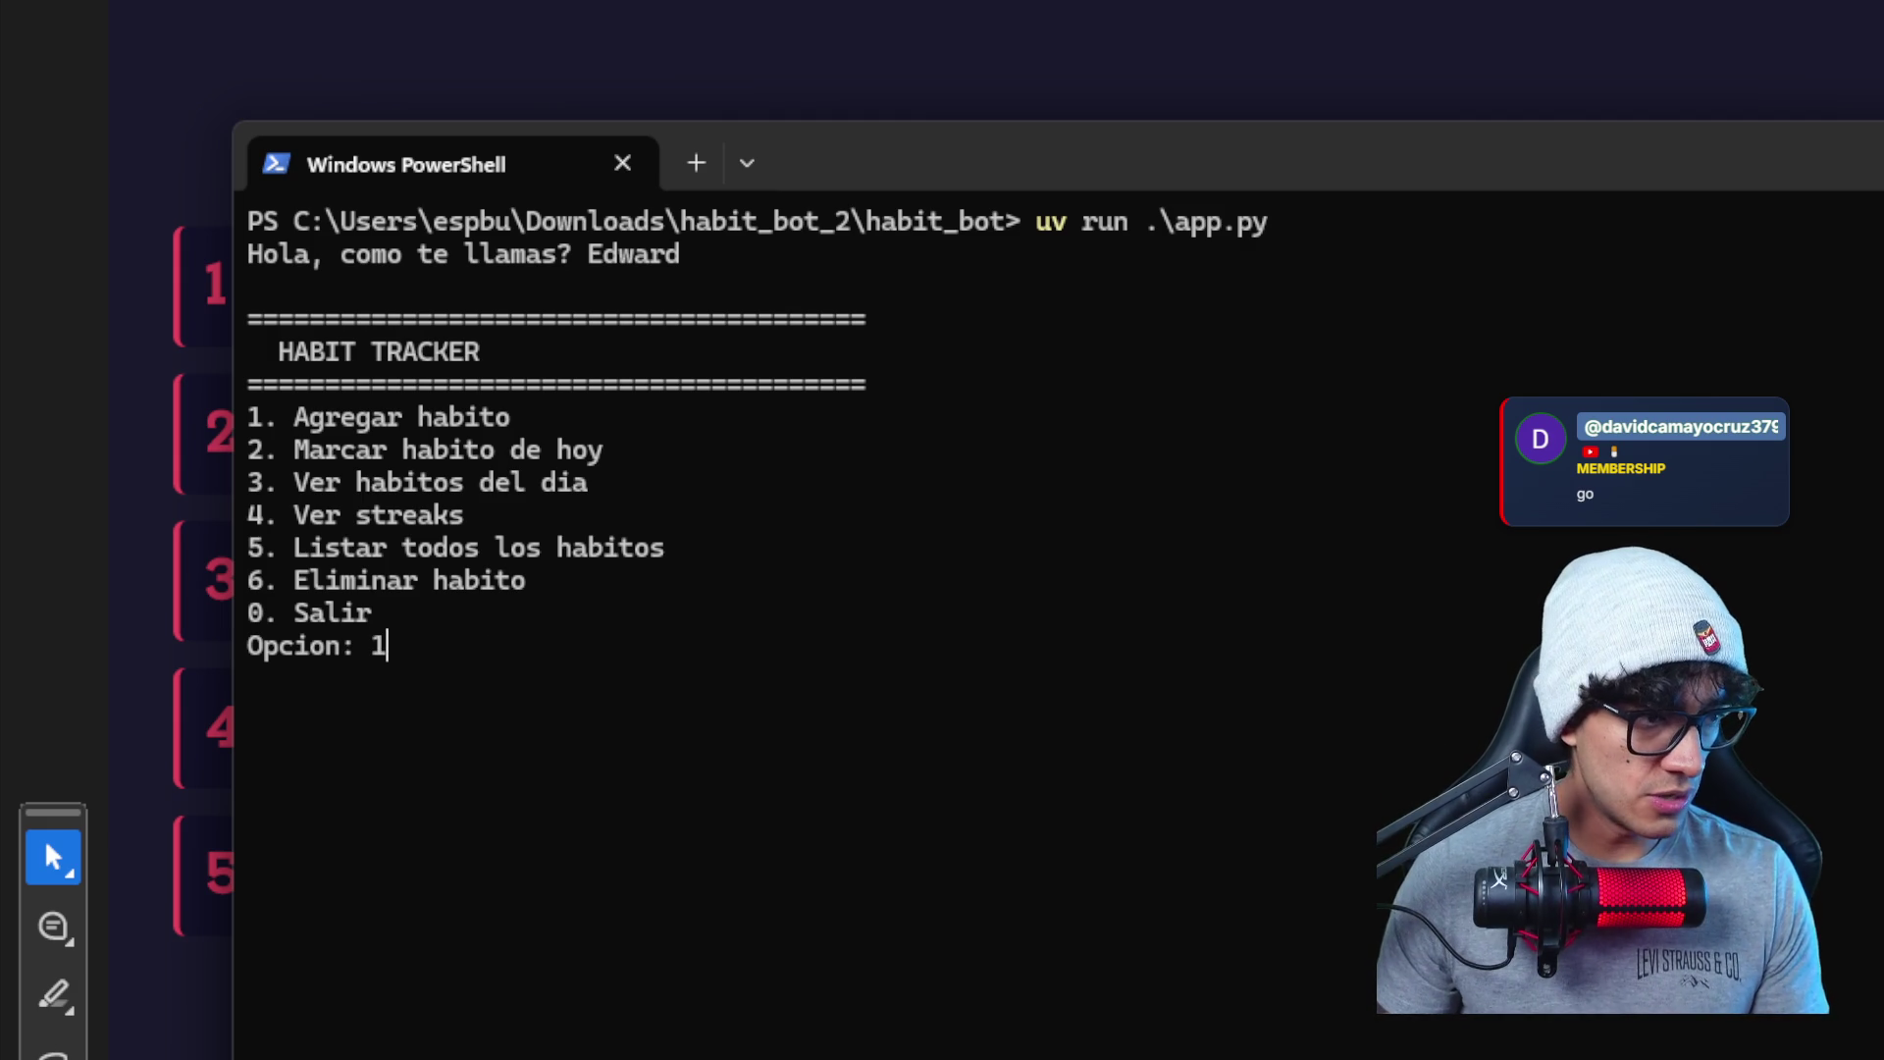
key(Return)
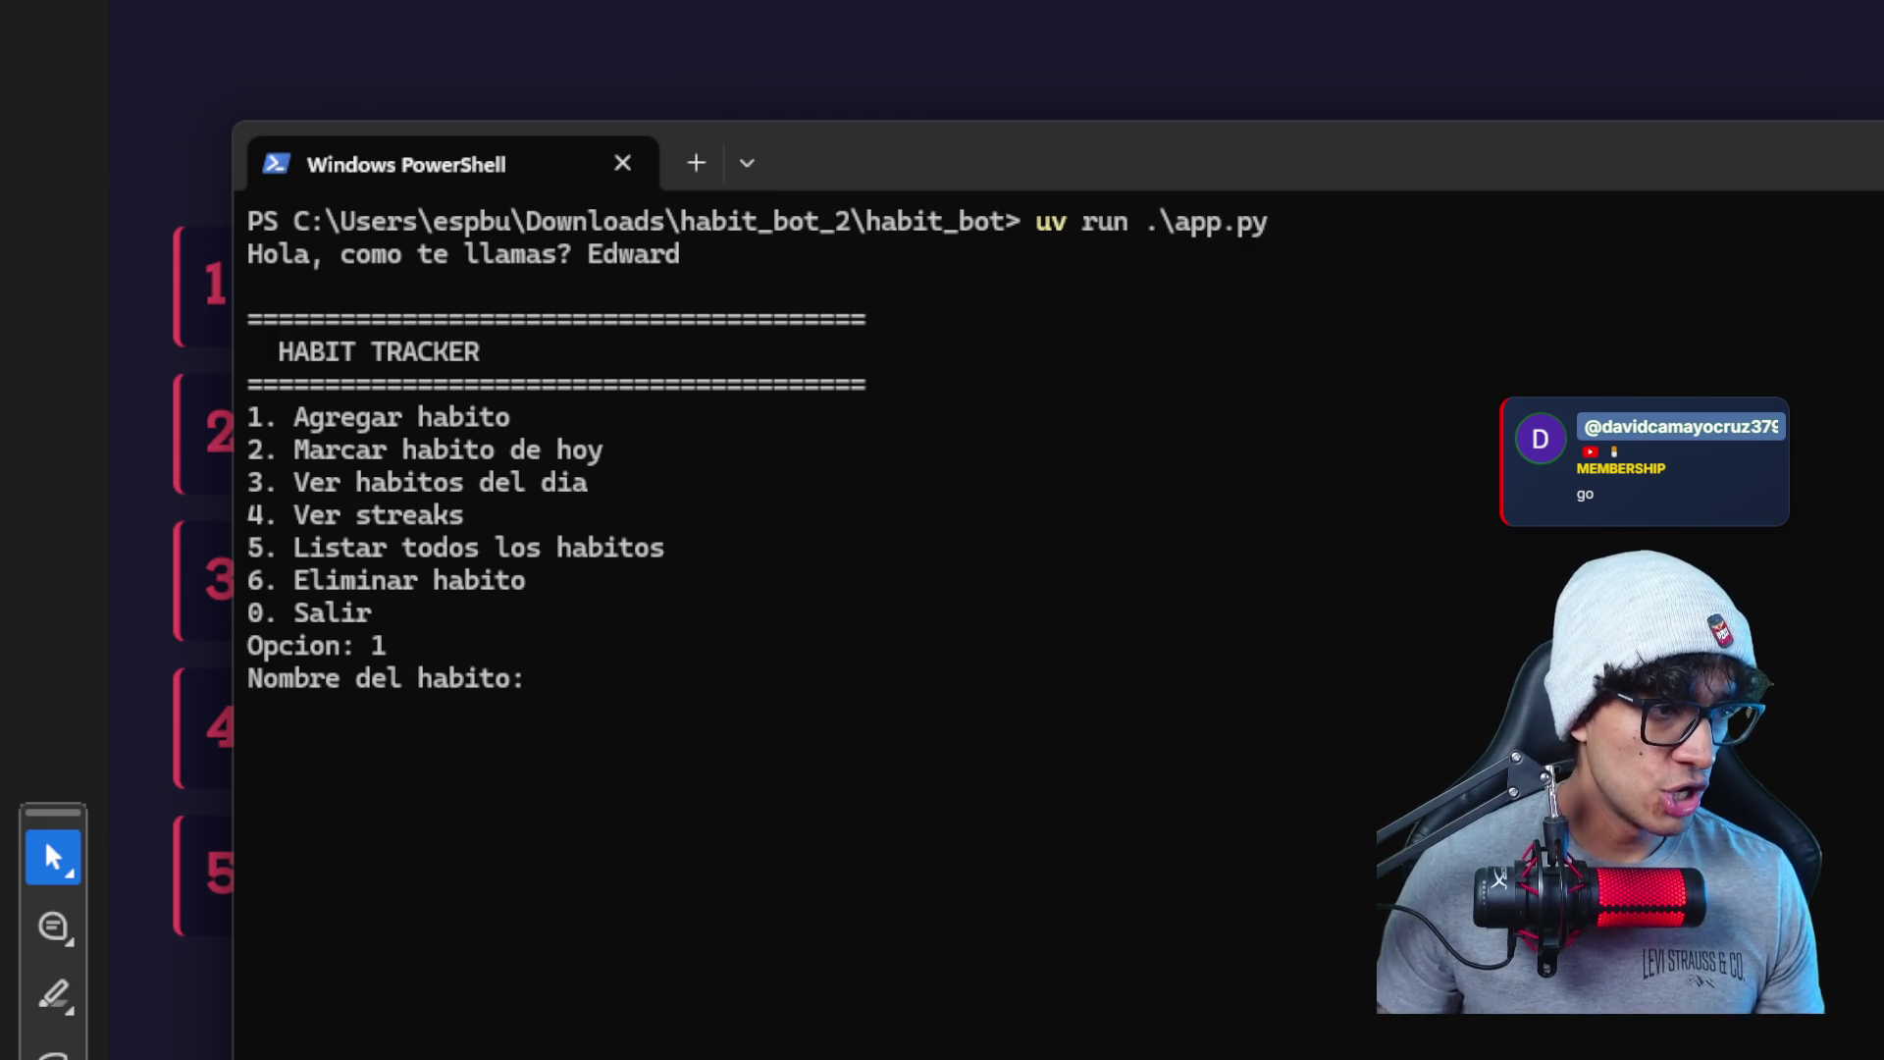
text(Gym)
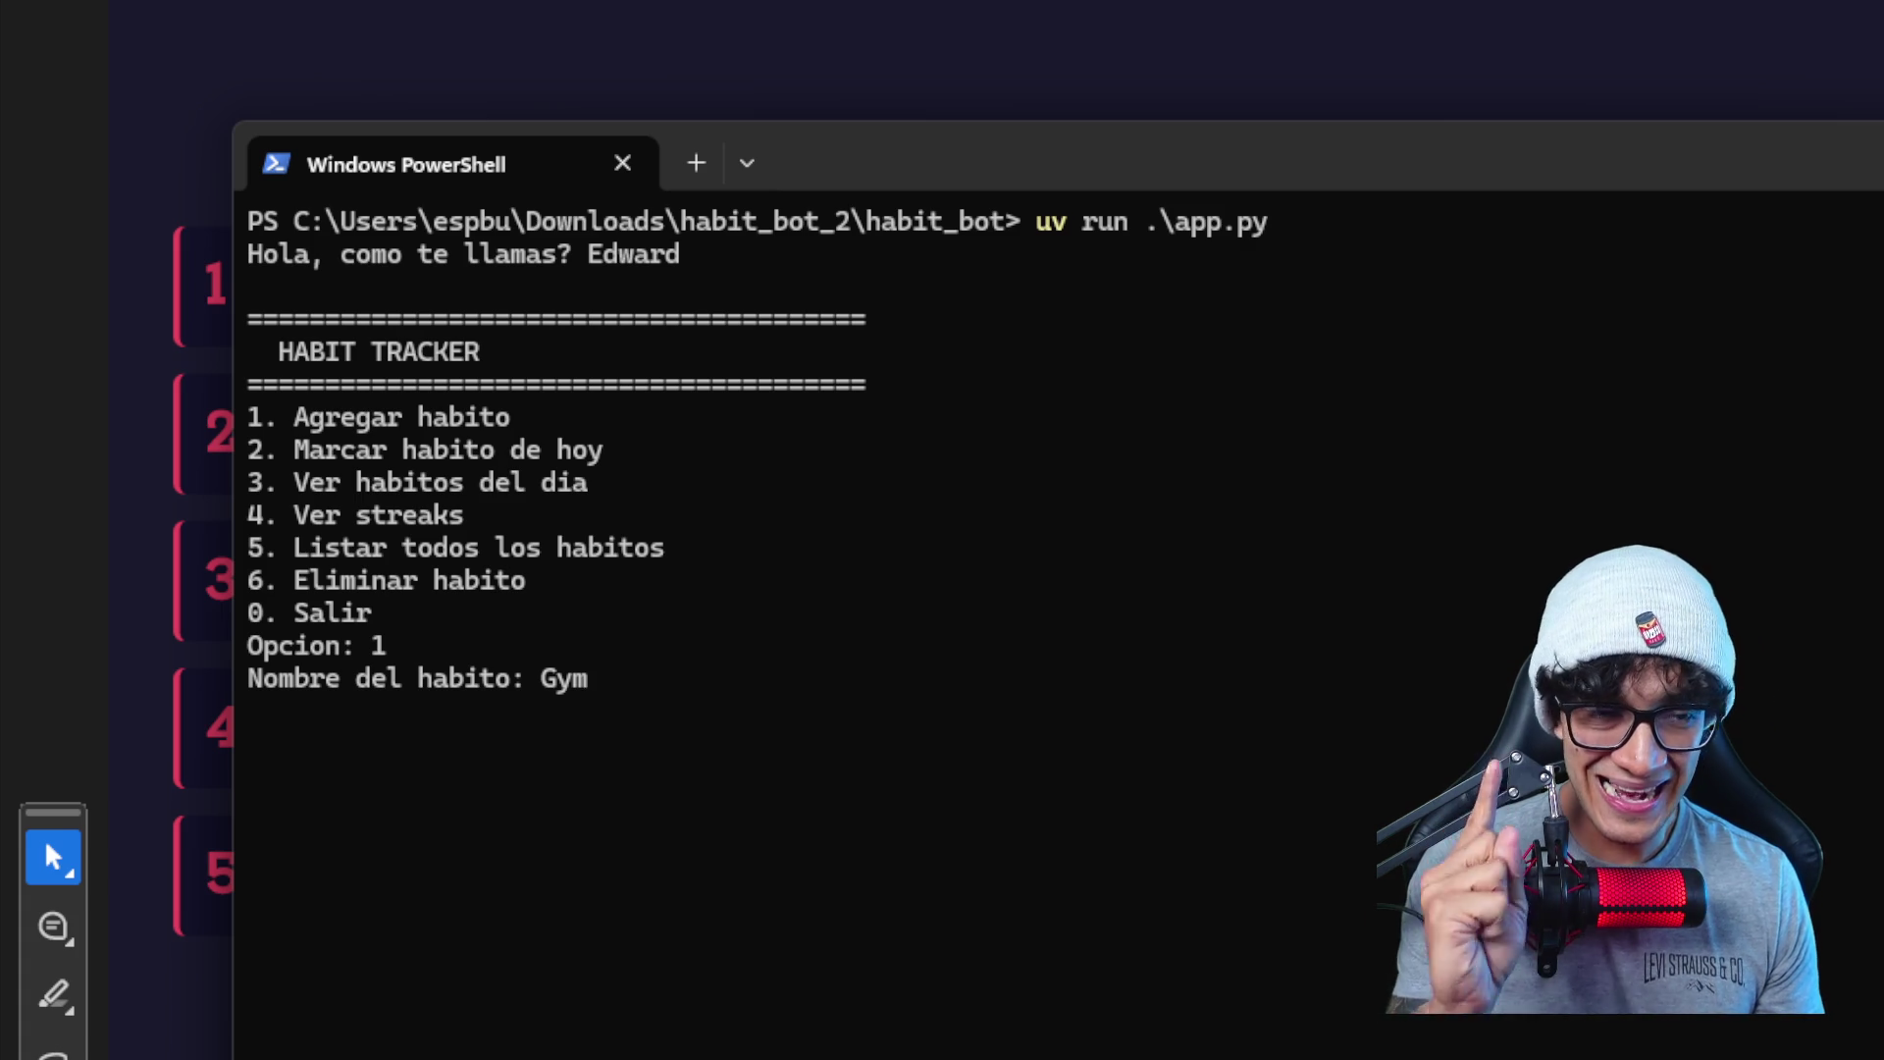
key(Return)
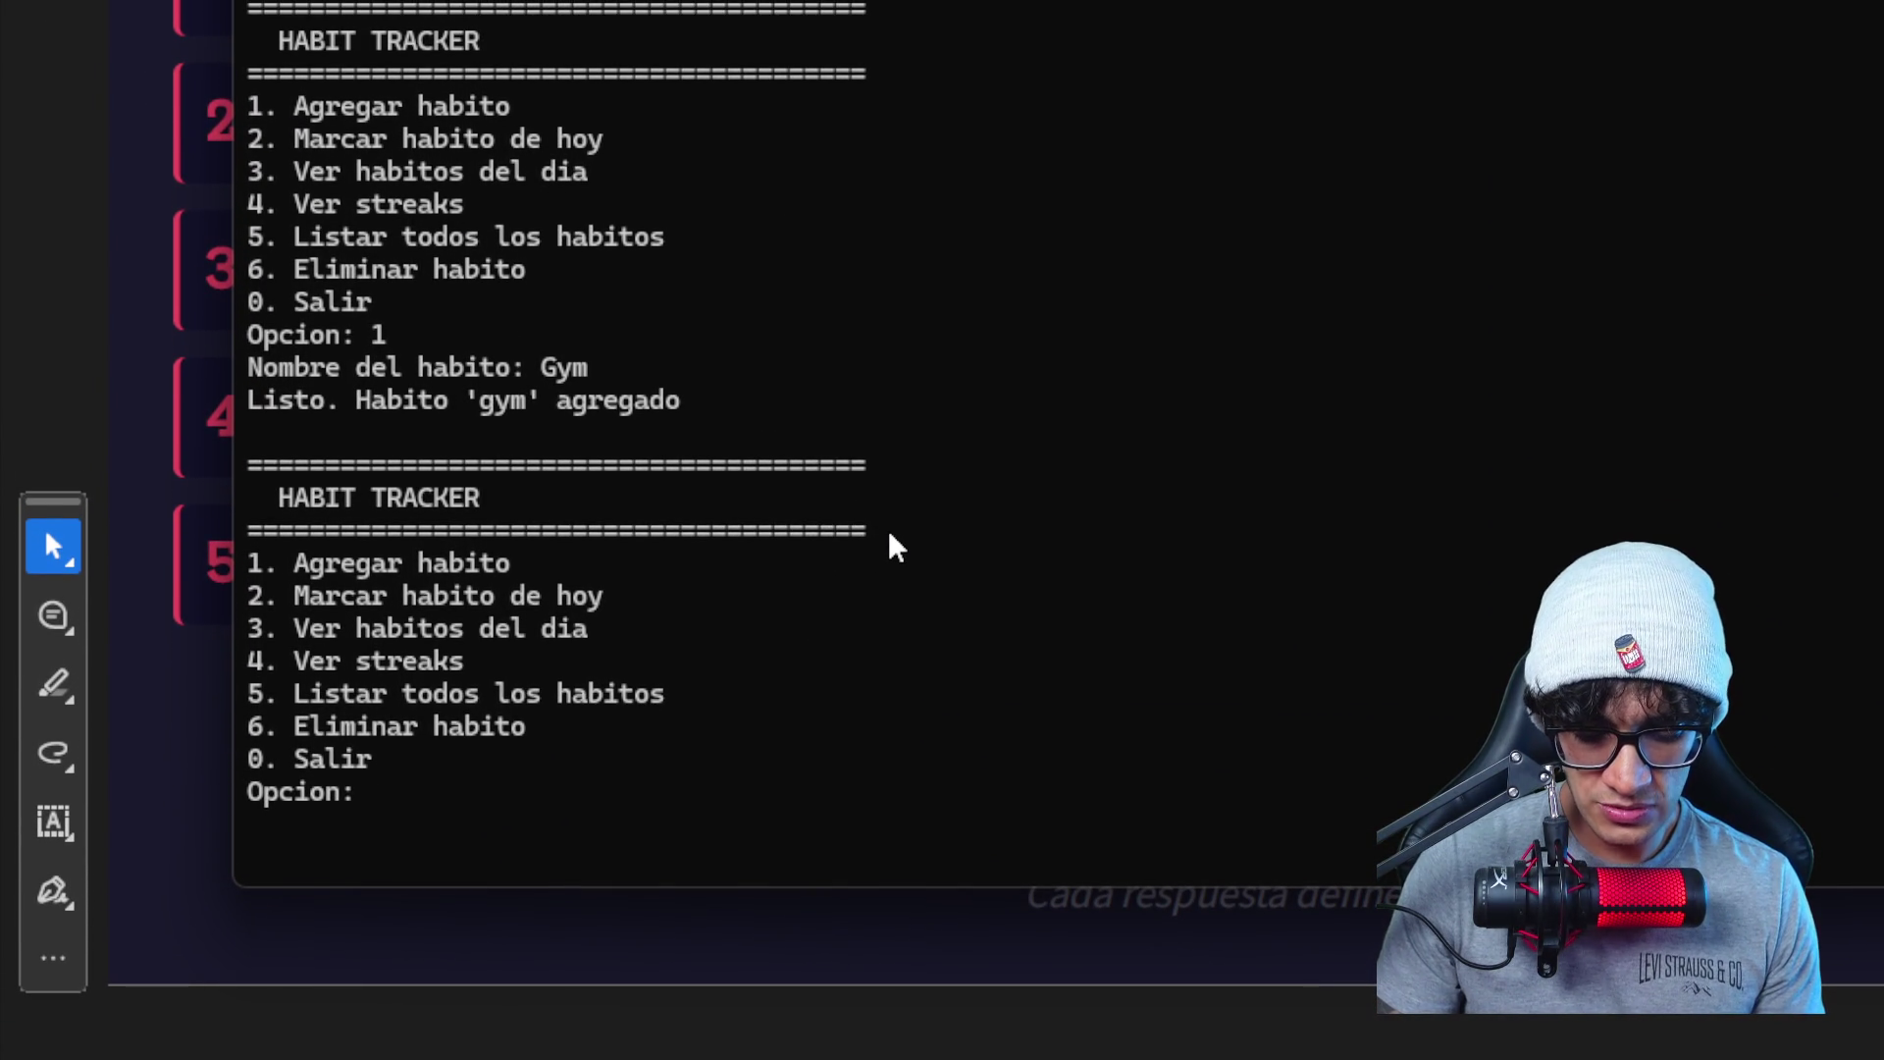
text(1)
- Try adding gym again via option 1 and highlight the duplicate-habit warning
key(Return)
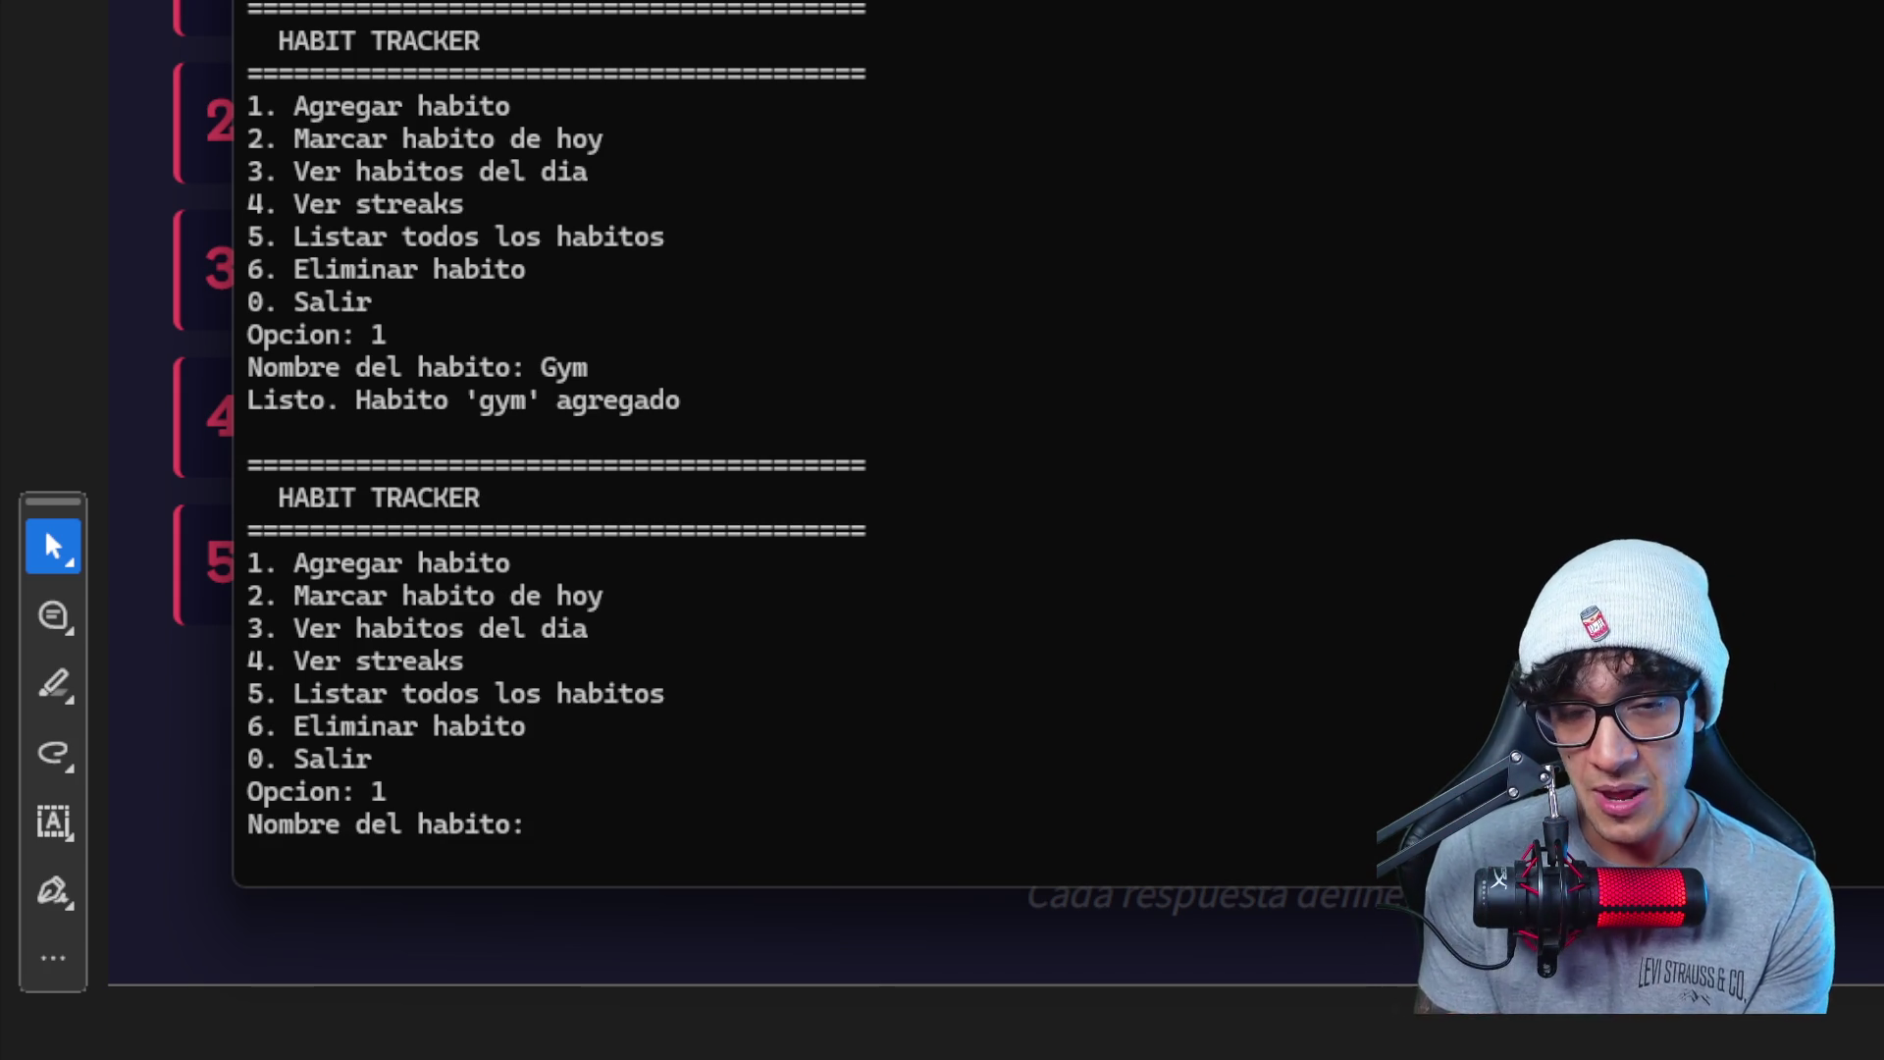
text(gym)
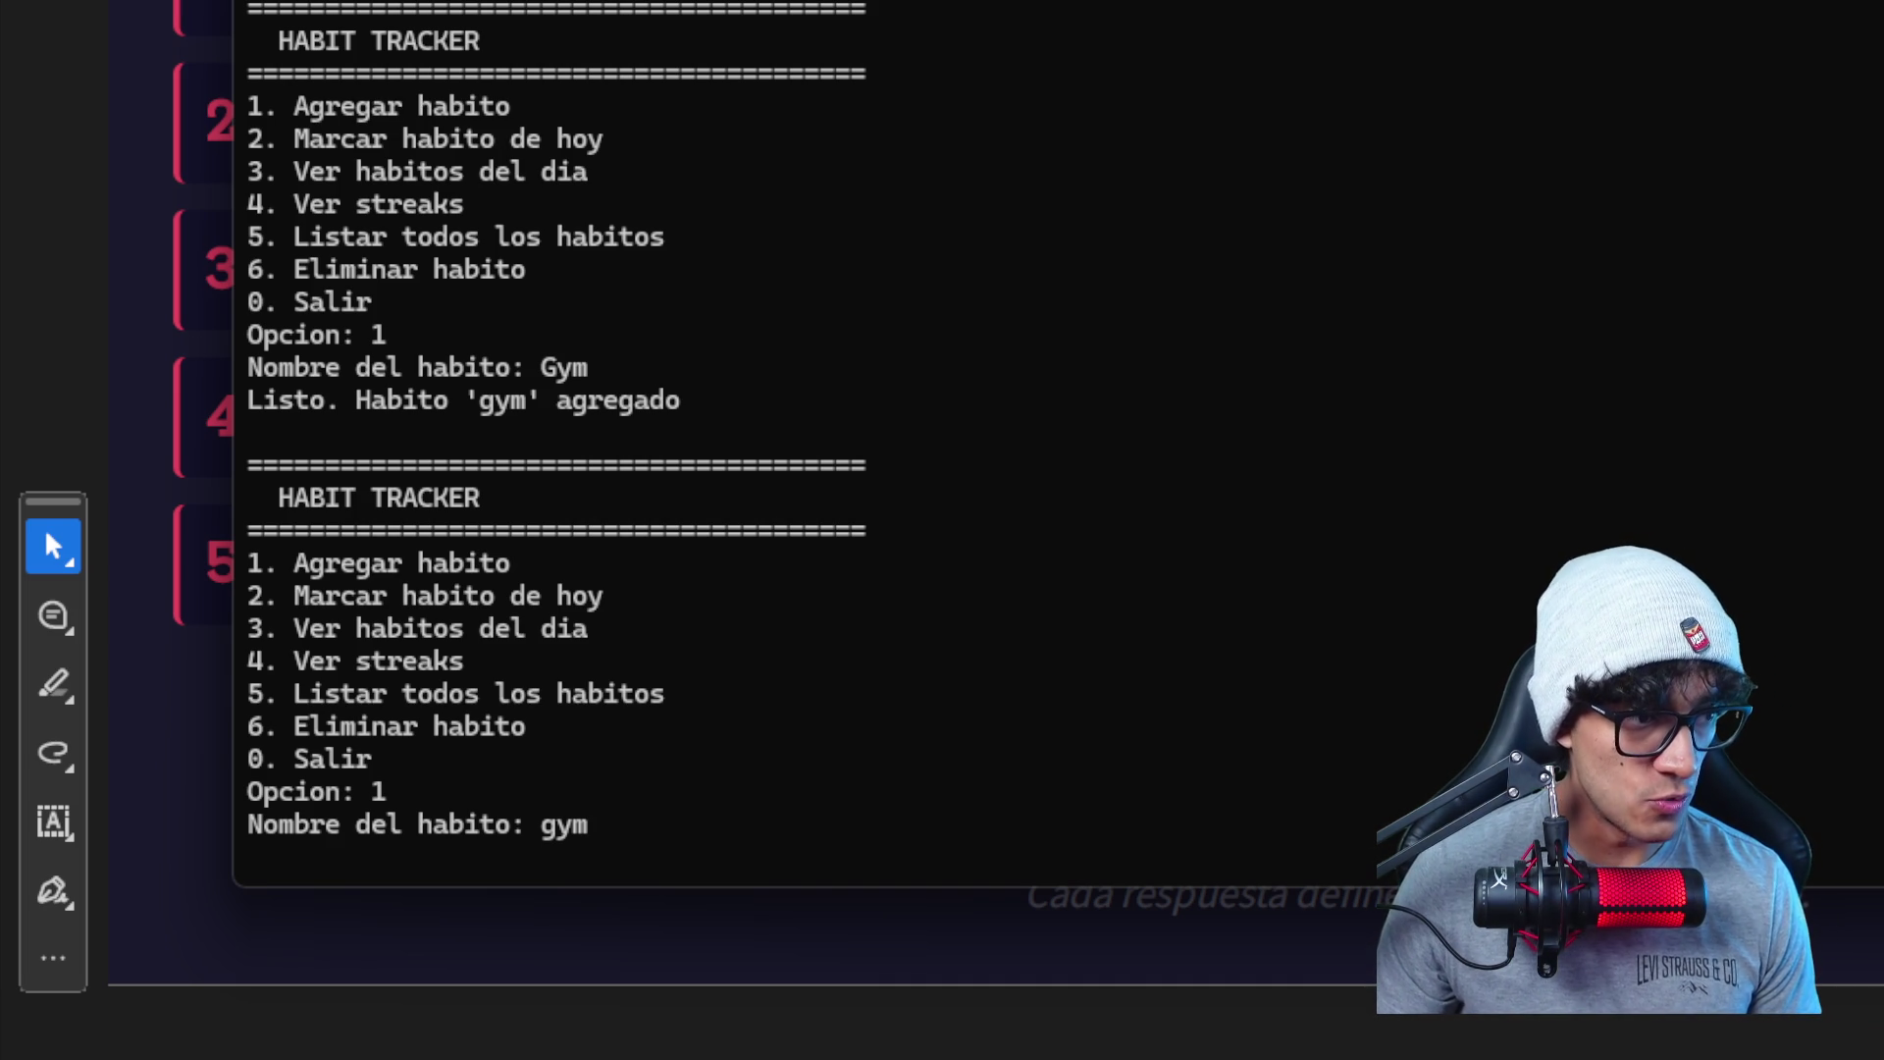
key(Return)
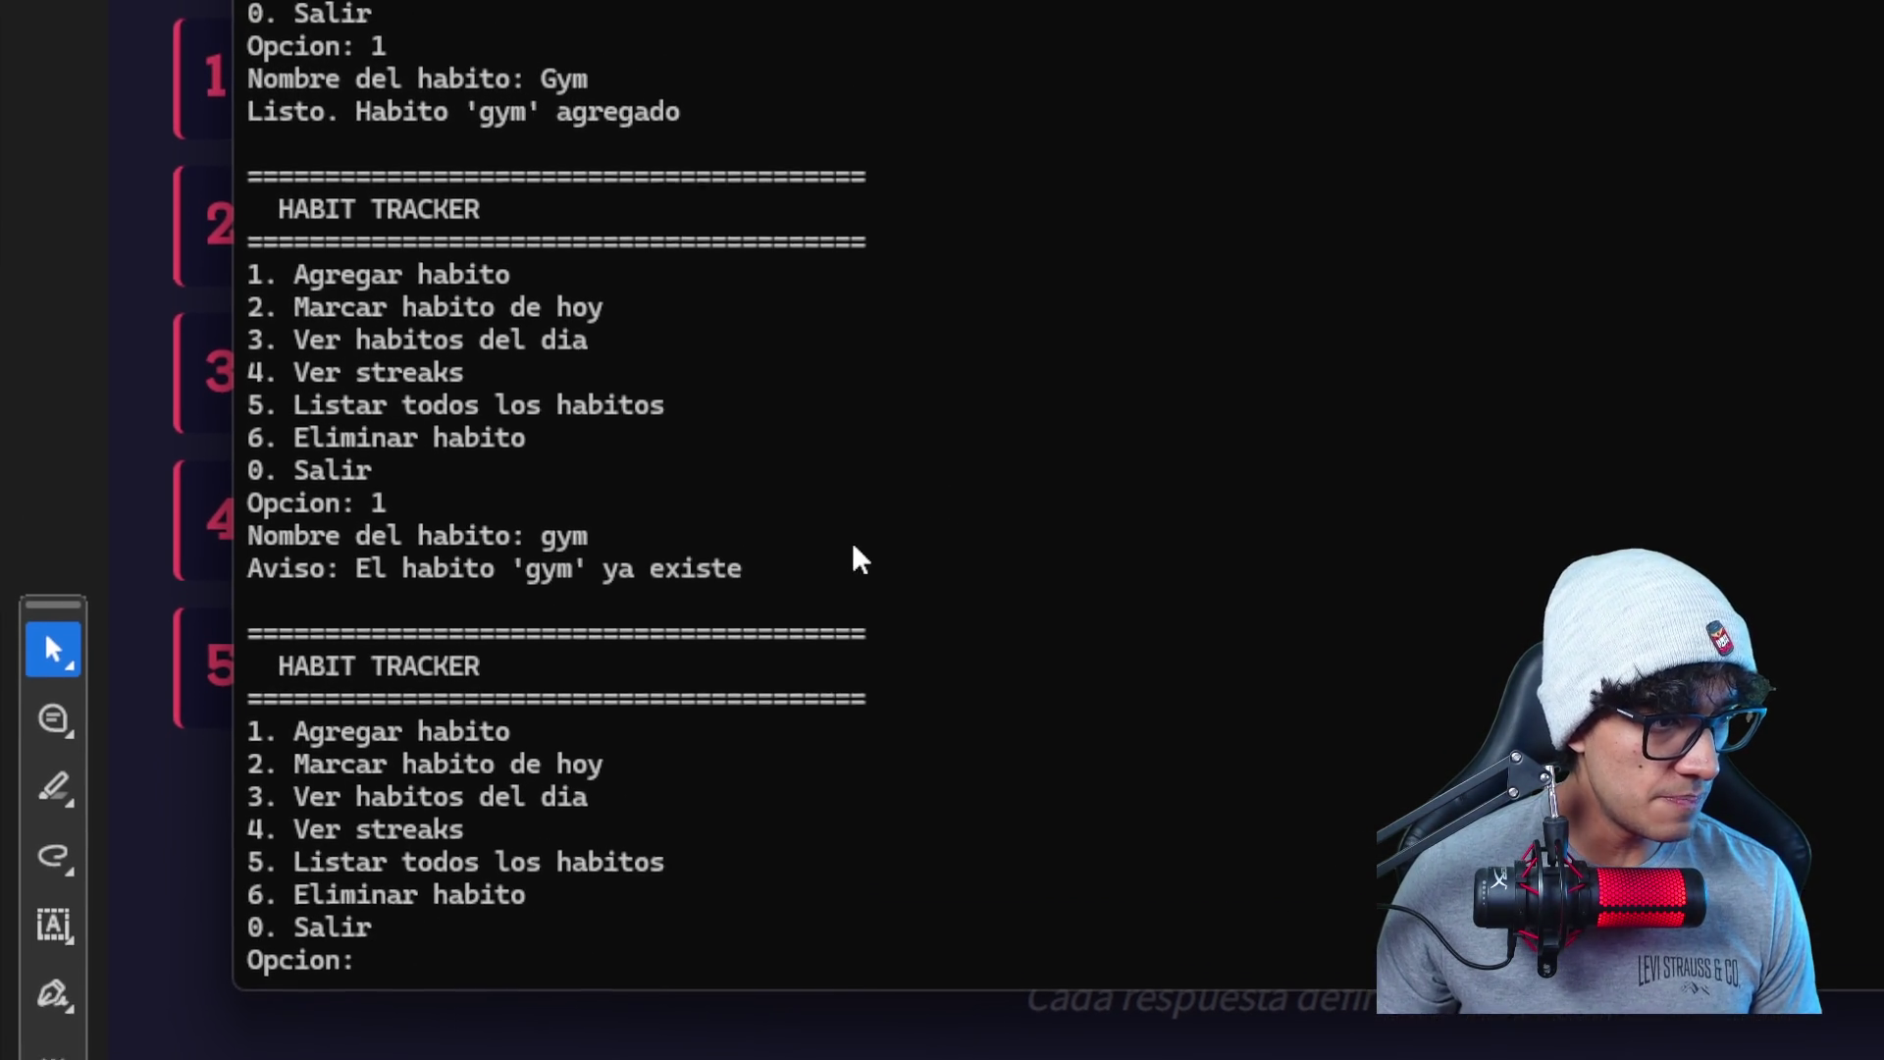
drag(769, 540, 372, 549)
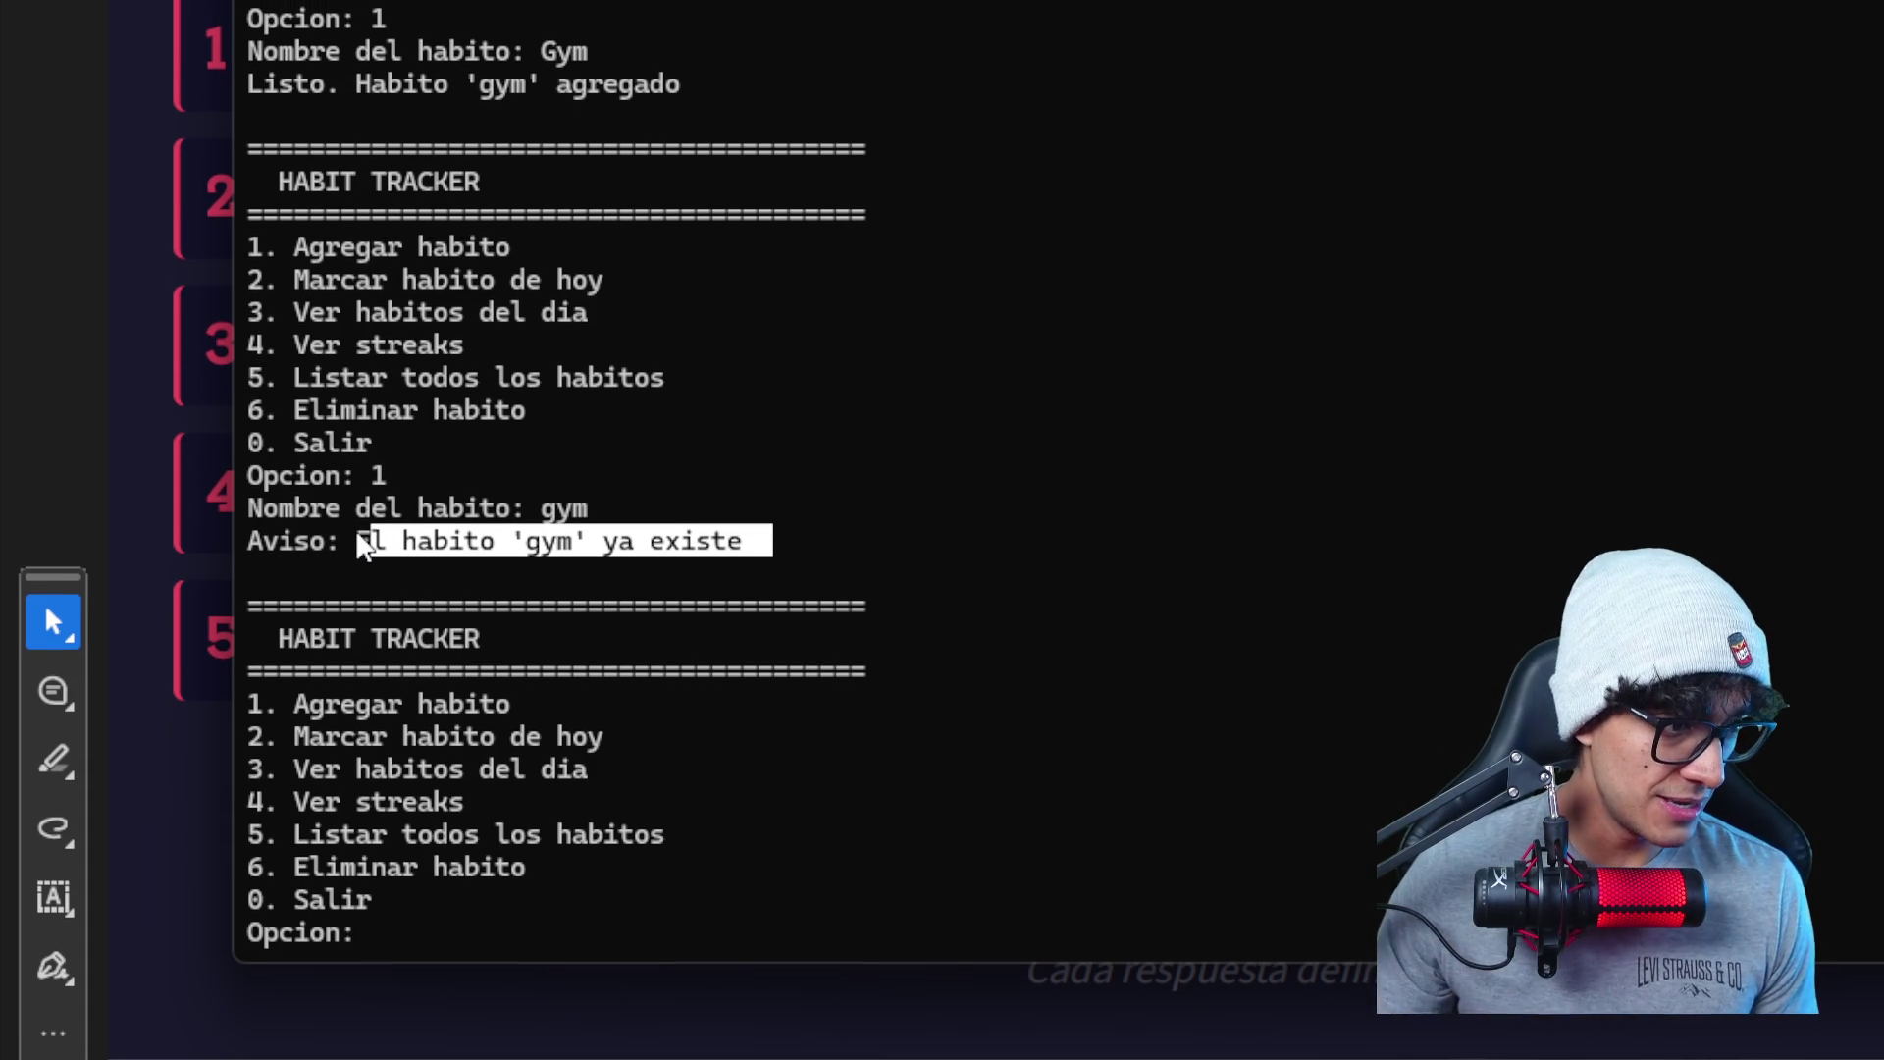
text(1)
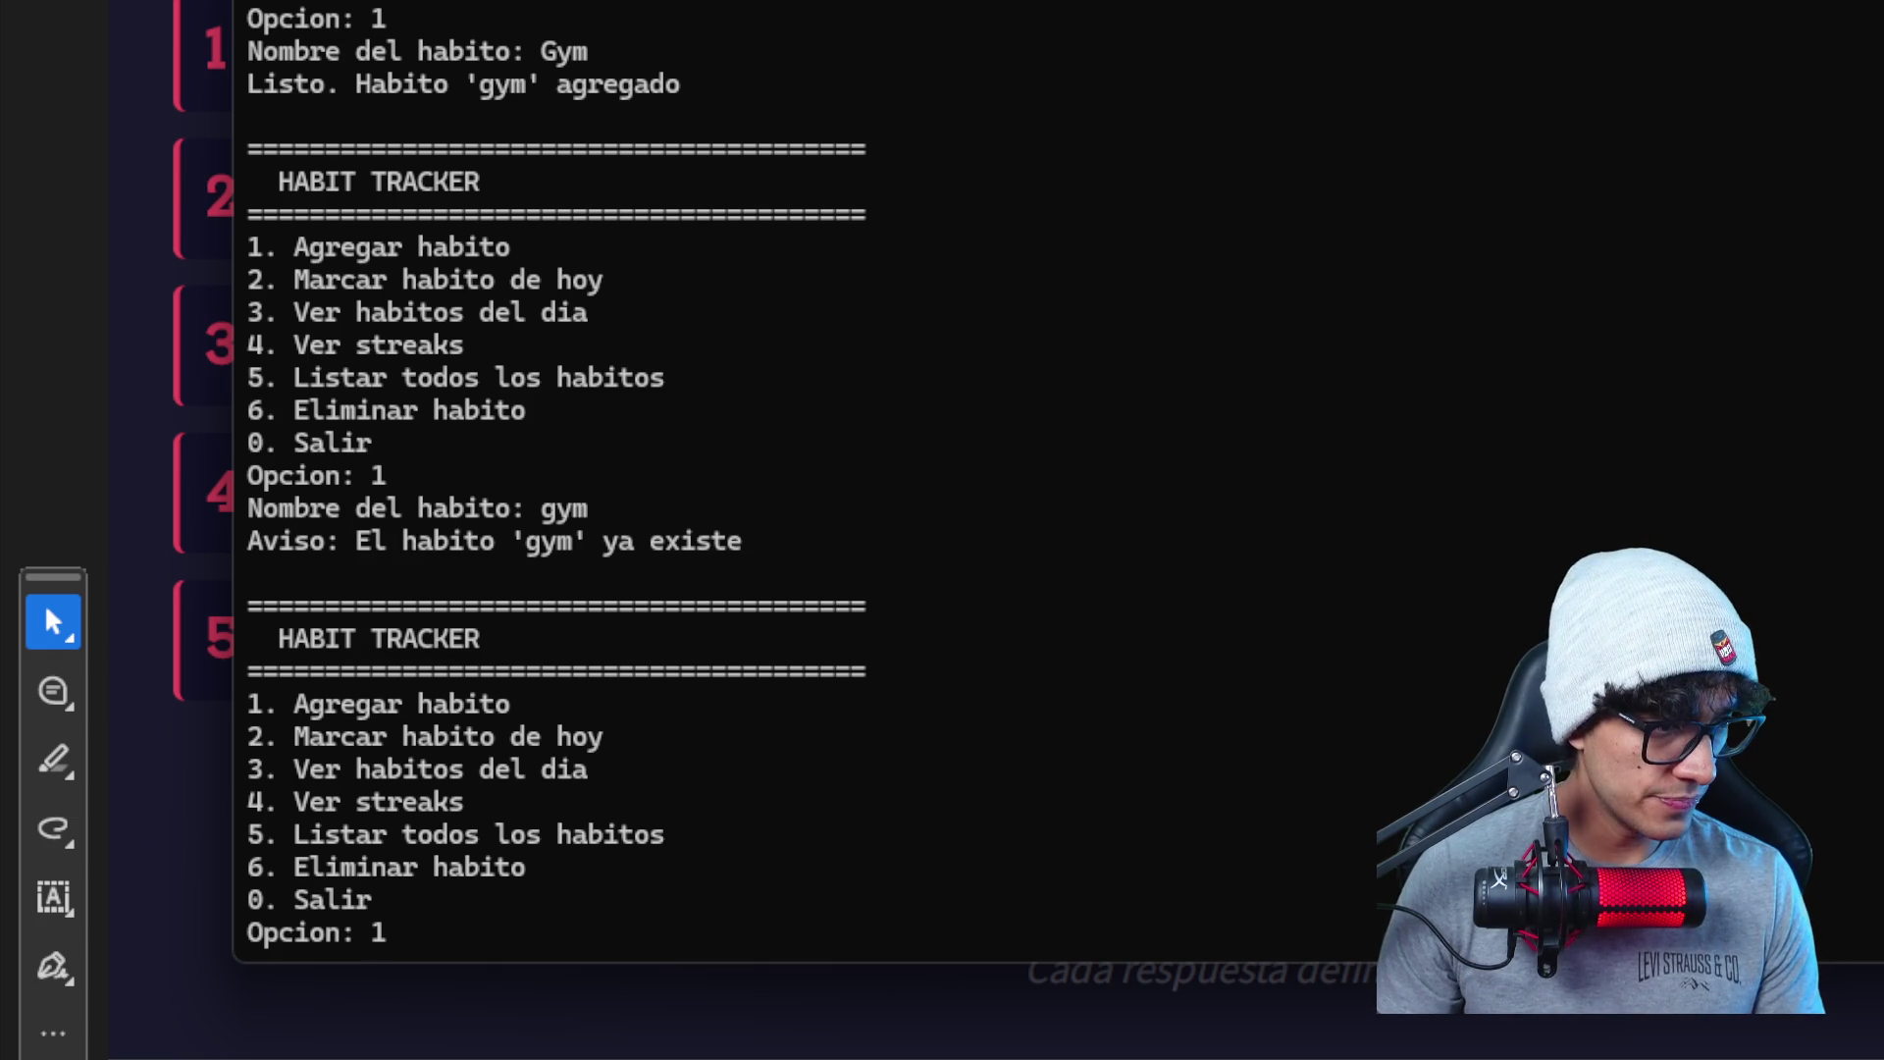
- Add the habits leer and corre 10 km via option 1, highlighting corre 10 km as added
key(Return)
text(eer)
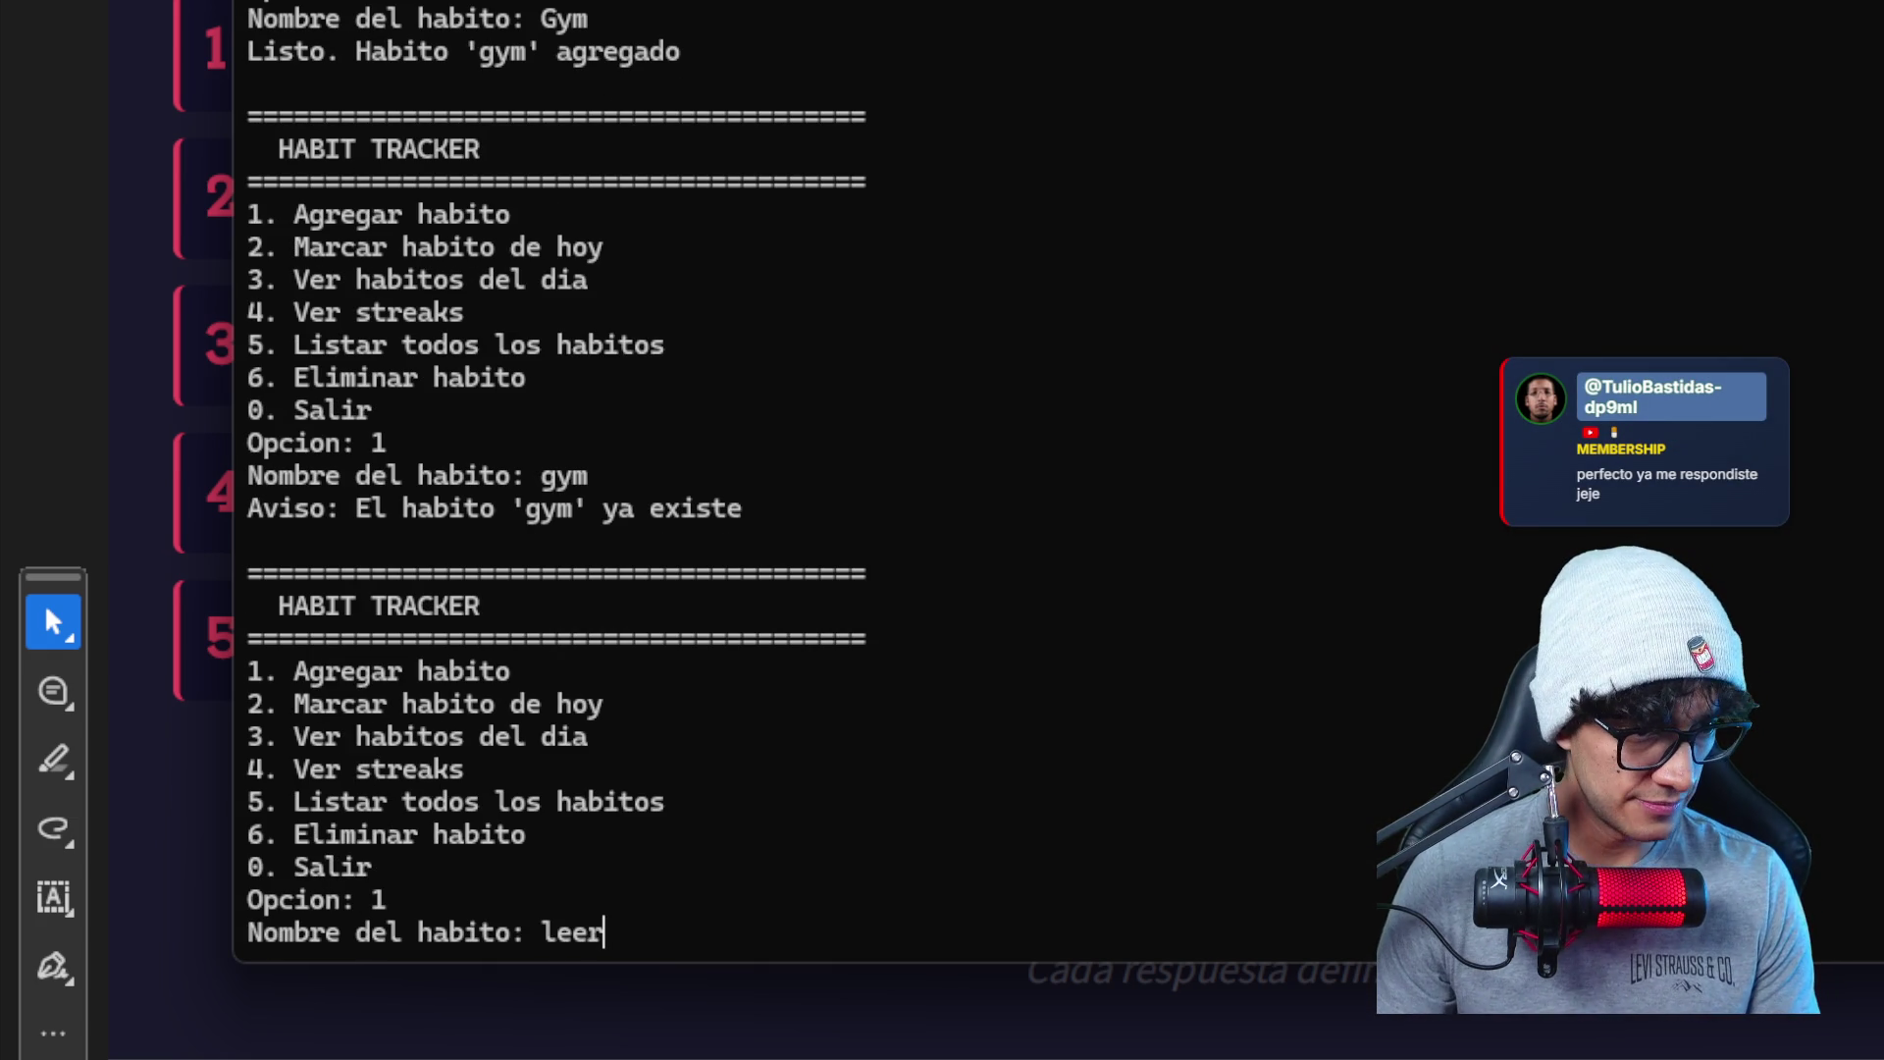
key(Return)
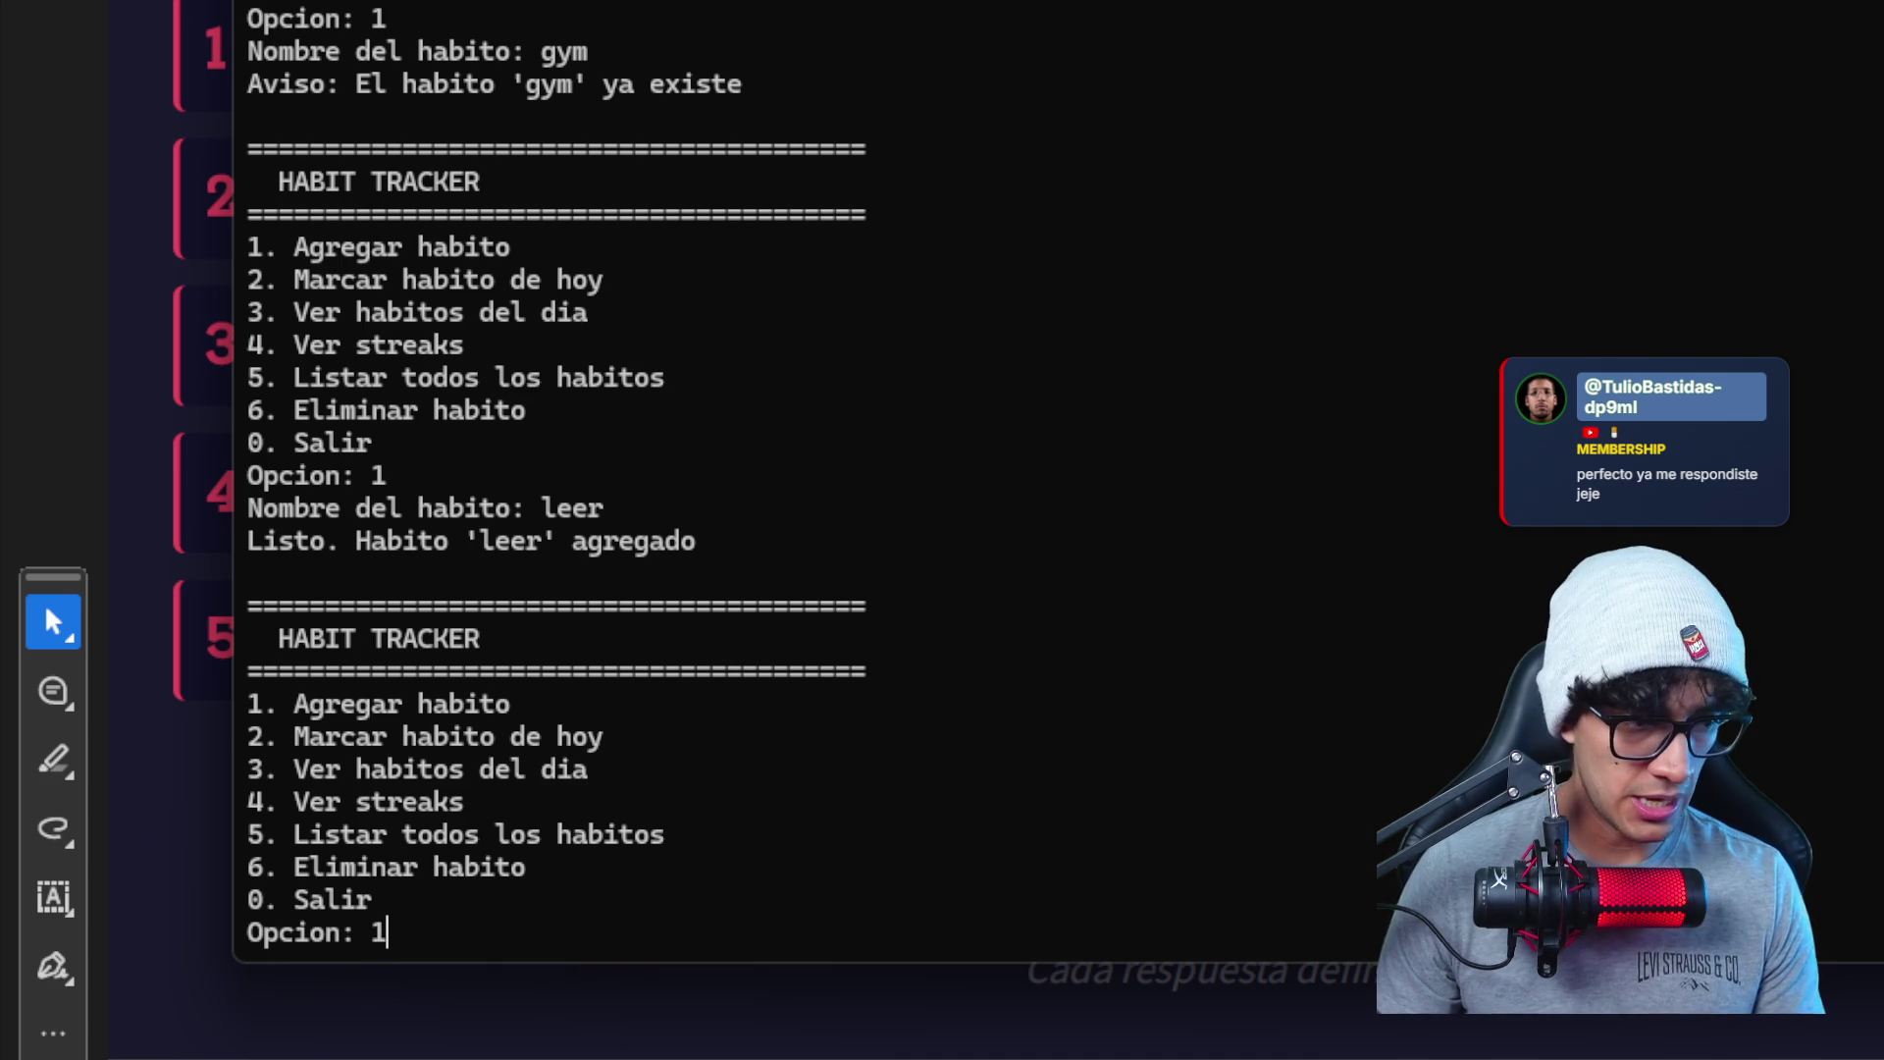
key(Return)
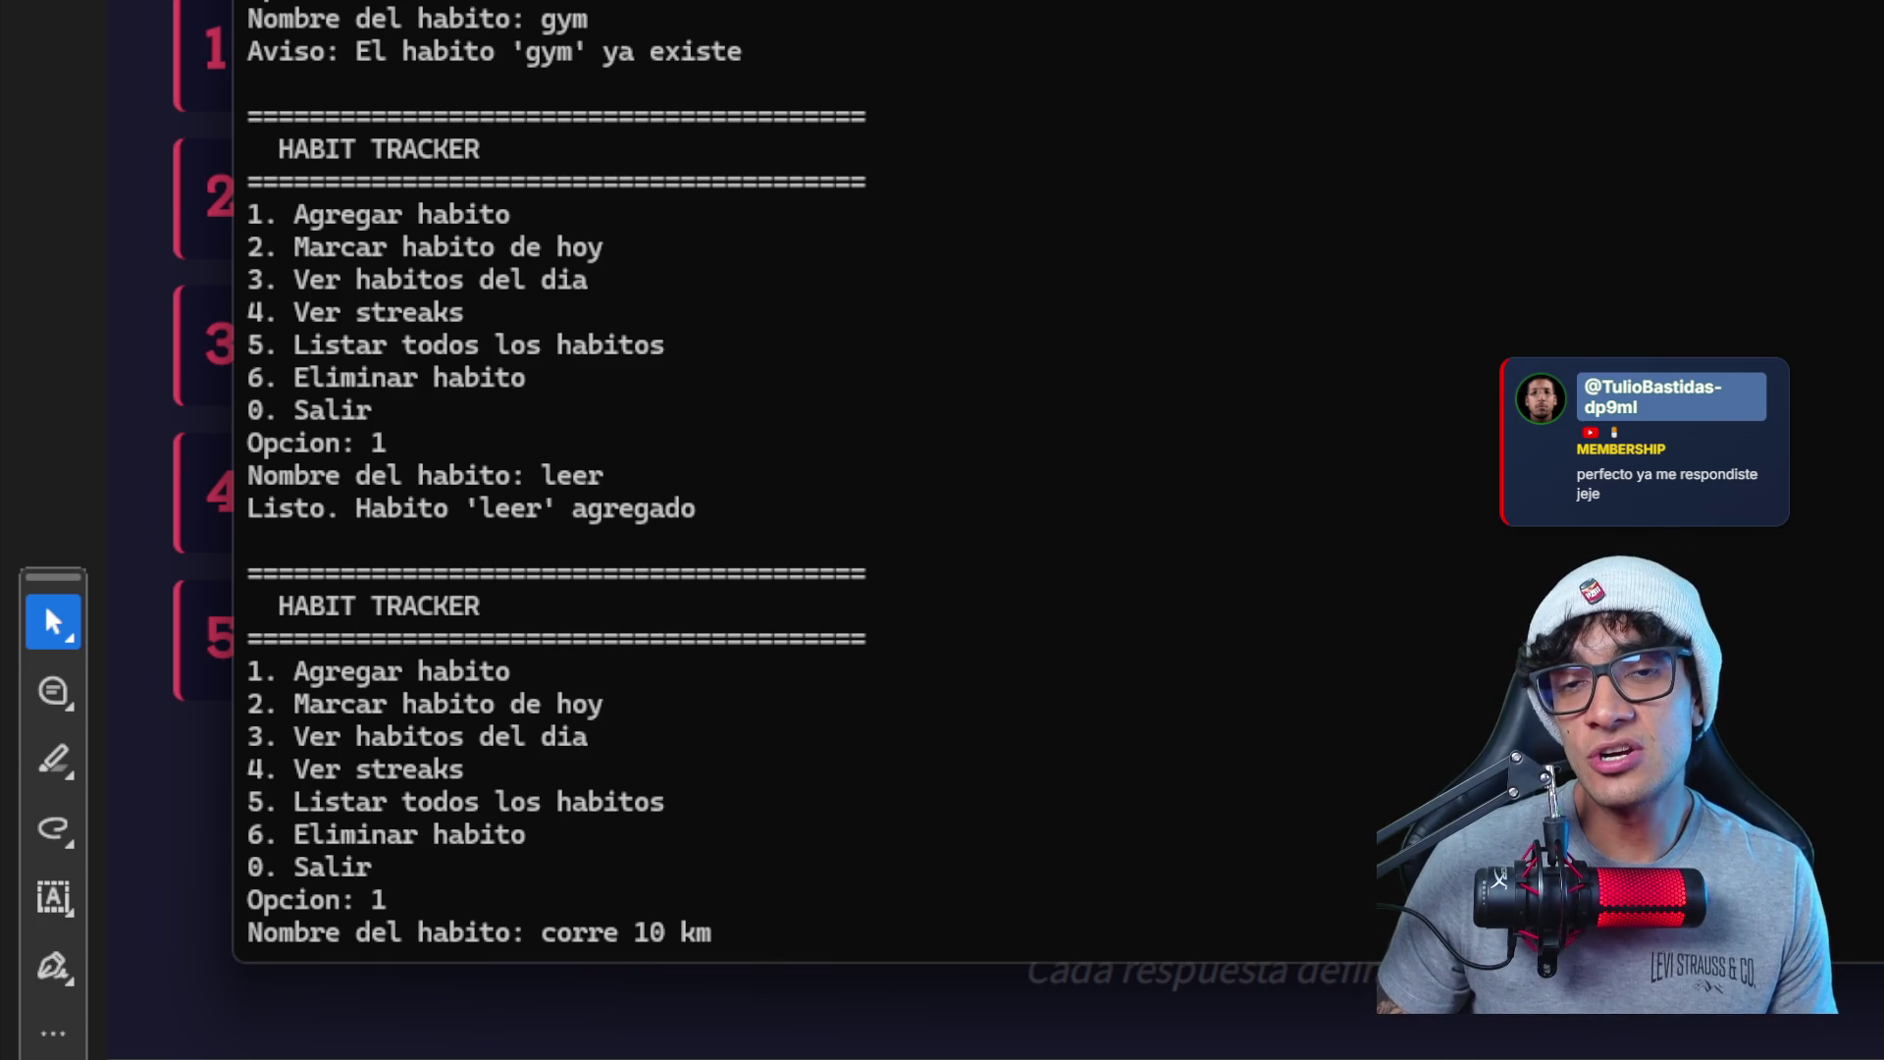
key(Return)
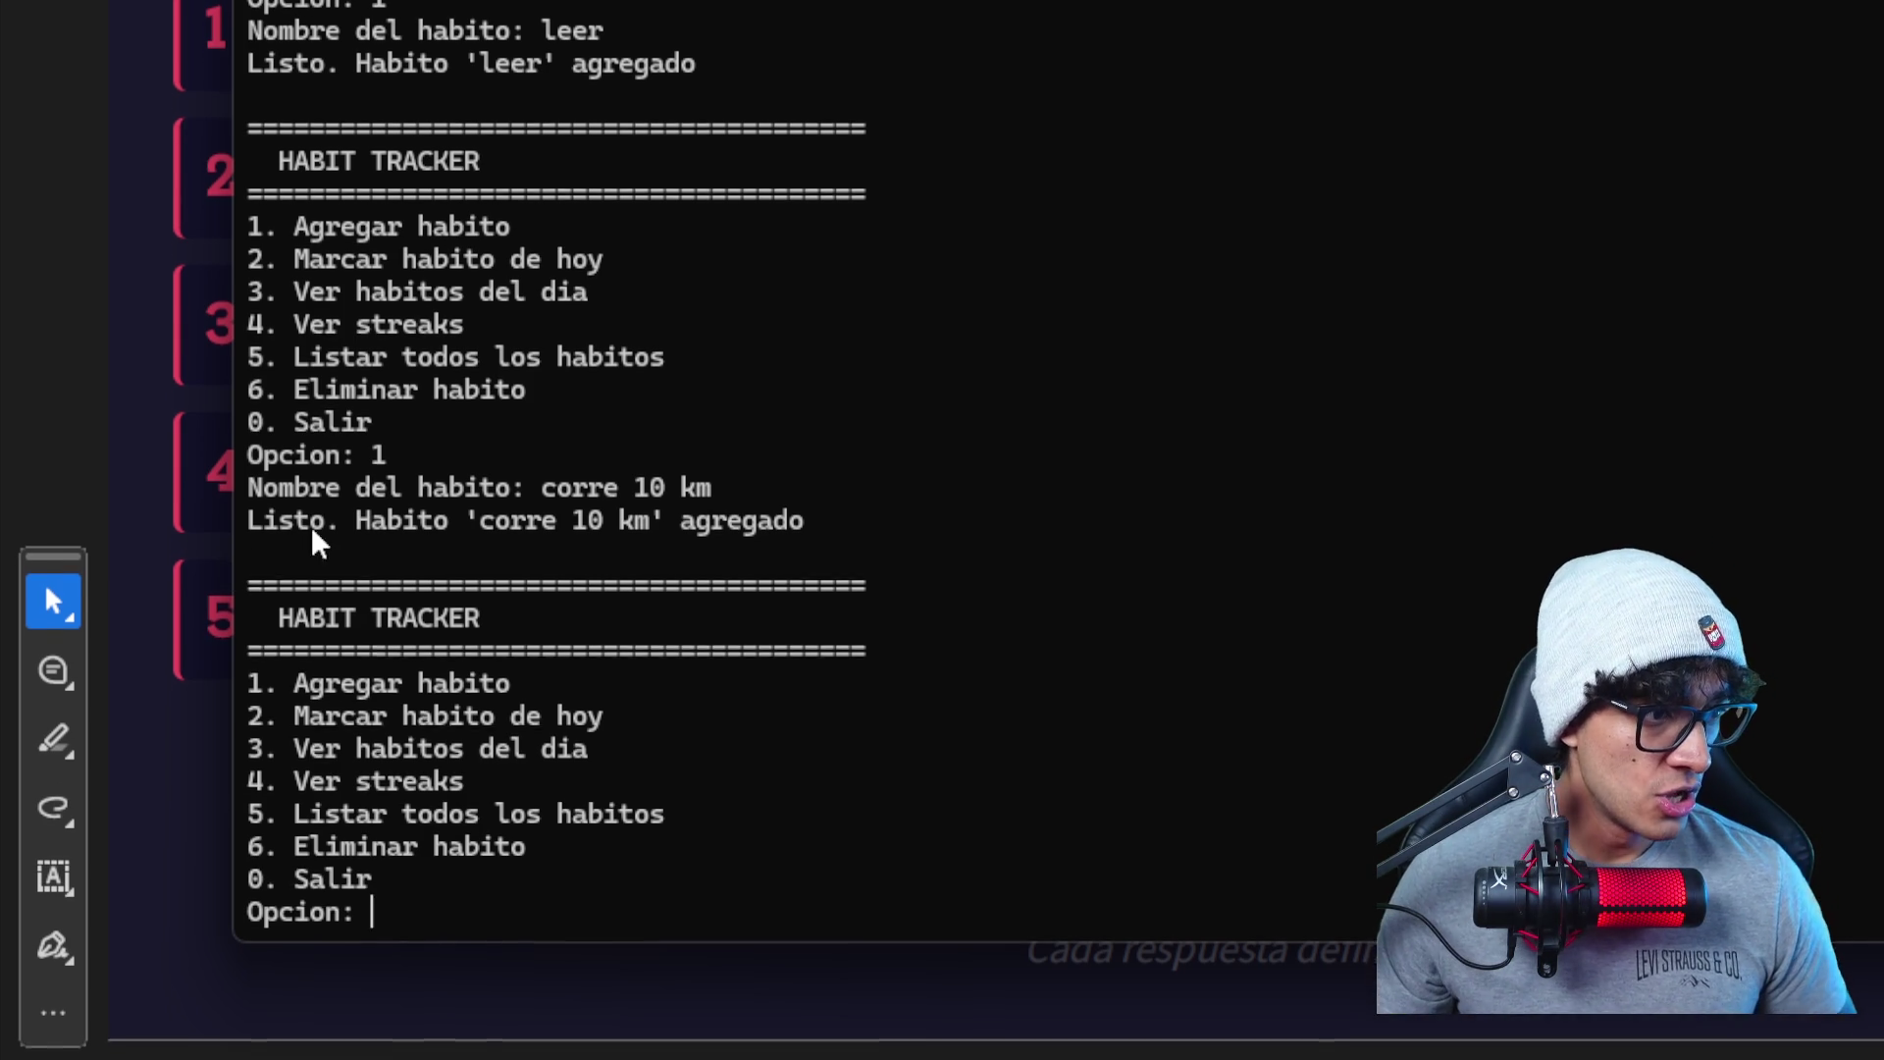
drag(482, 533, 654, 535)
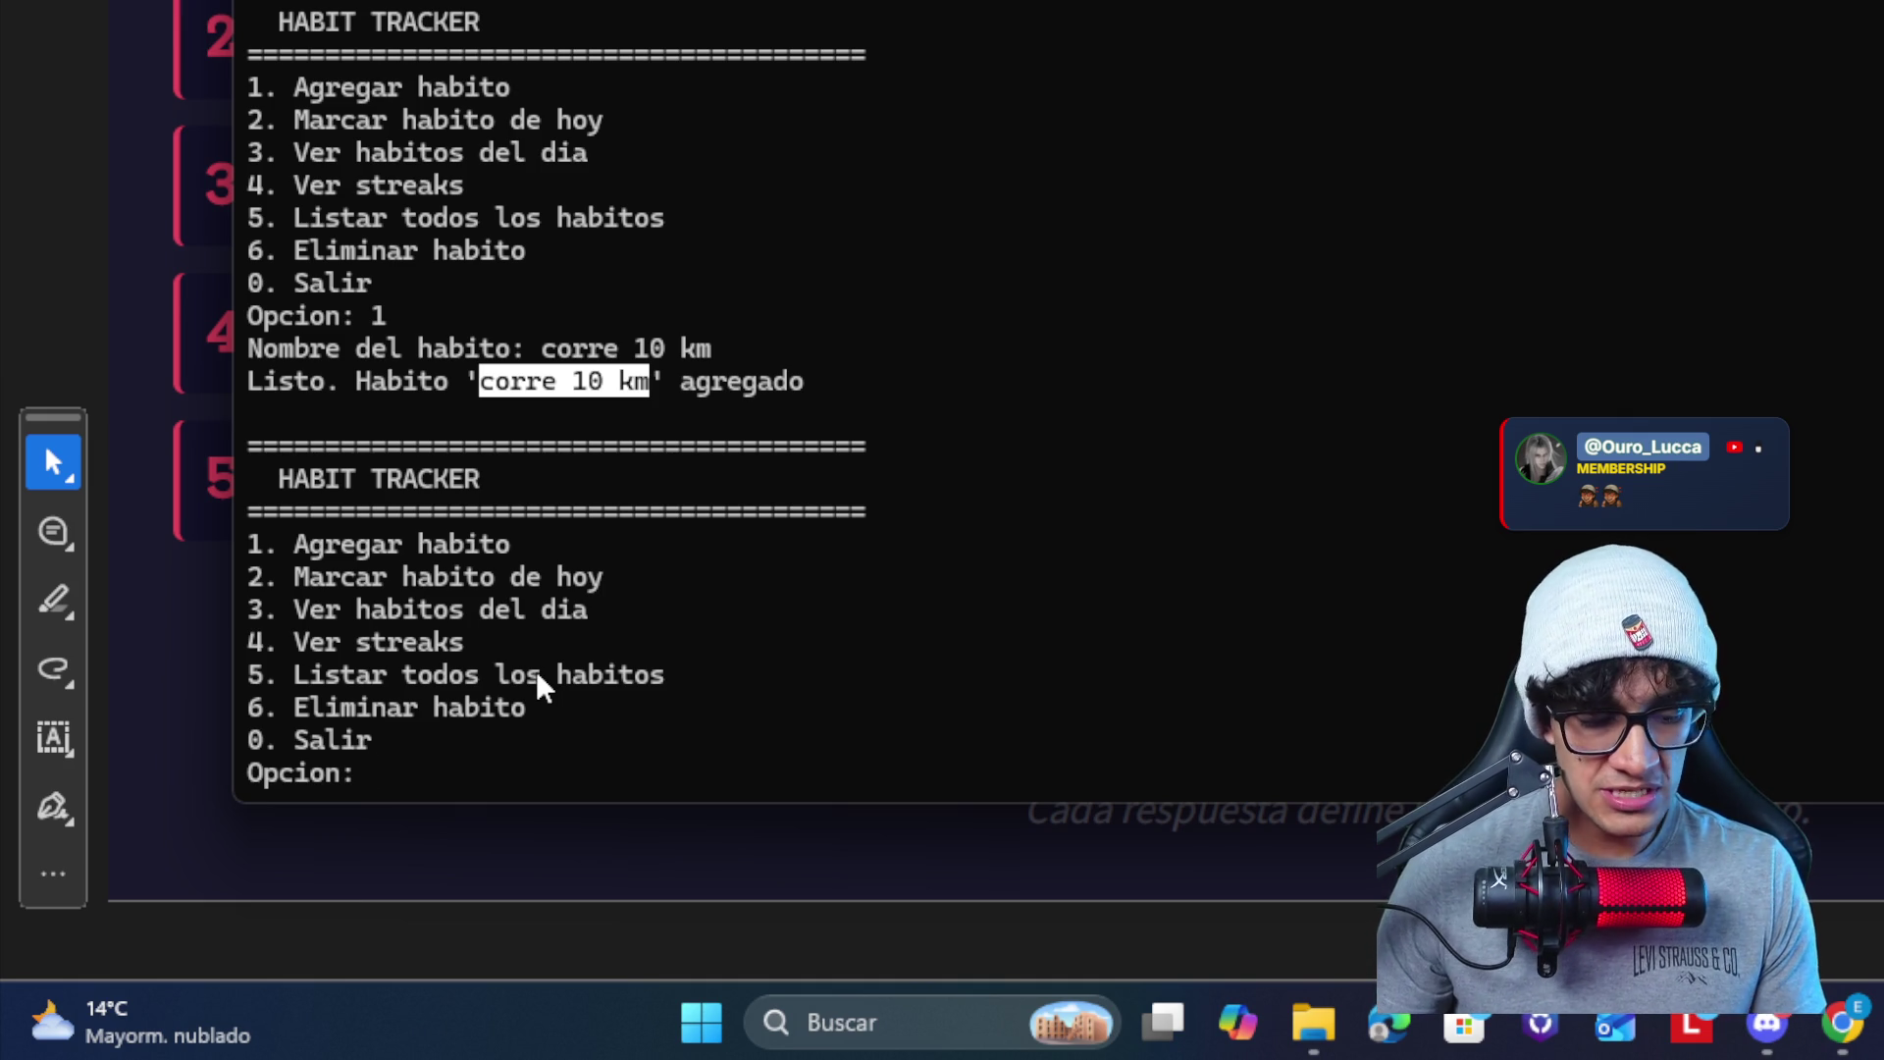
text(3)
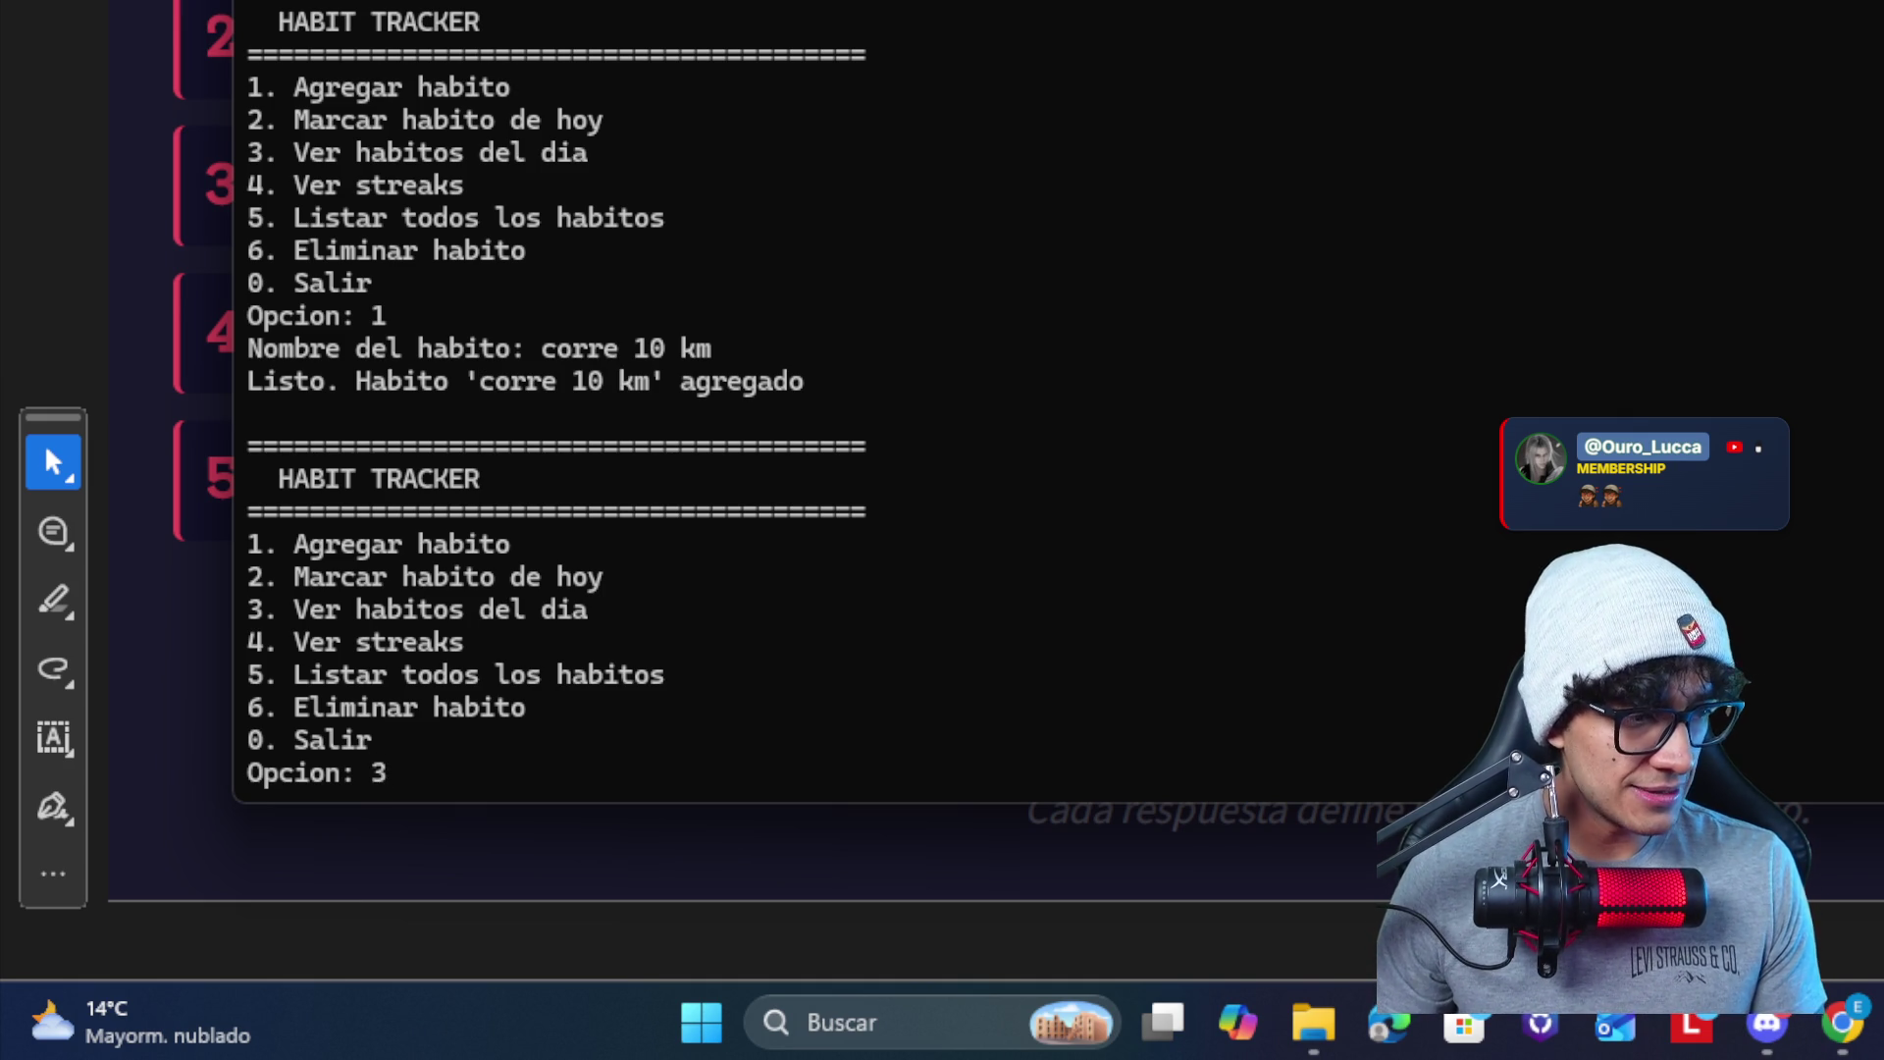
- List today's three habits with option 3, then mark gym as done today with option 2
key(Return)
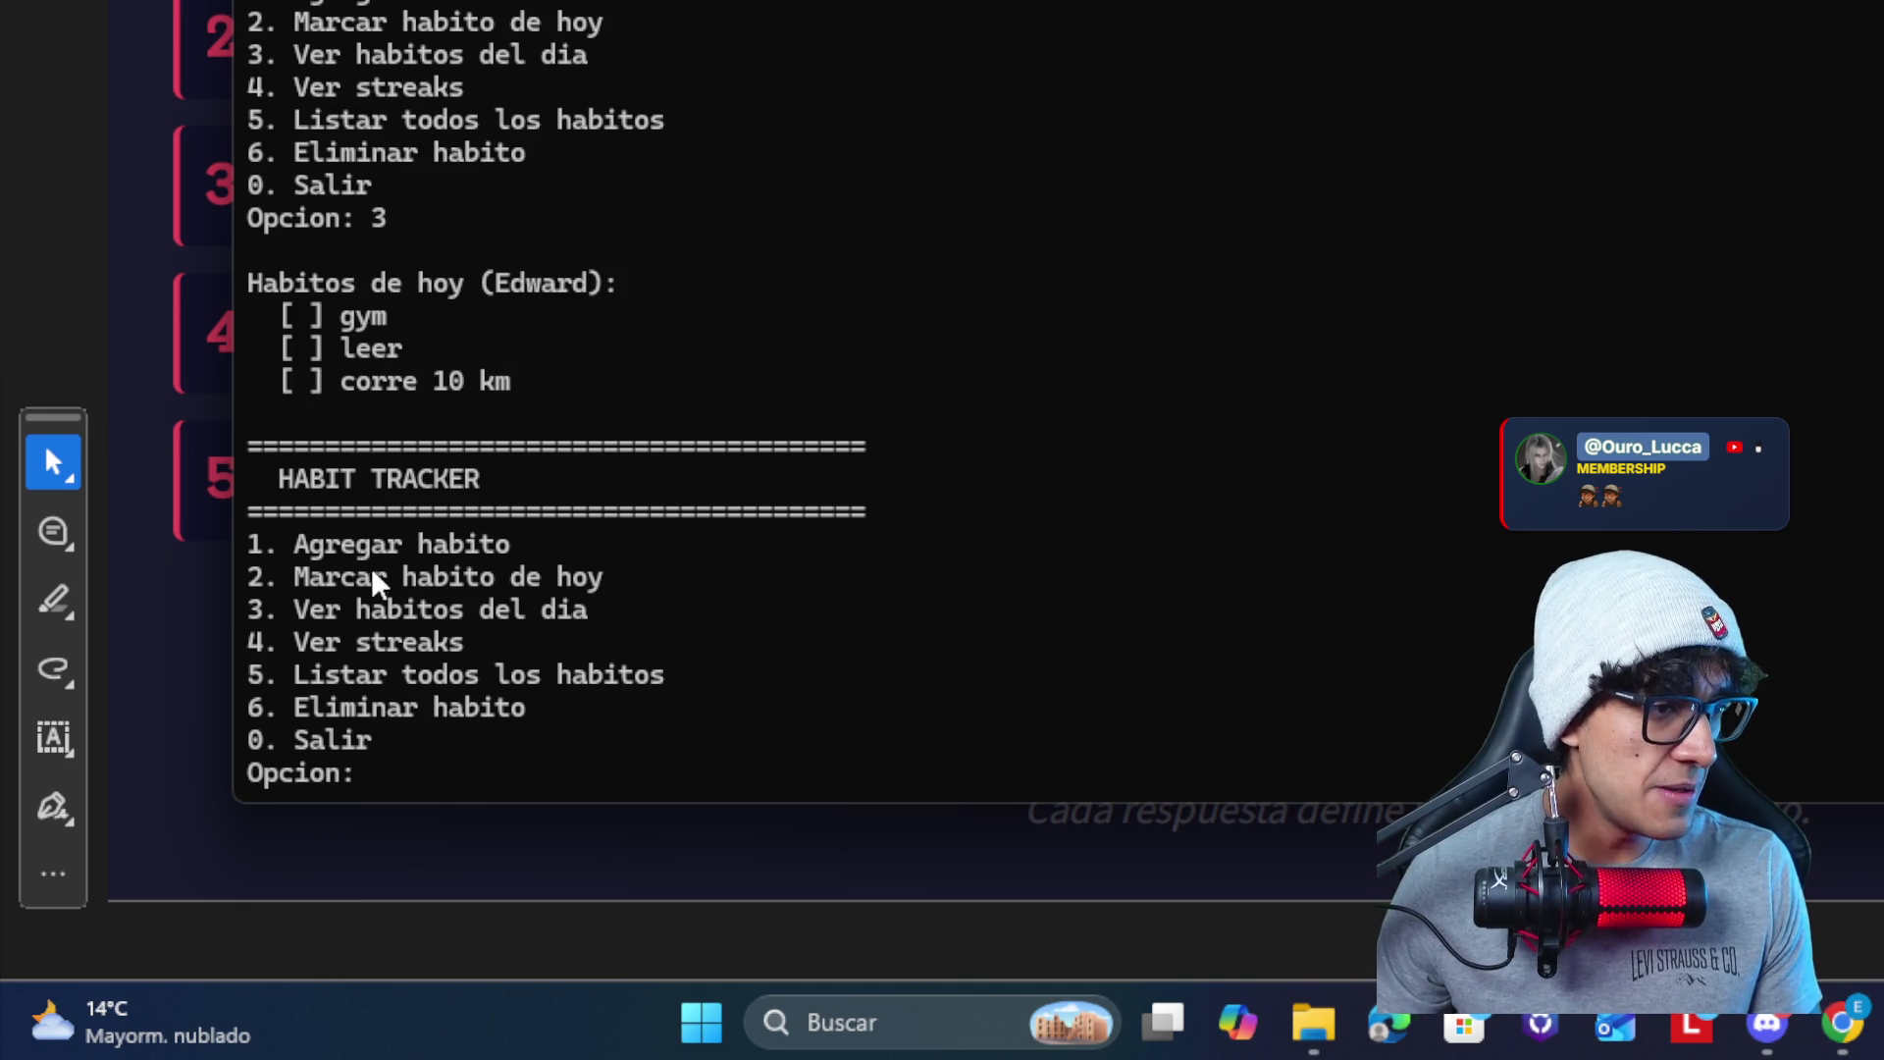
drag(530, 540, 258, 548)
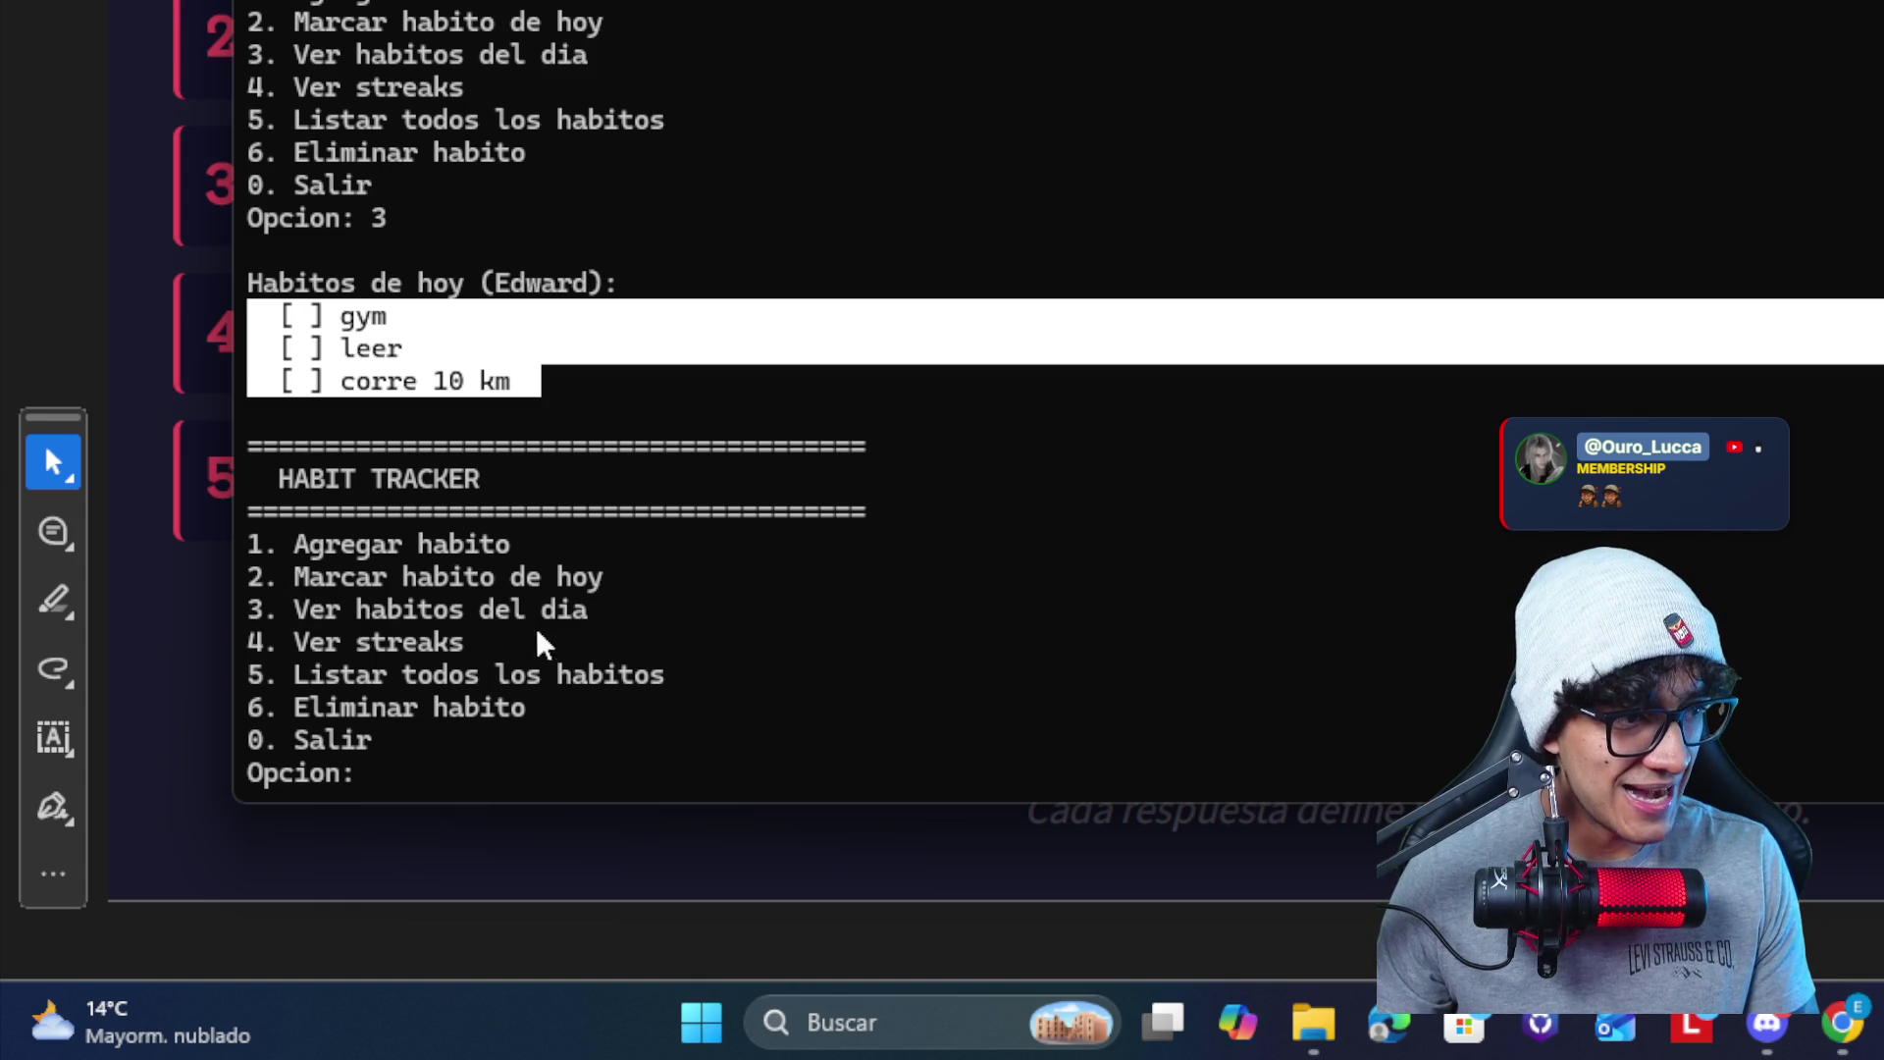
text(2)
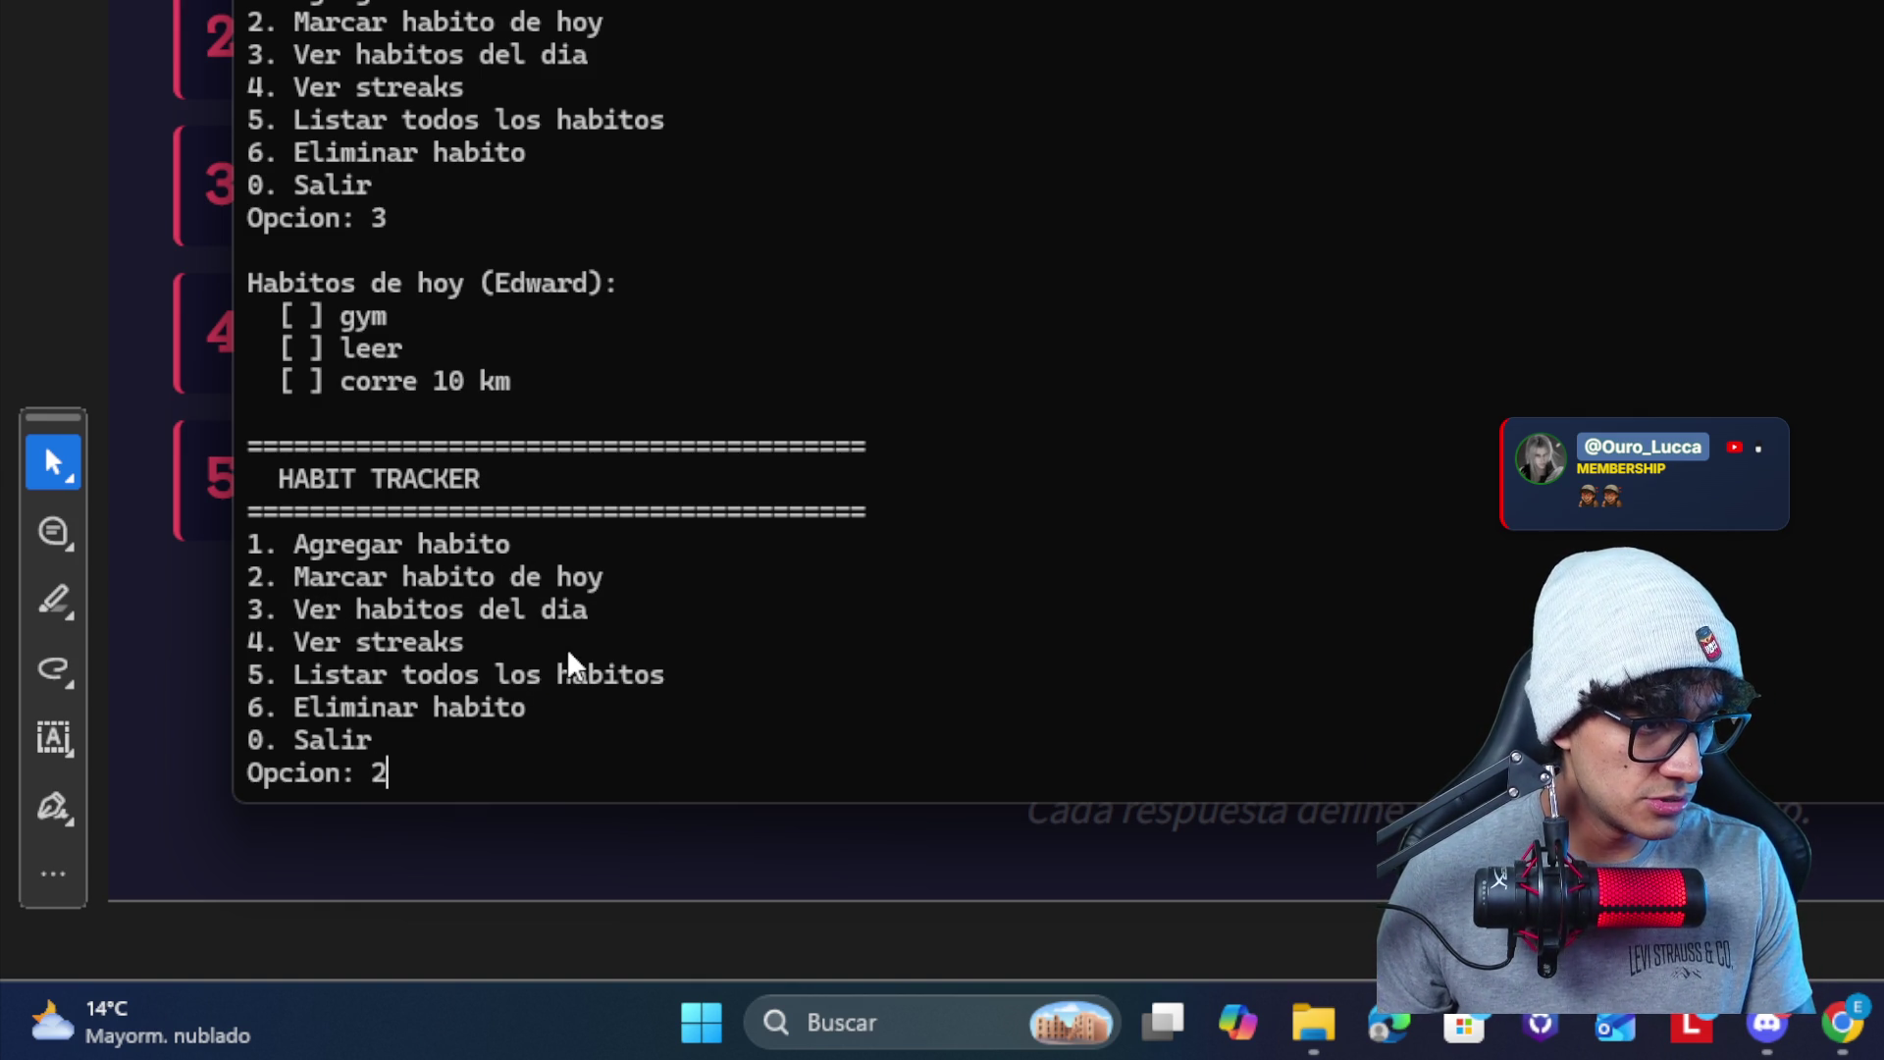
key(Return)
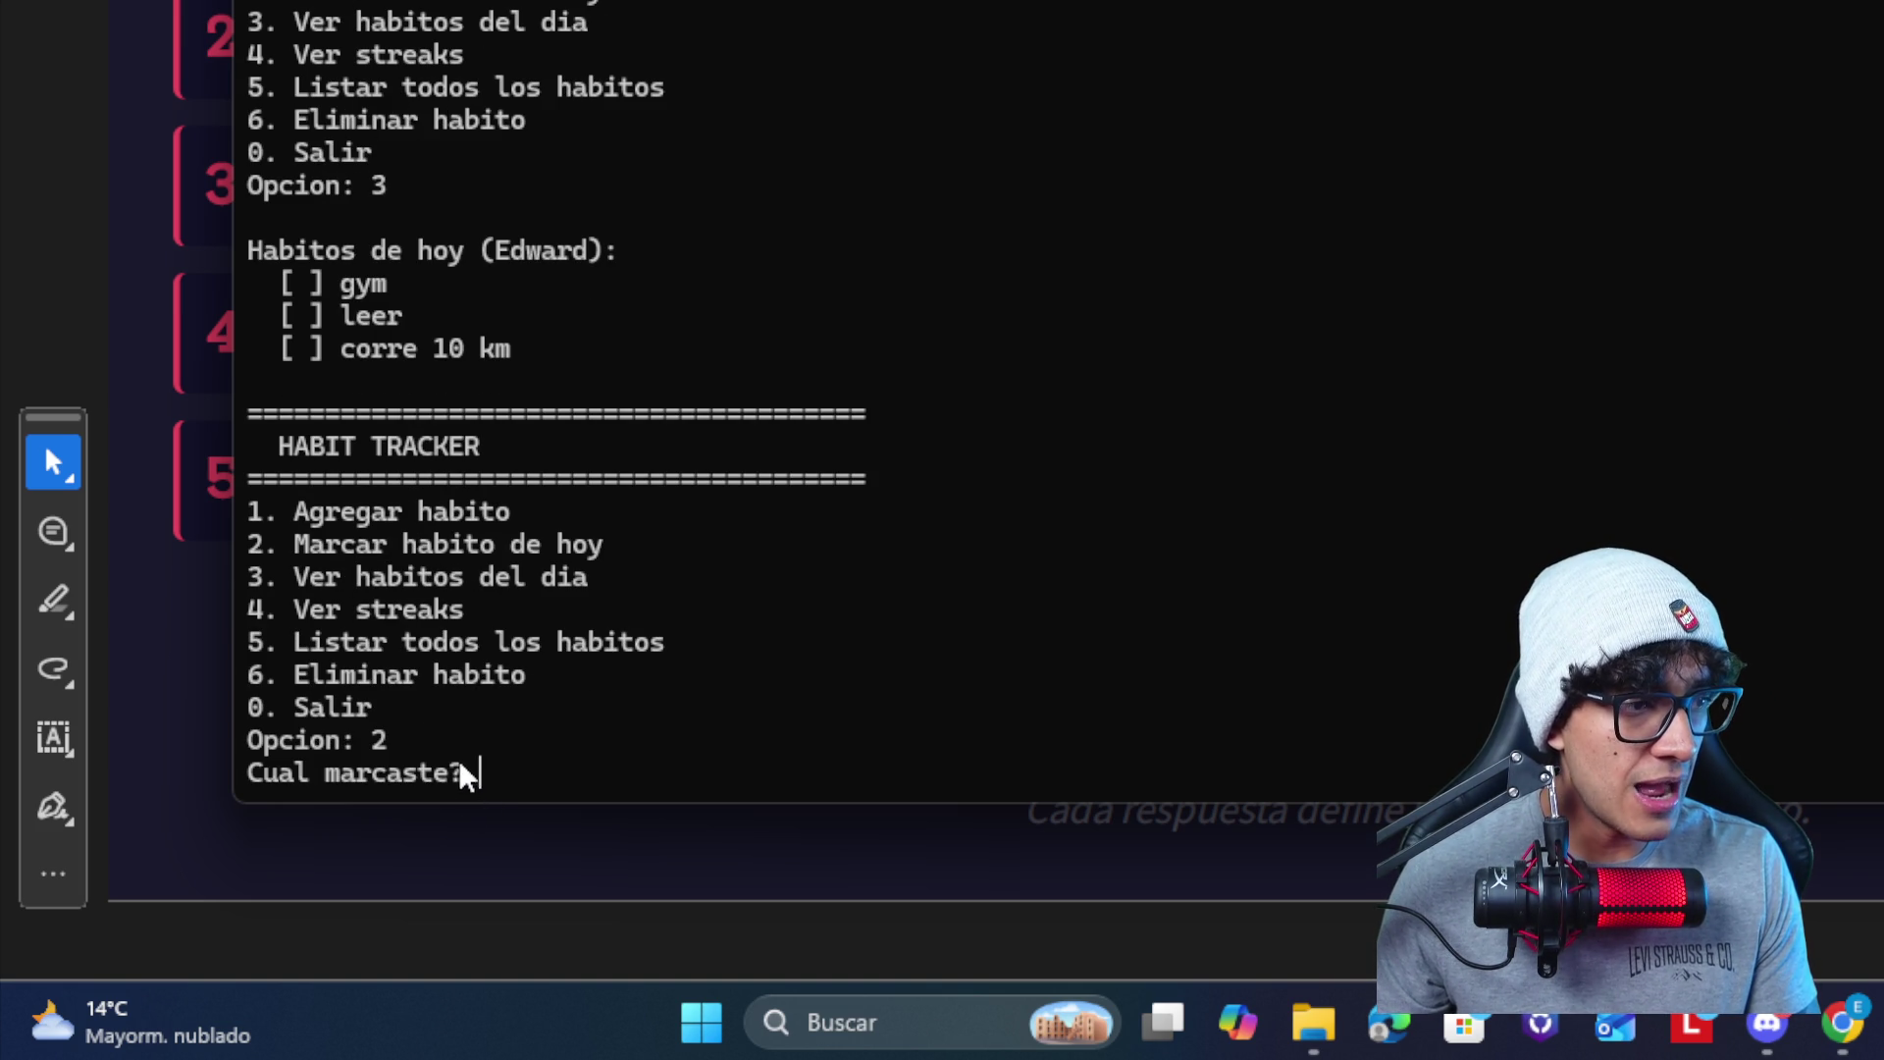
text(gym)
key(Return)
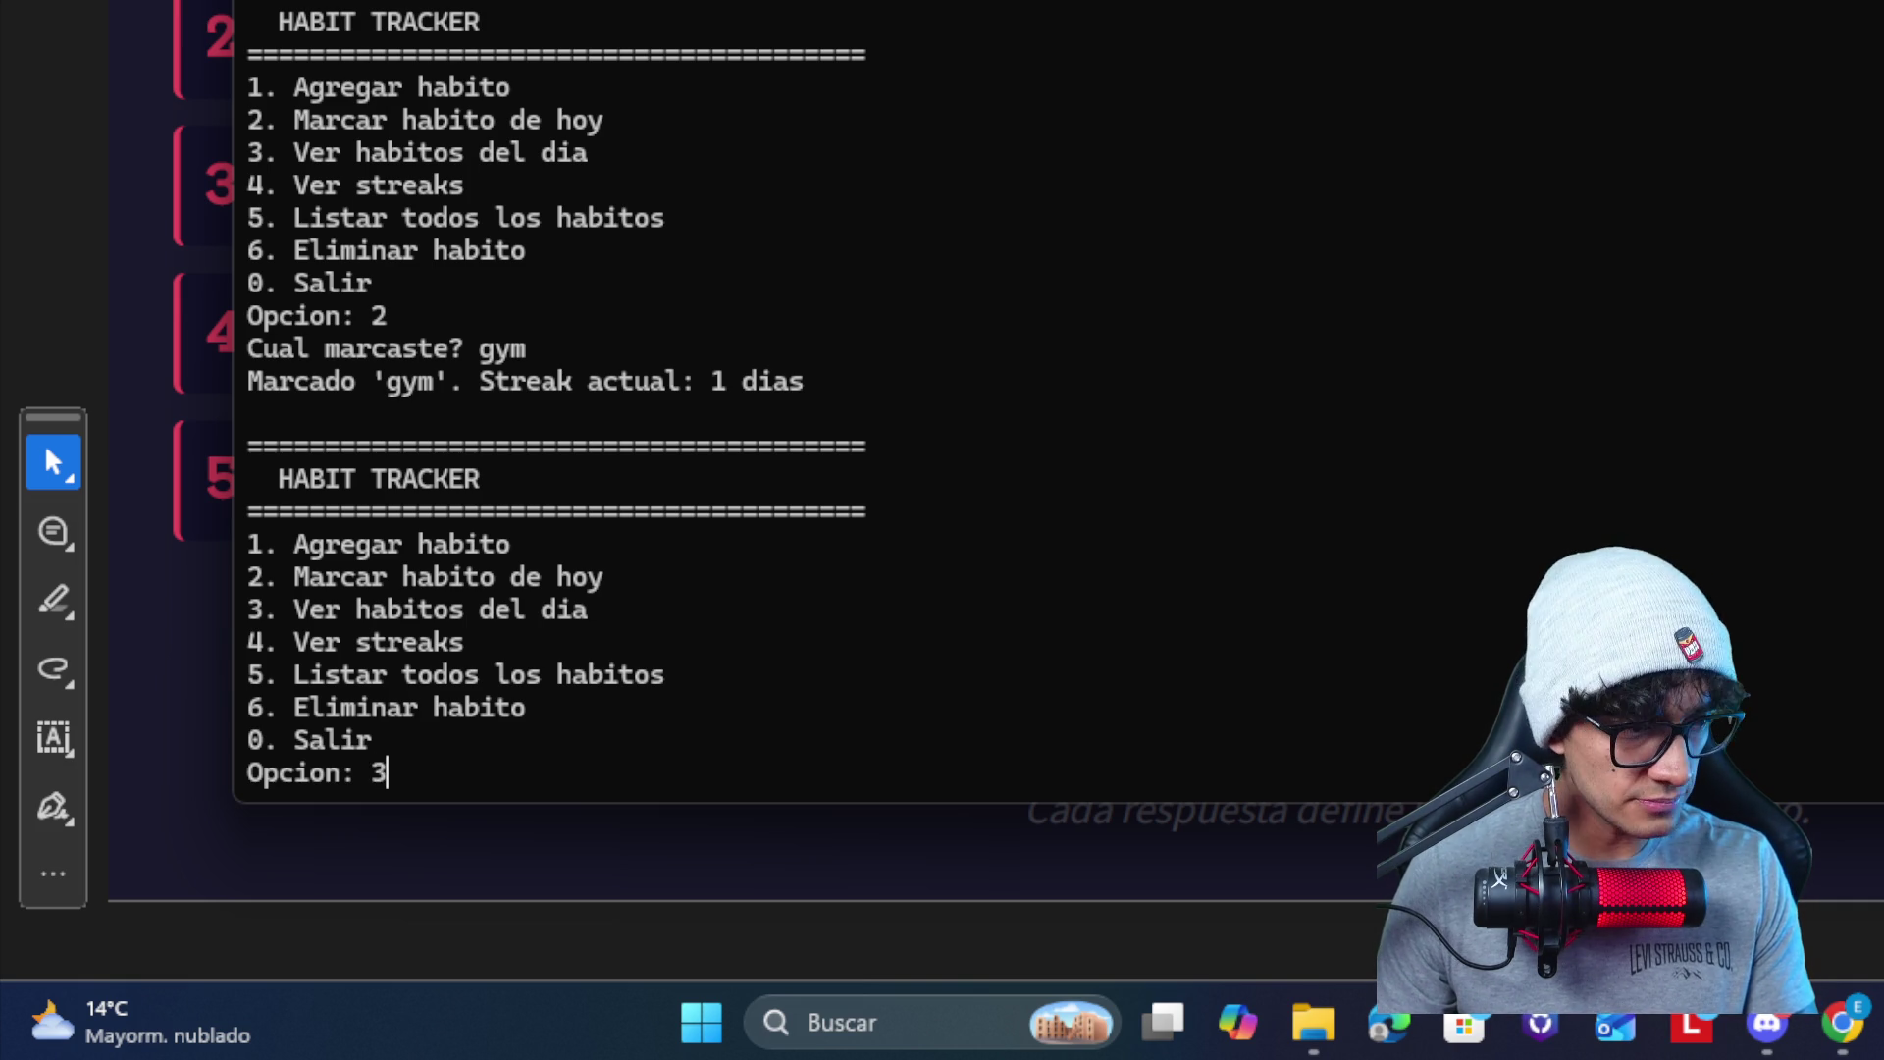
- List today's habits again and show current streaks: gym 1 day, leer and corre 10 km 0
key(Return)
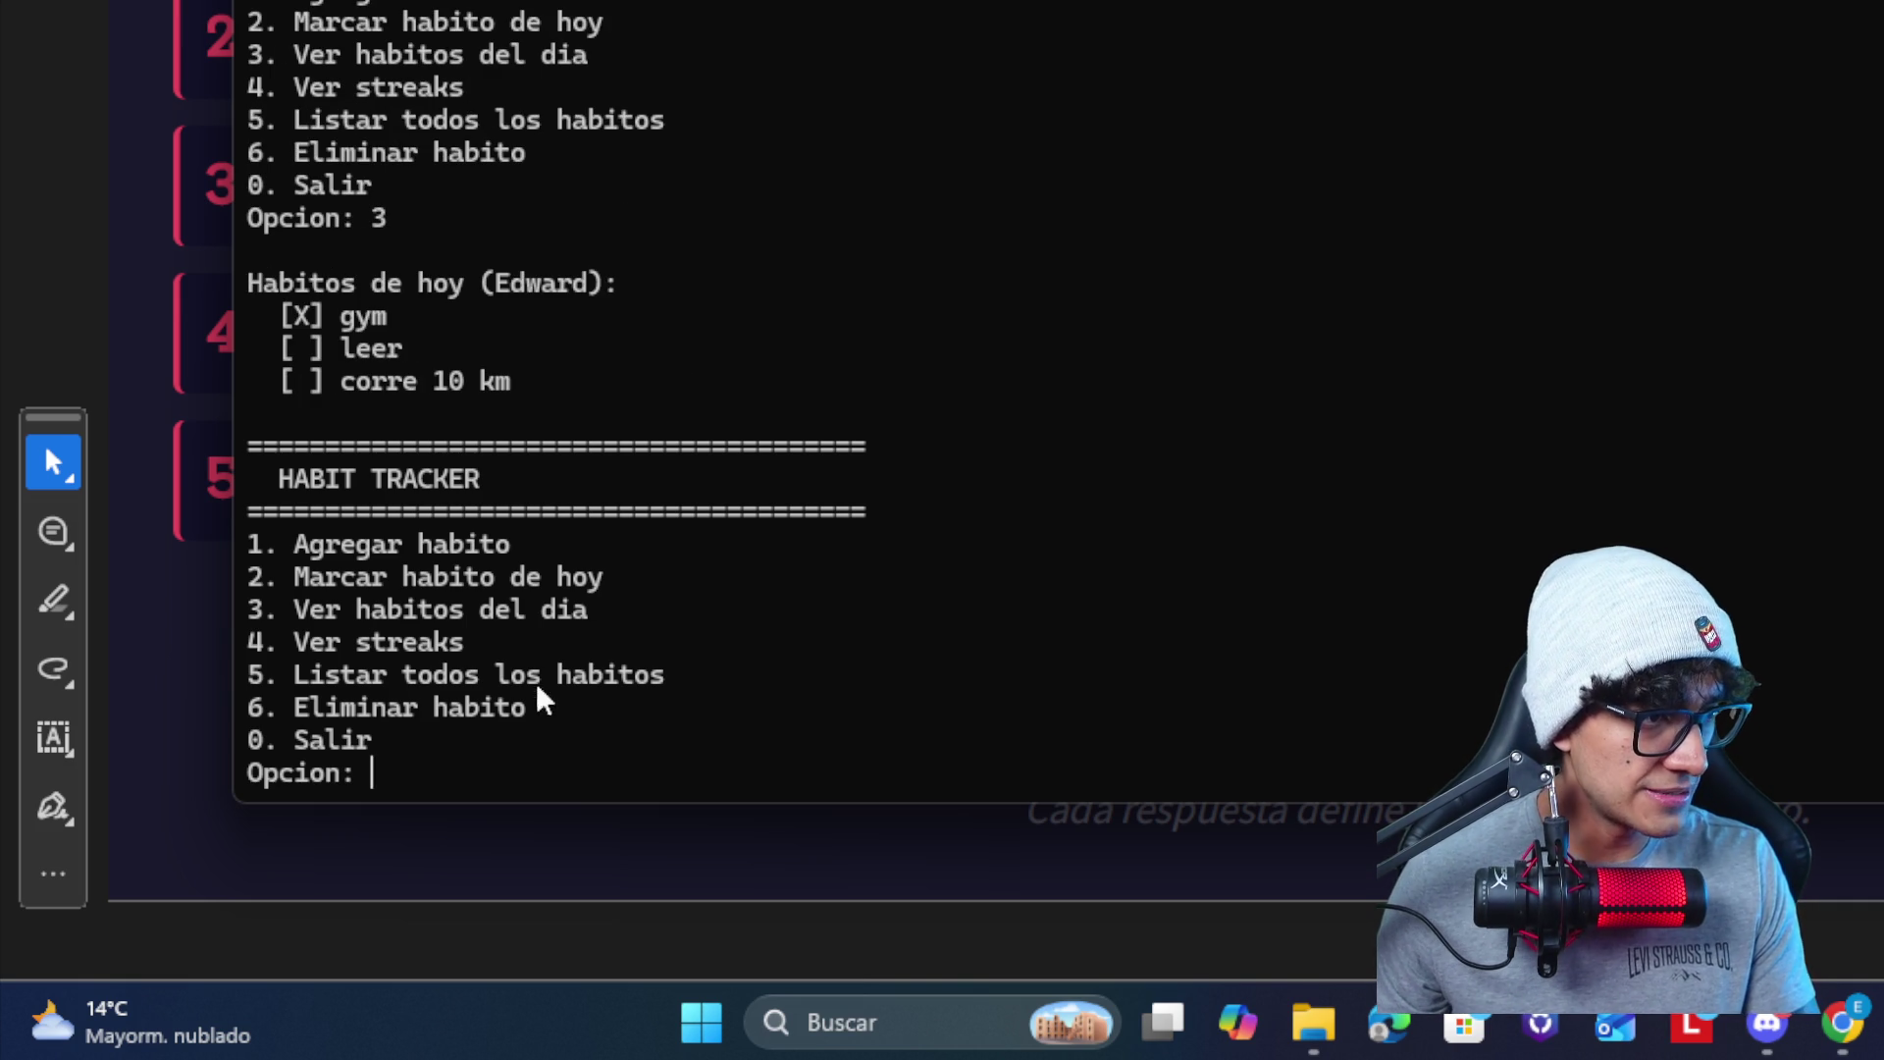
drag(539, 540, 258, 544)
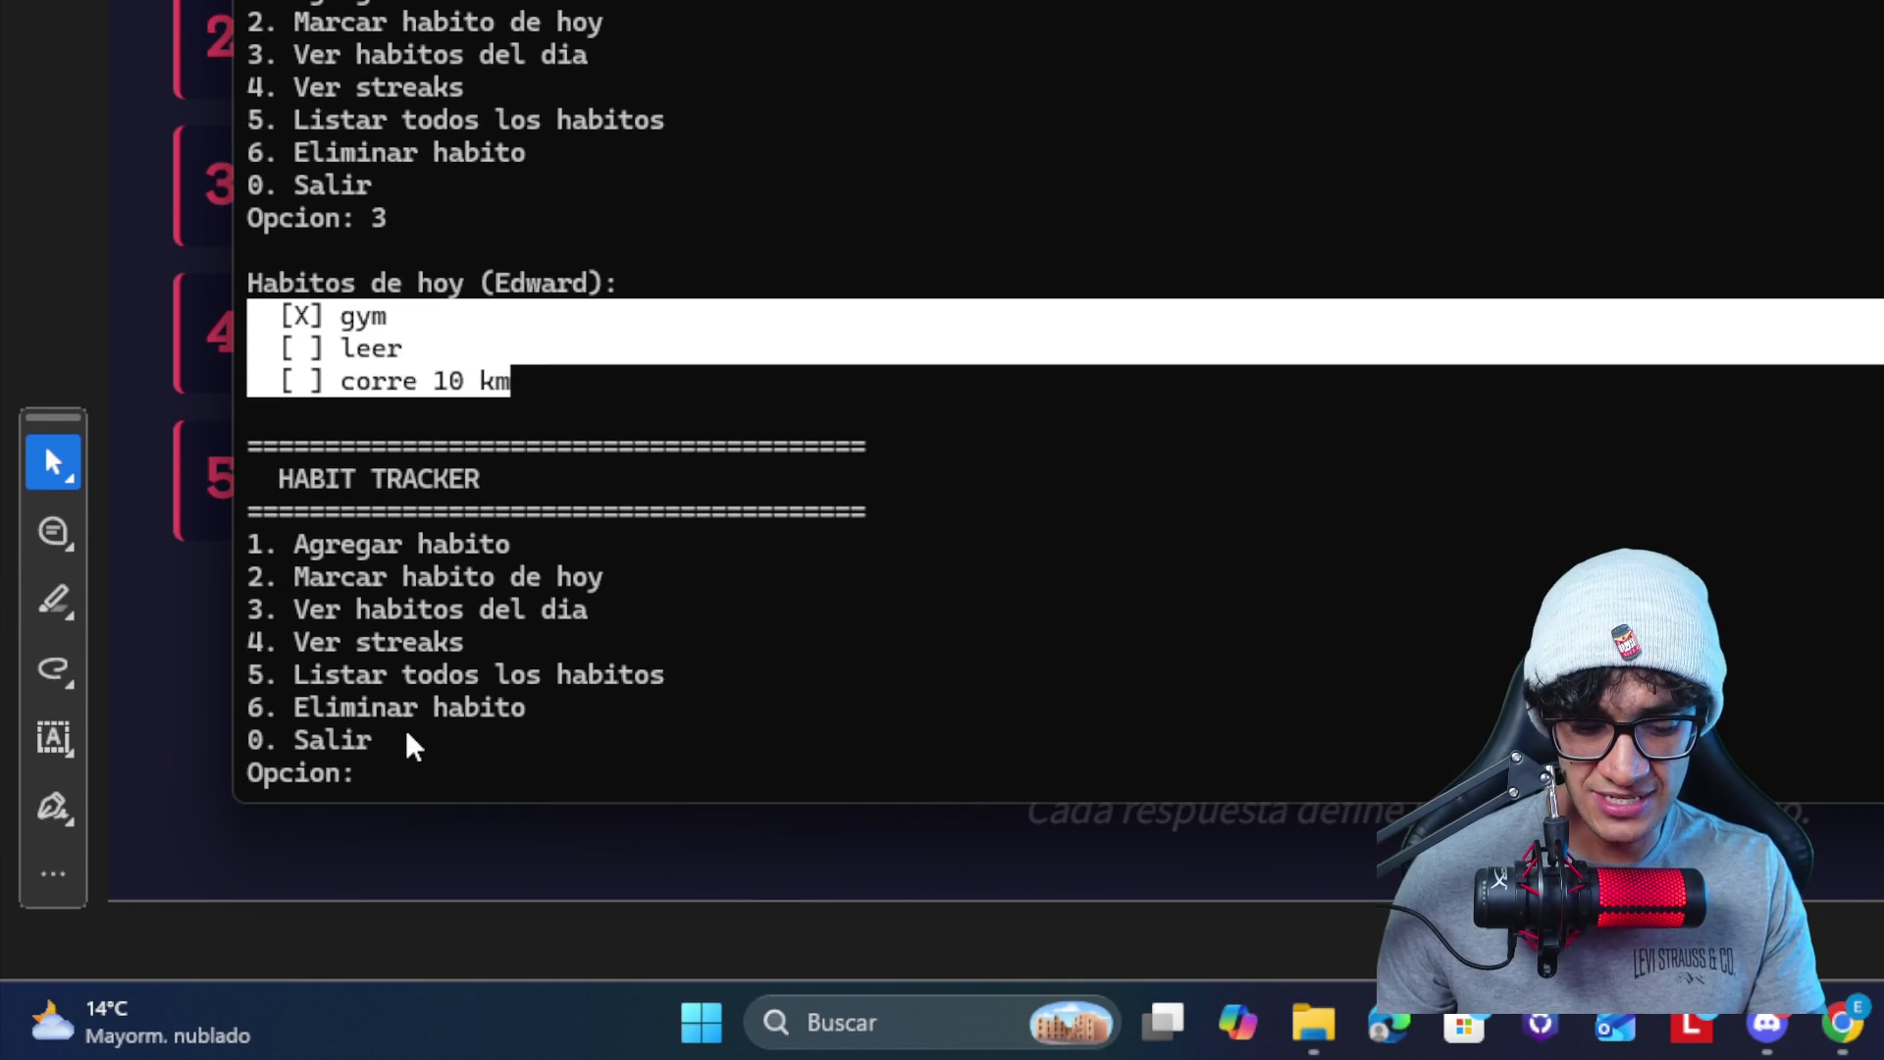
text(4)
key(Return)
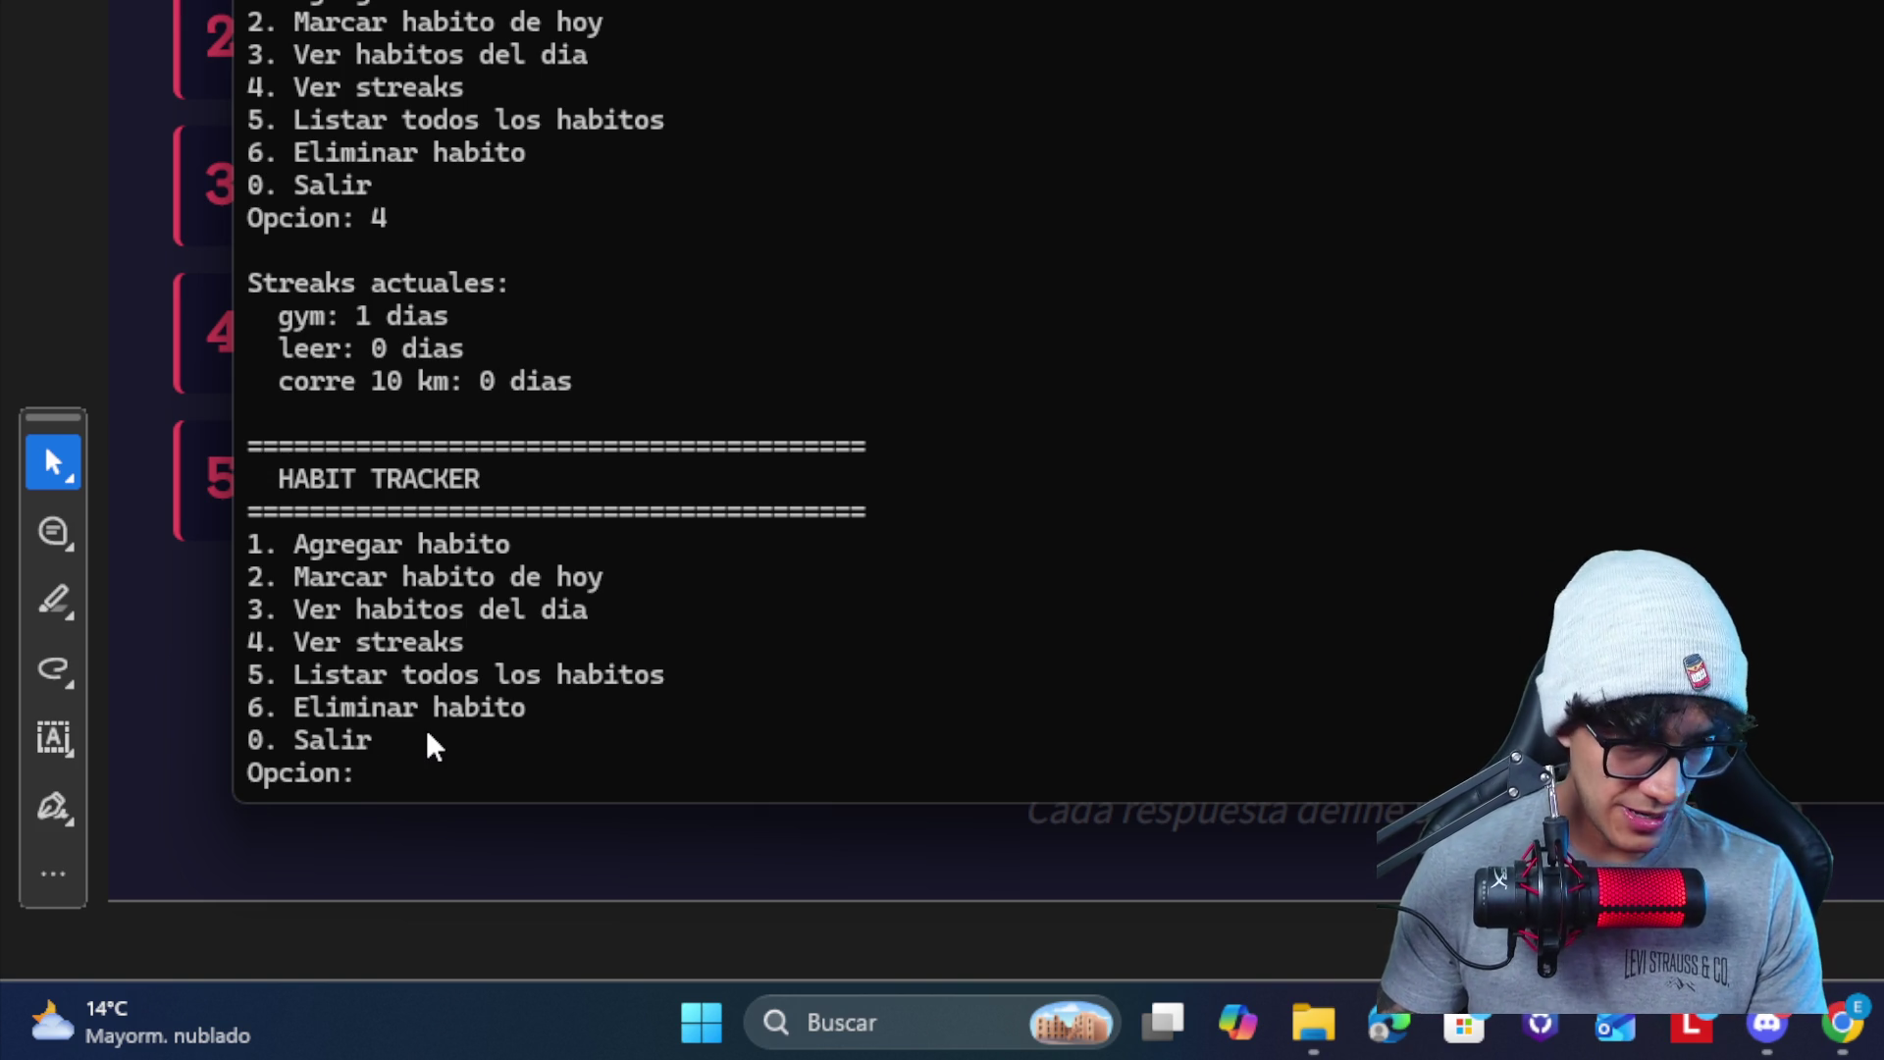
text(5)
- List all habits with option 5, then exit the app with 0 back to the prompt
key(Return)
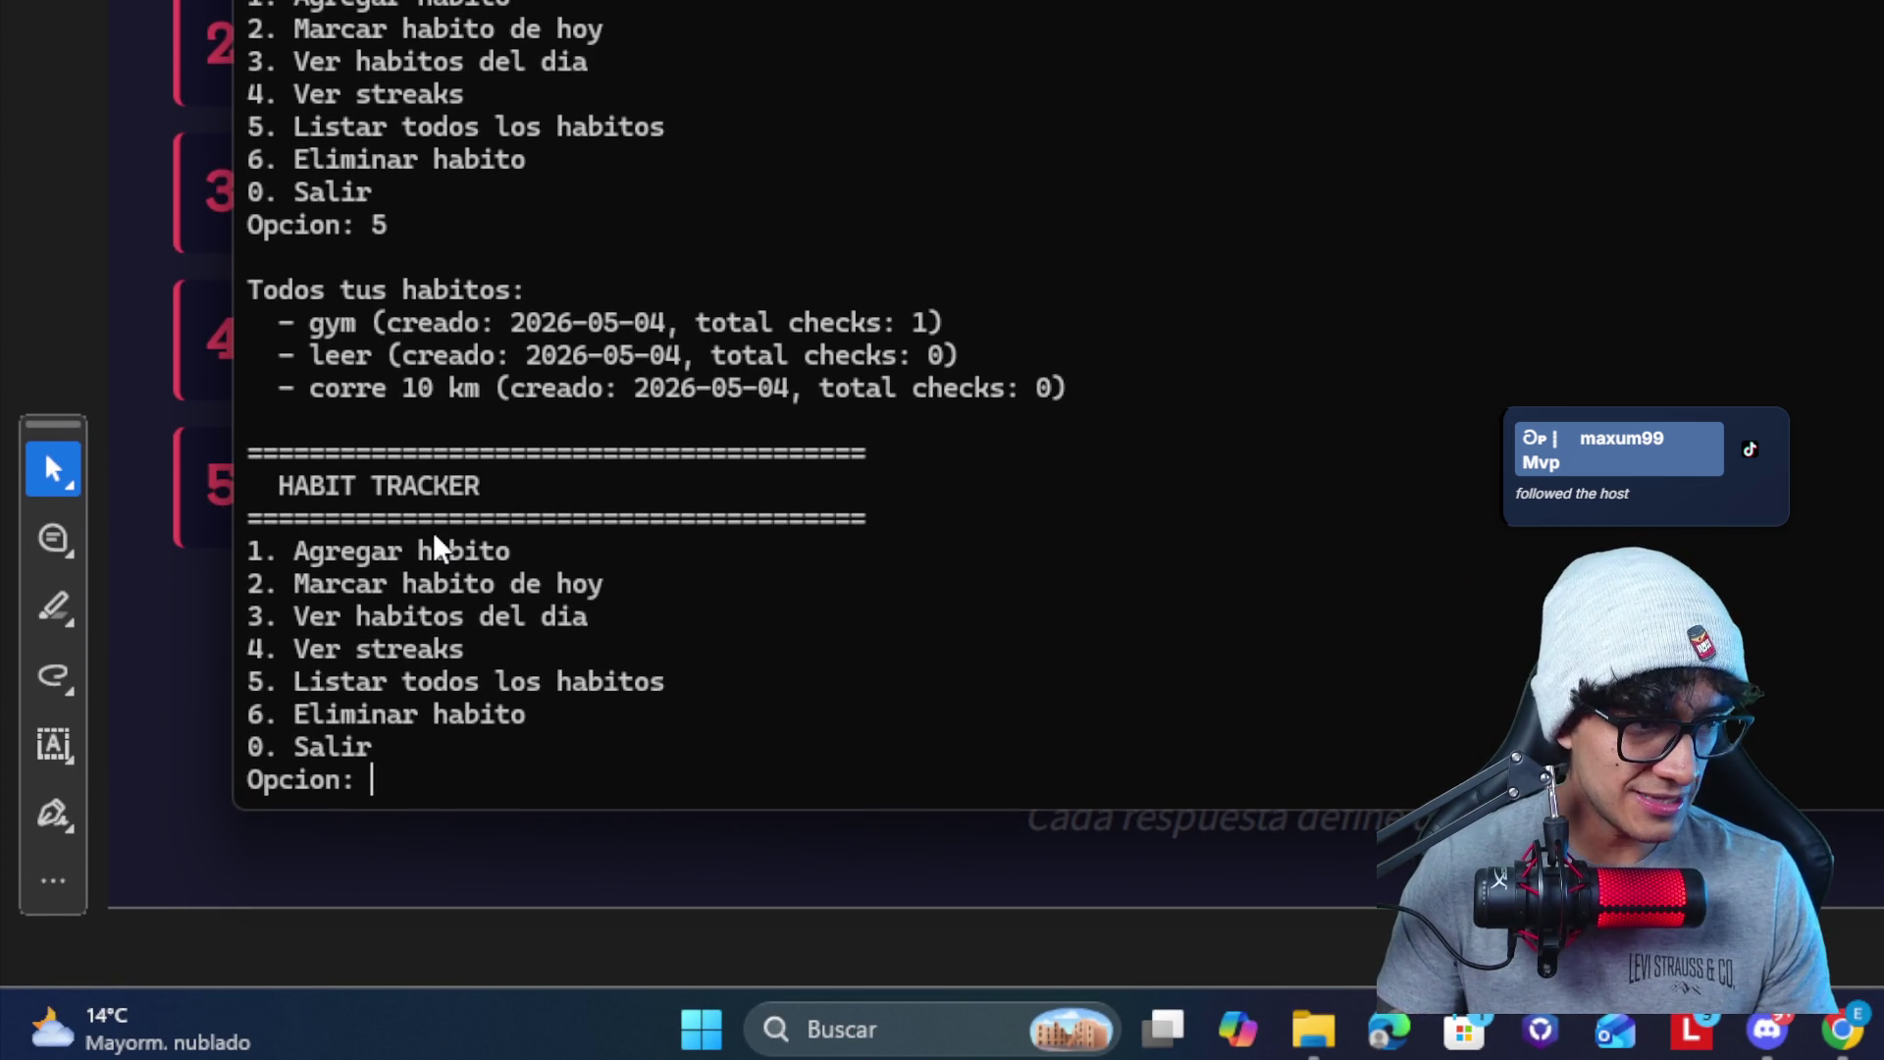
text(0)
key(Return)
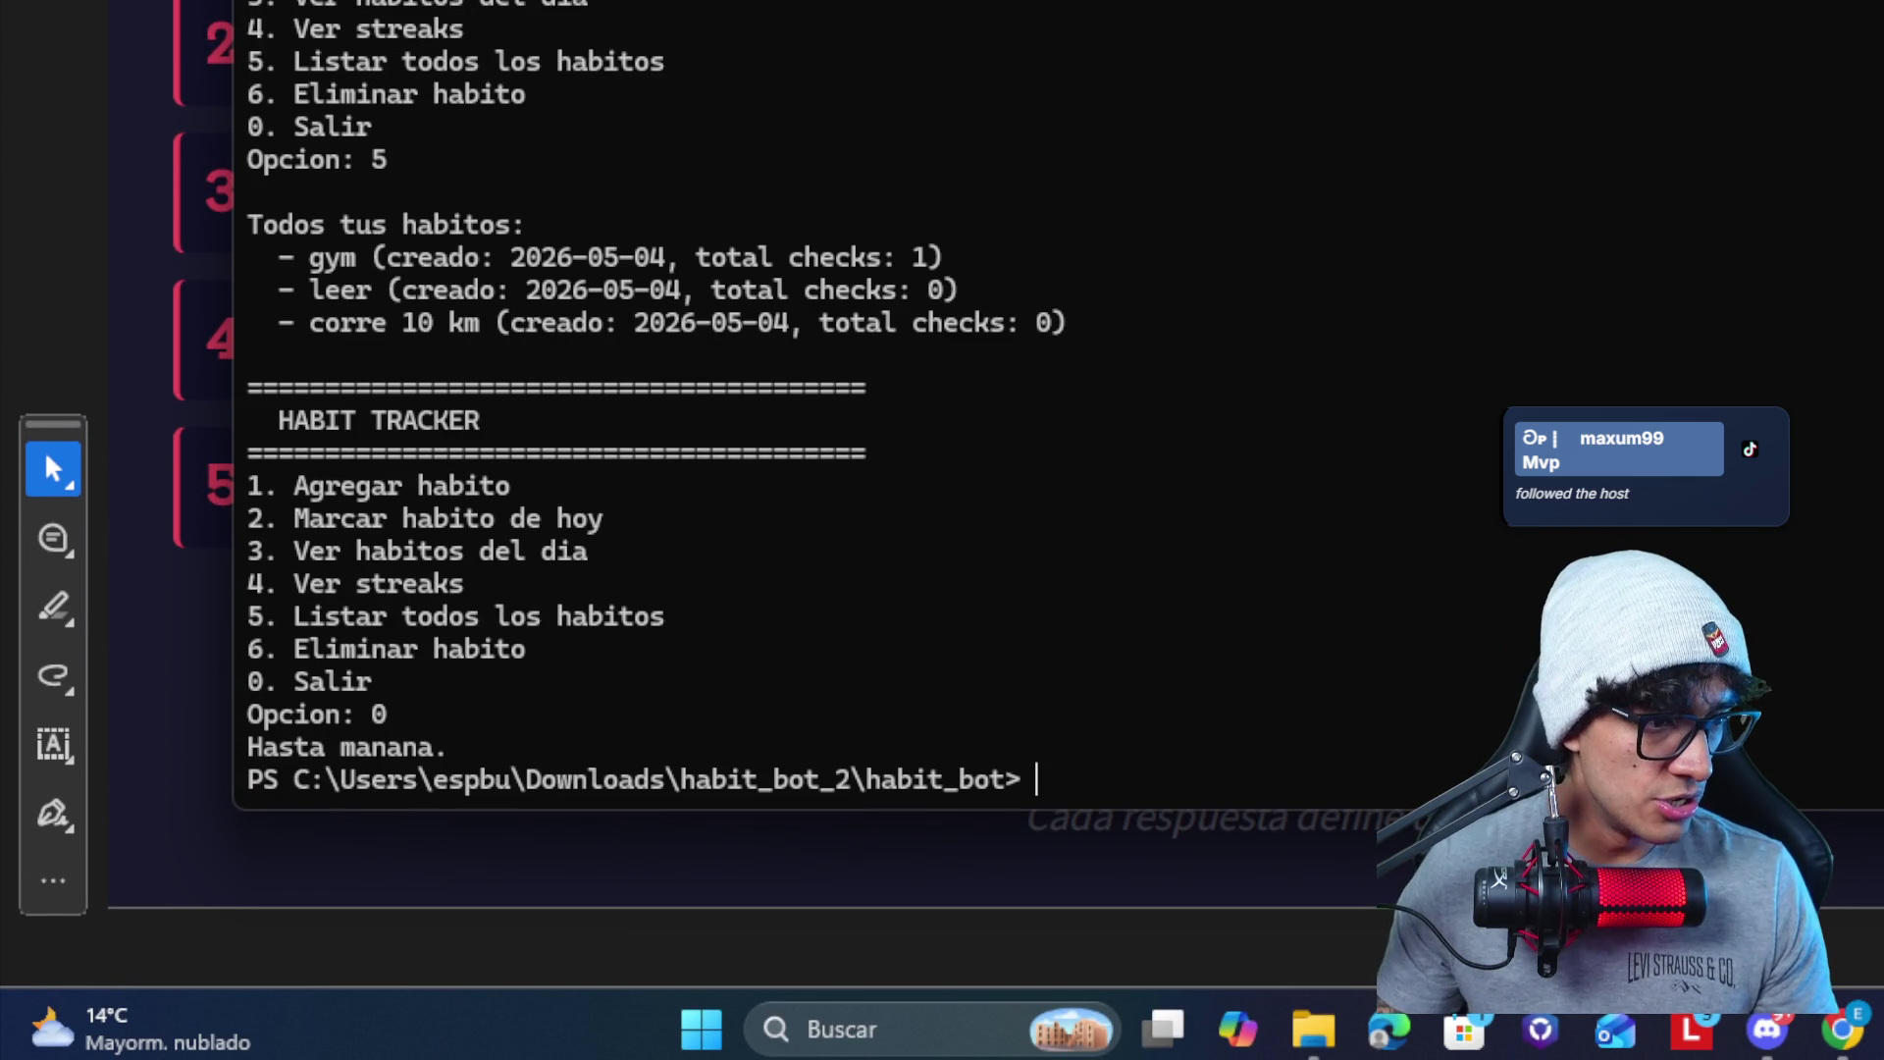
text(c)
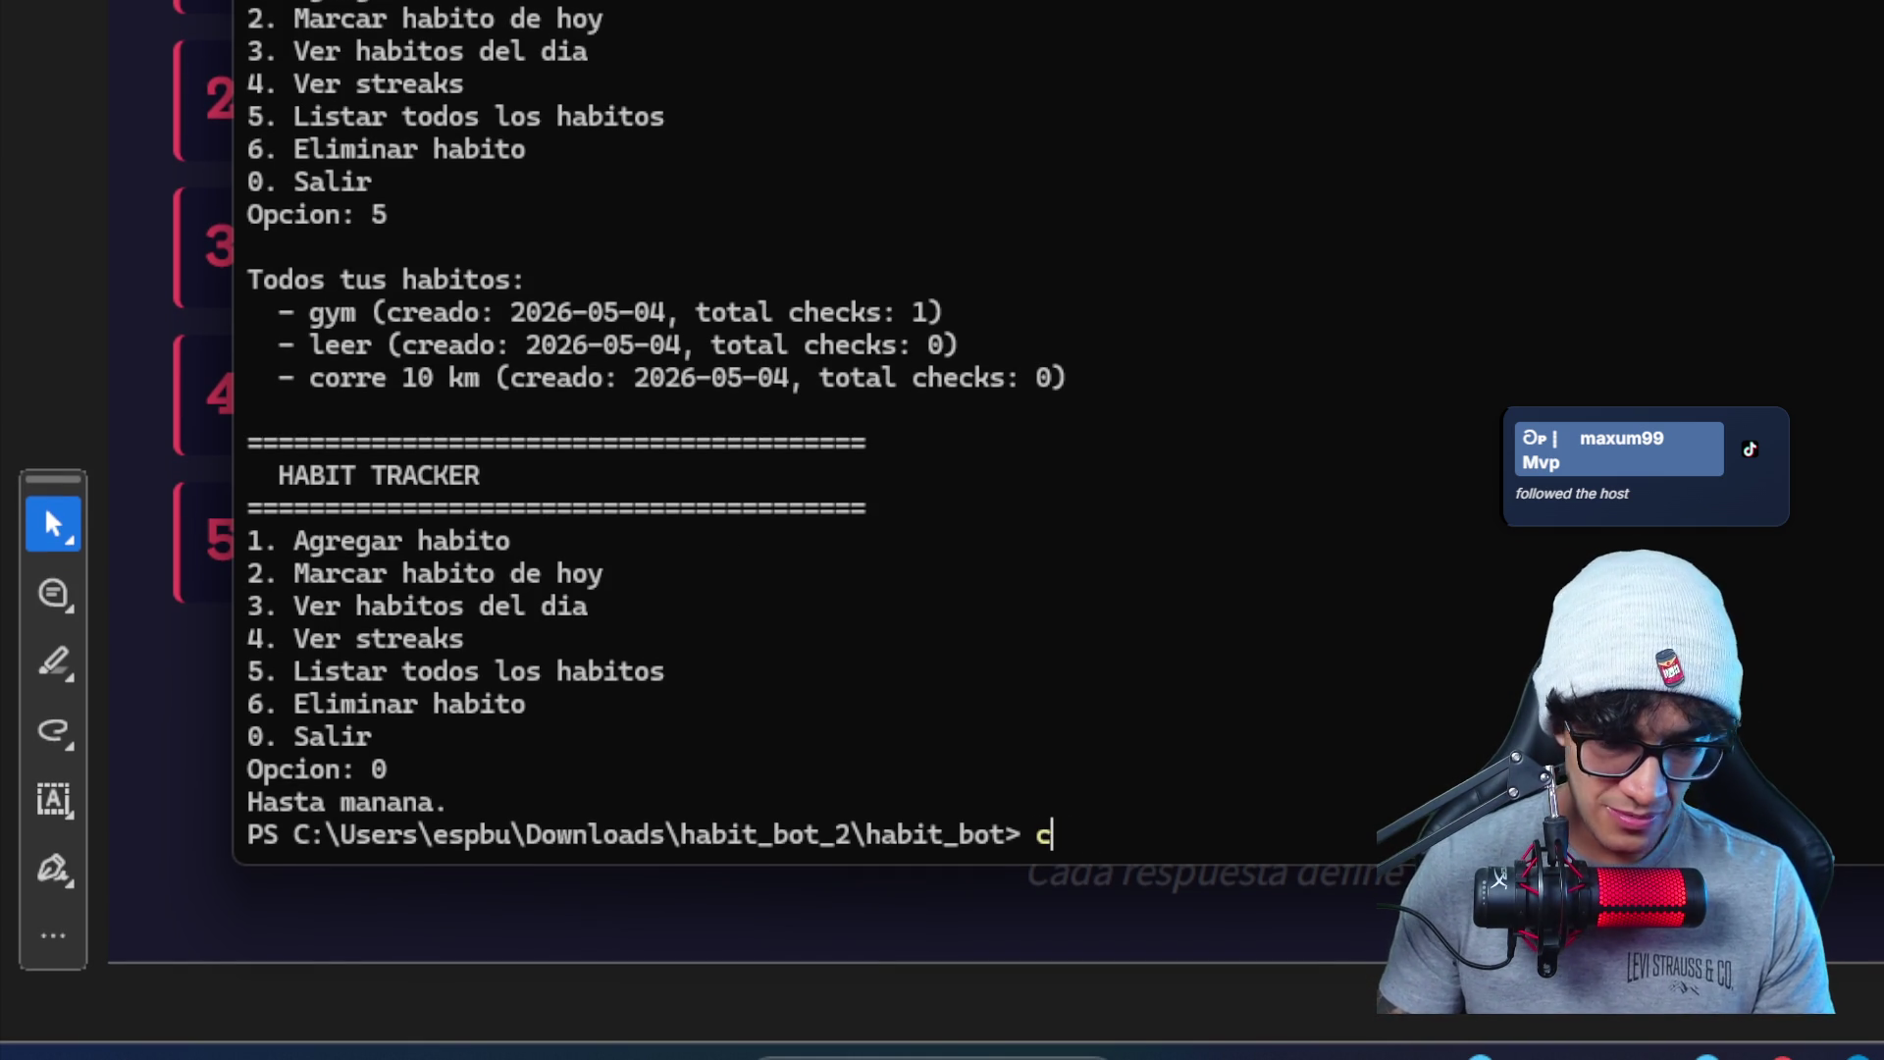
text(ñr)
- Clear the terminal, rerun uv run .\app.py, view today's habits, exit, and ls the habit_bot folder
key(Return)
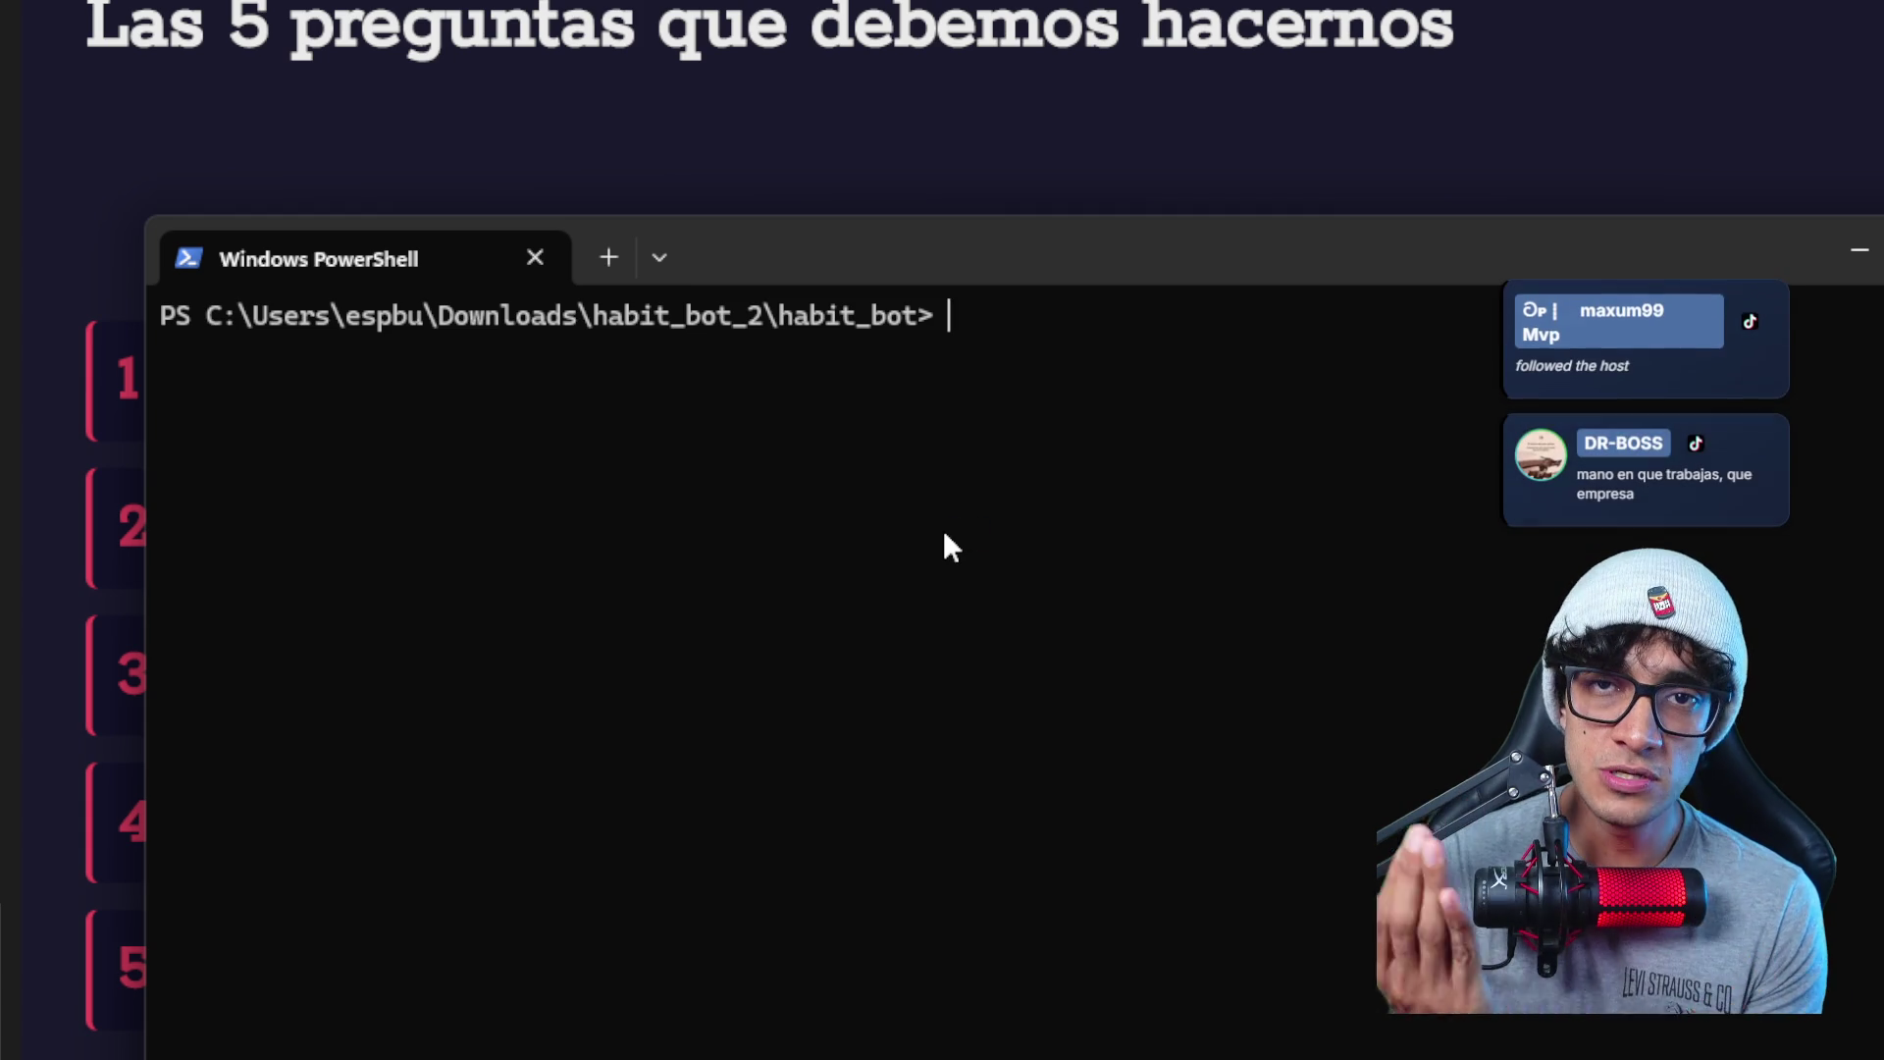
key(Up)
key(Up)
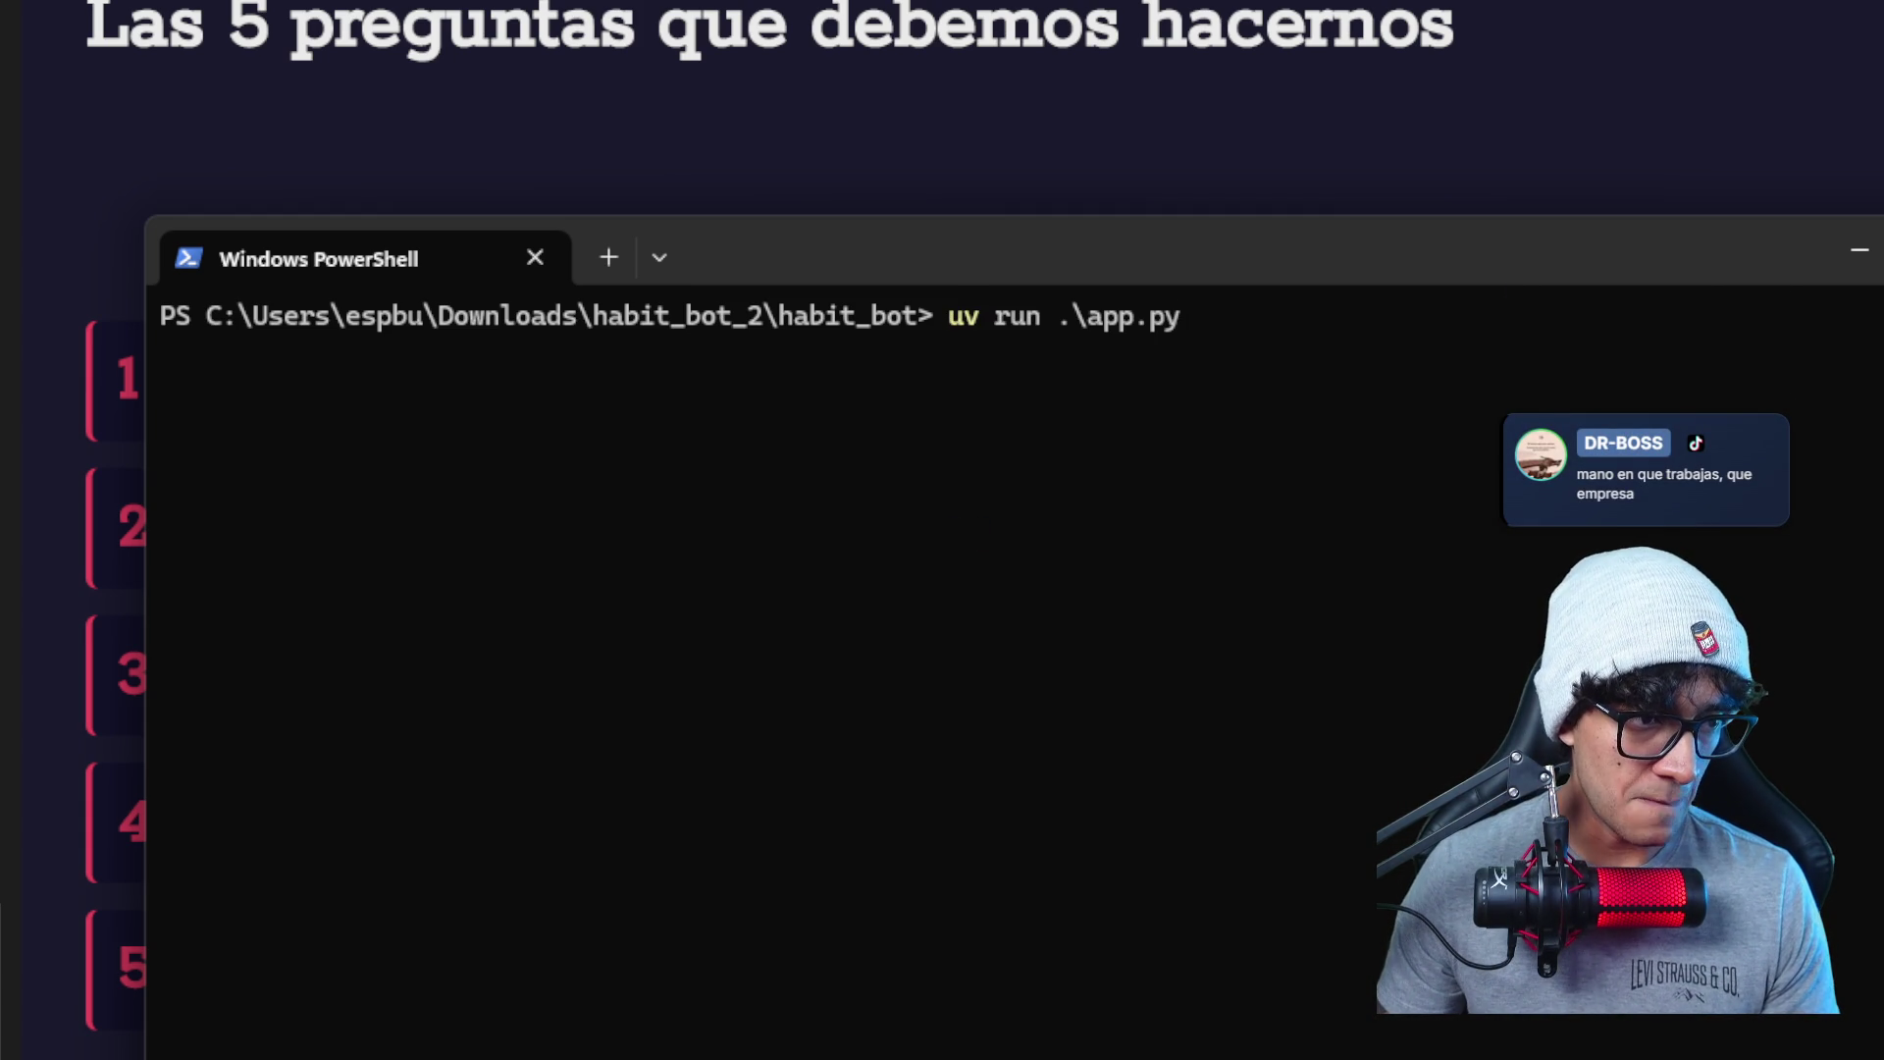
key(Return)
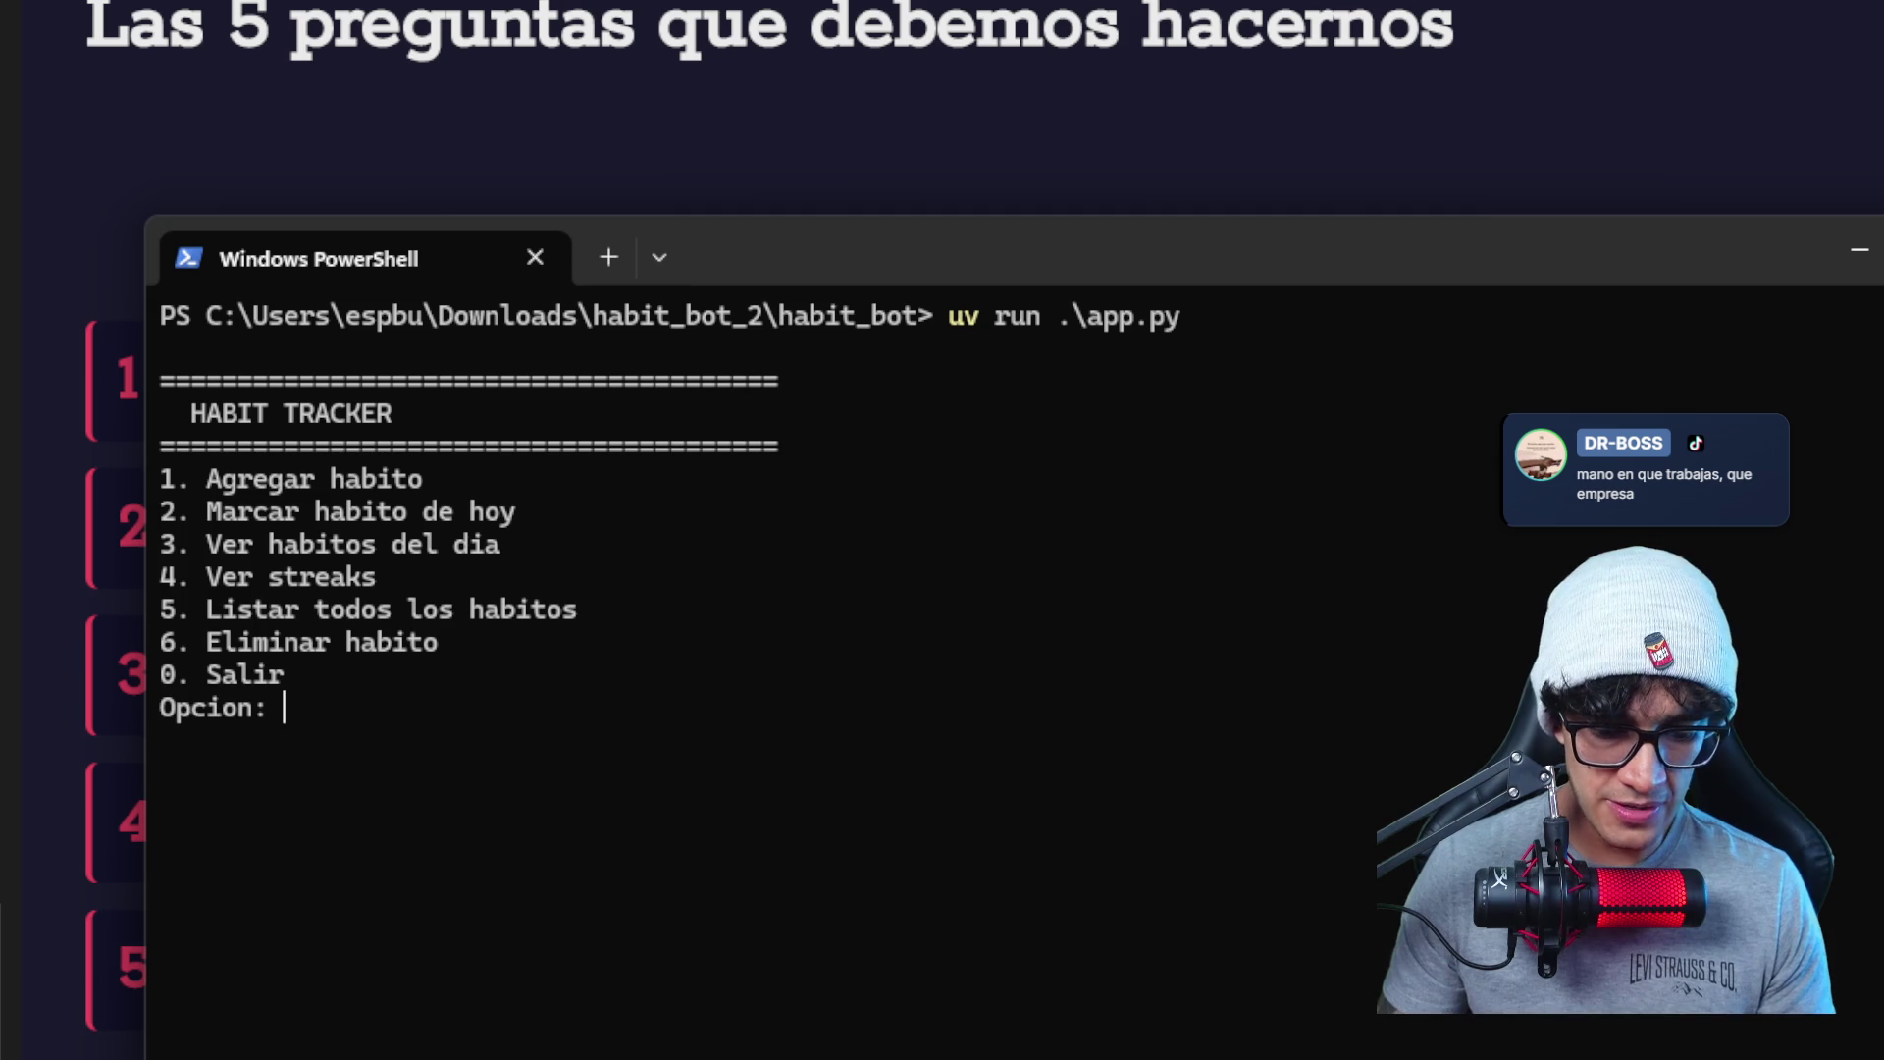
text(3)
key(Return)
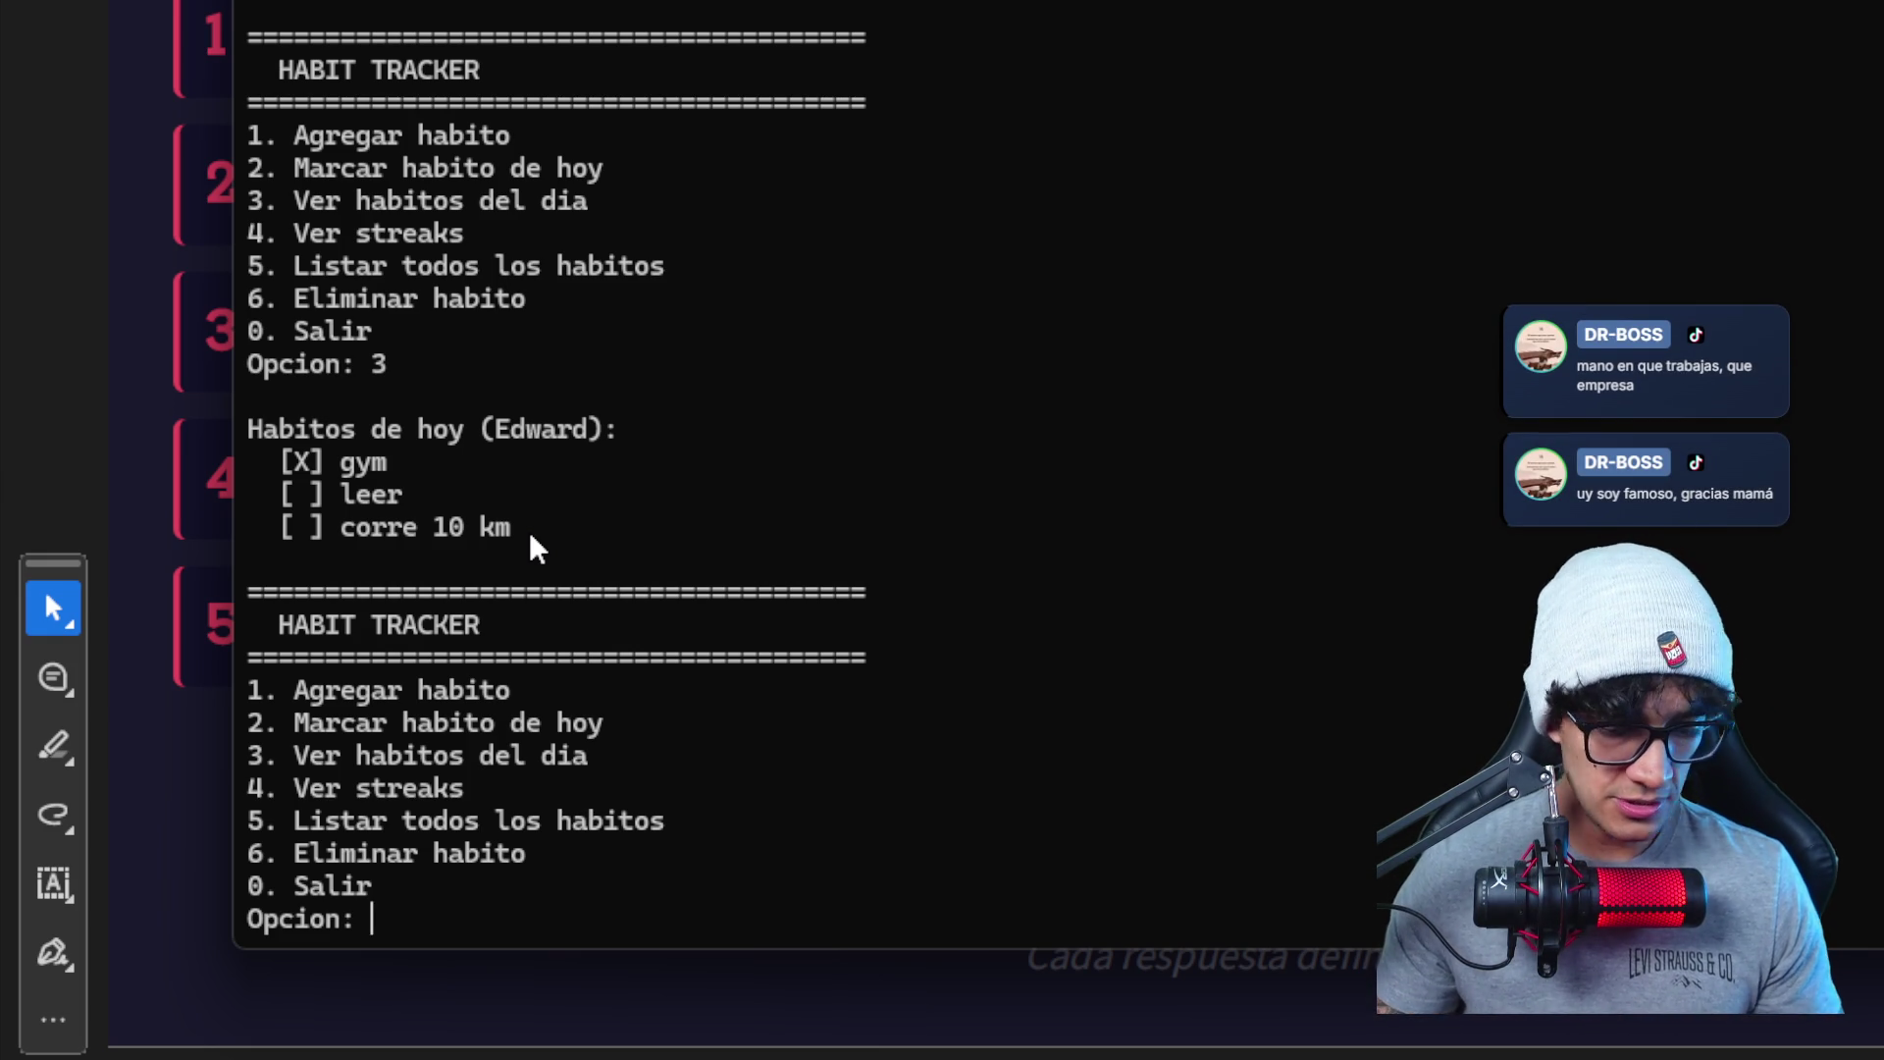
text(0)
key(Return)
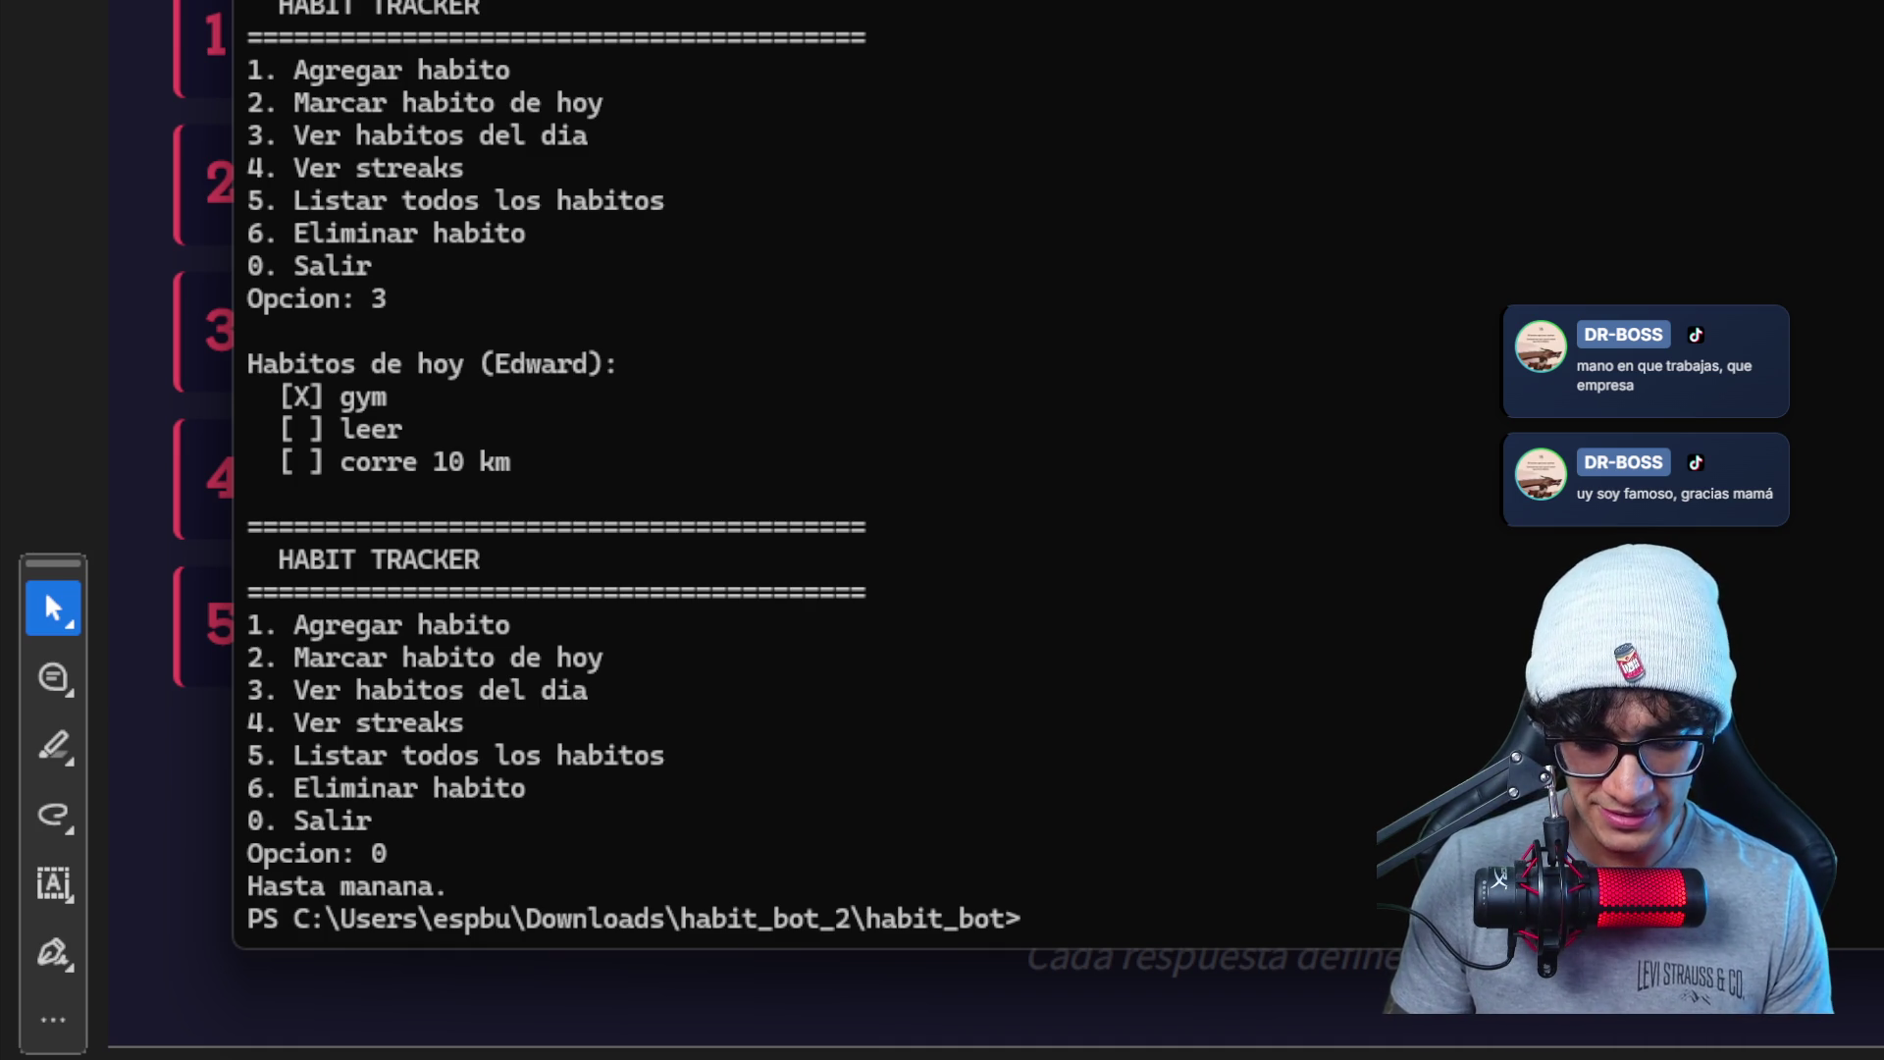
text(ls)
key(Return)
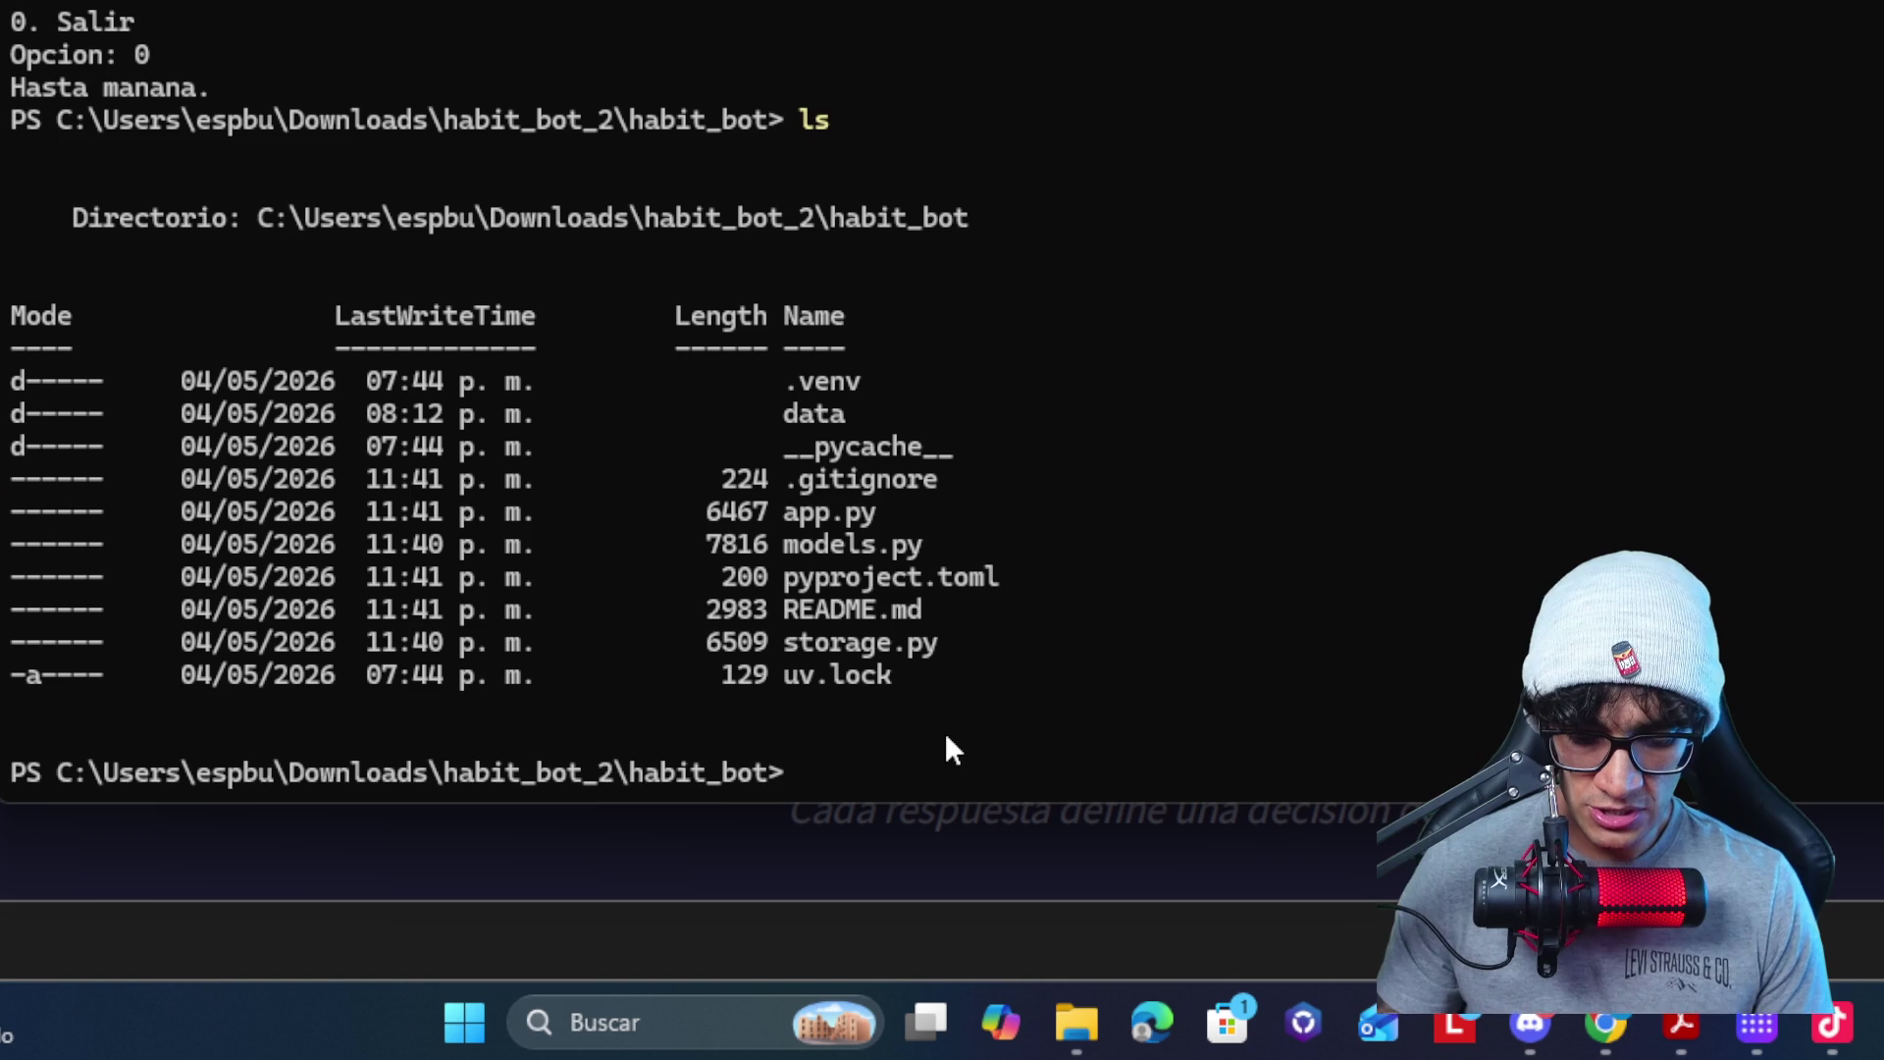
text(cd data)
- Enter the data folder, list usuarios.json, fail with nano, and open it with notepad instead
key(Return)
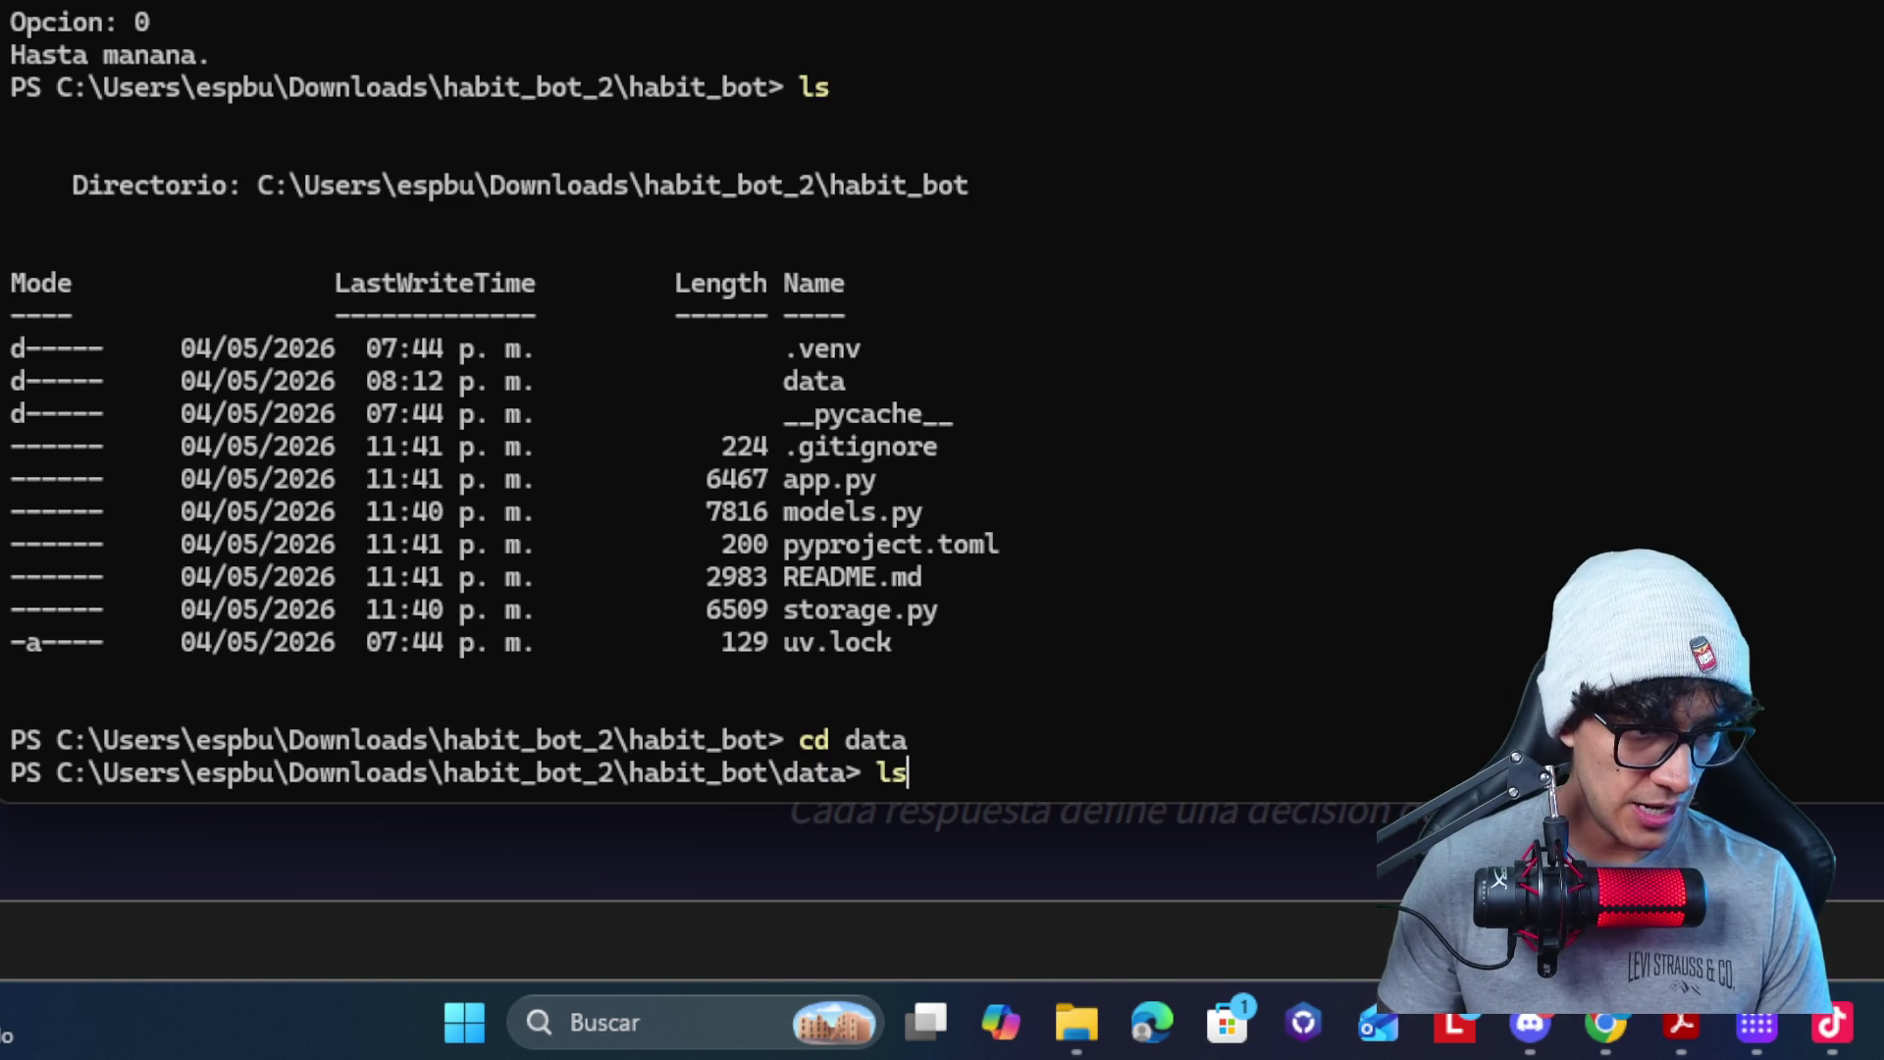
key(Return)
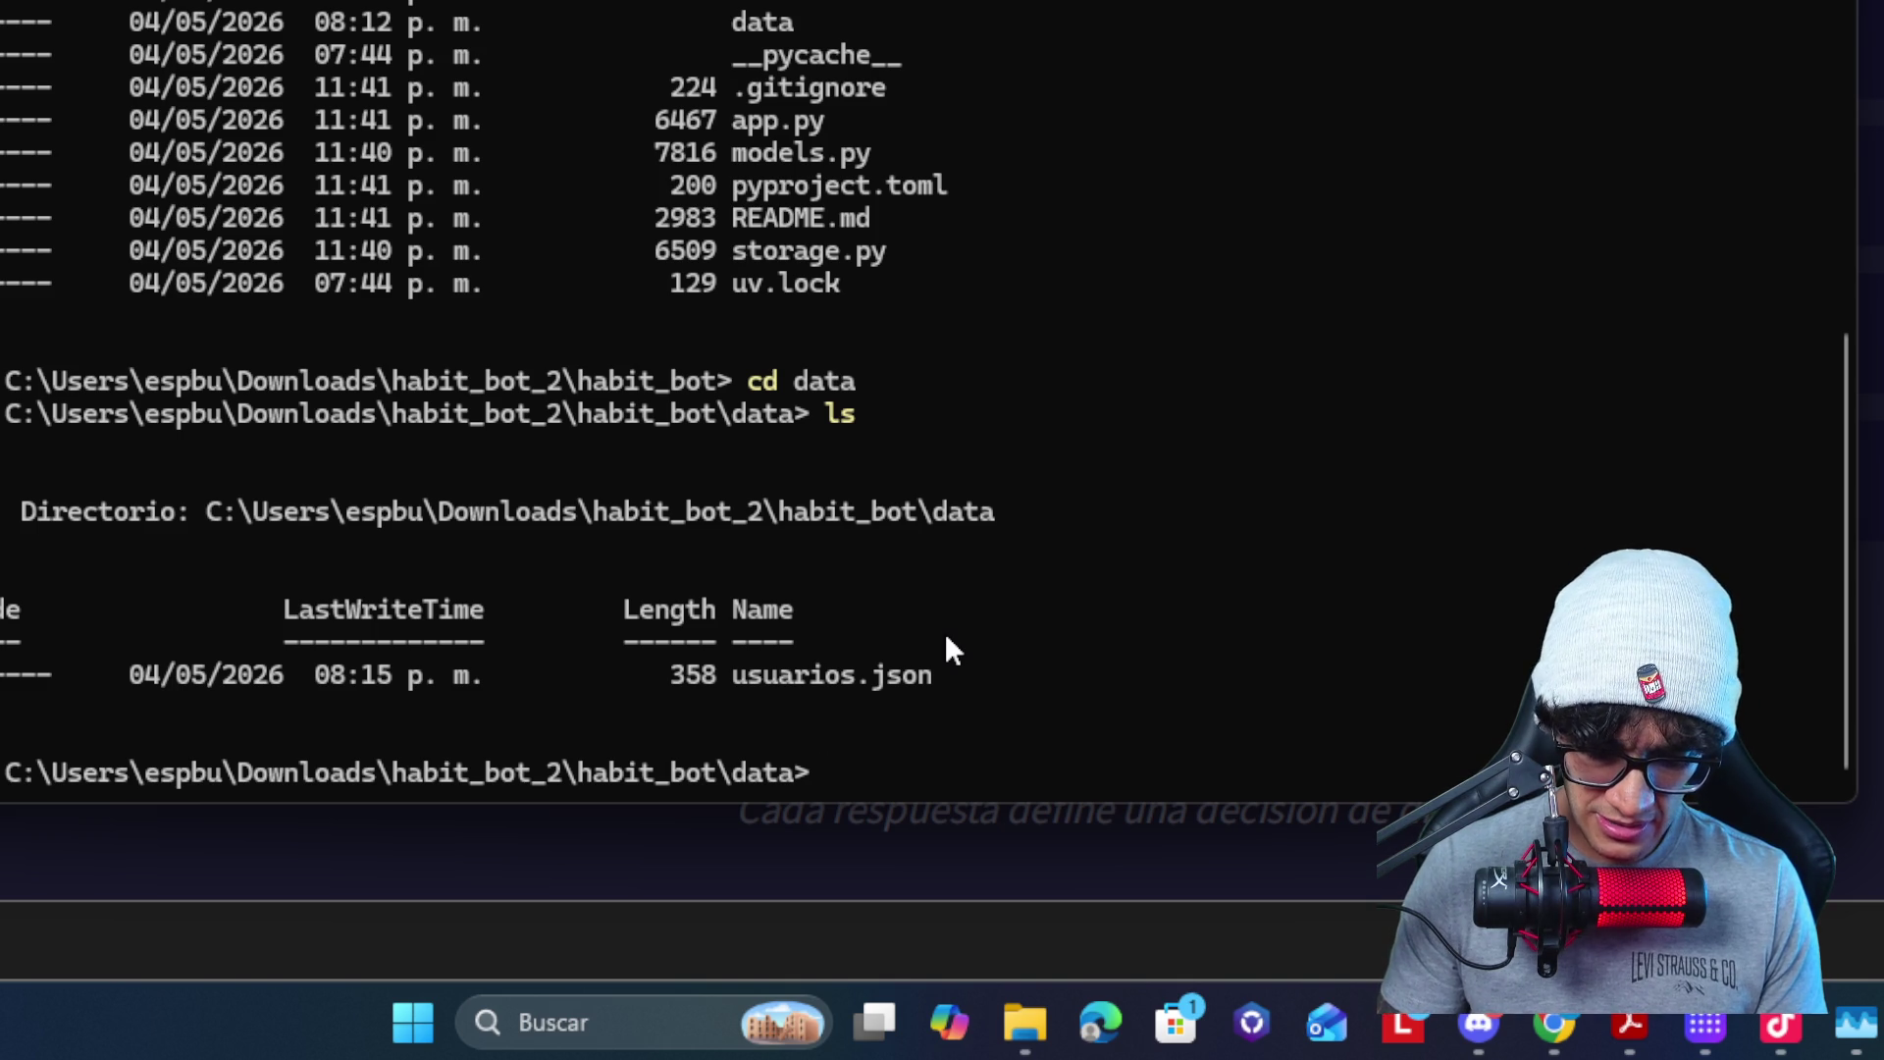
text(nano .\usuarios.json)
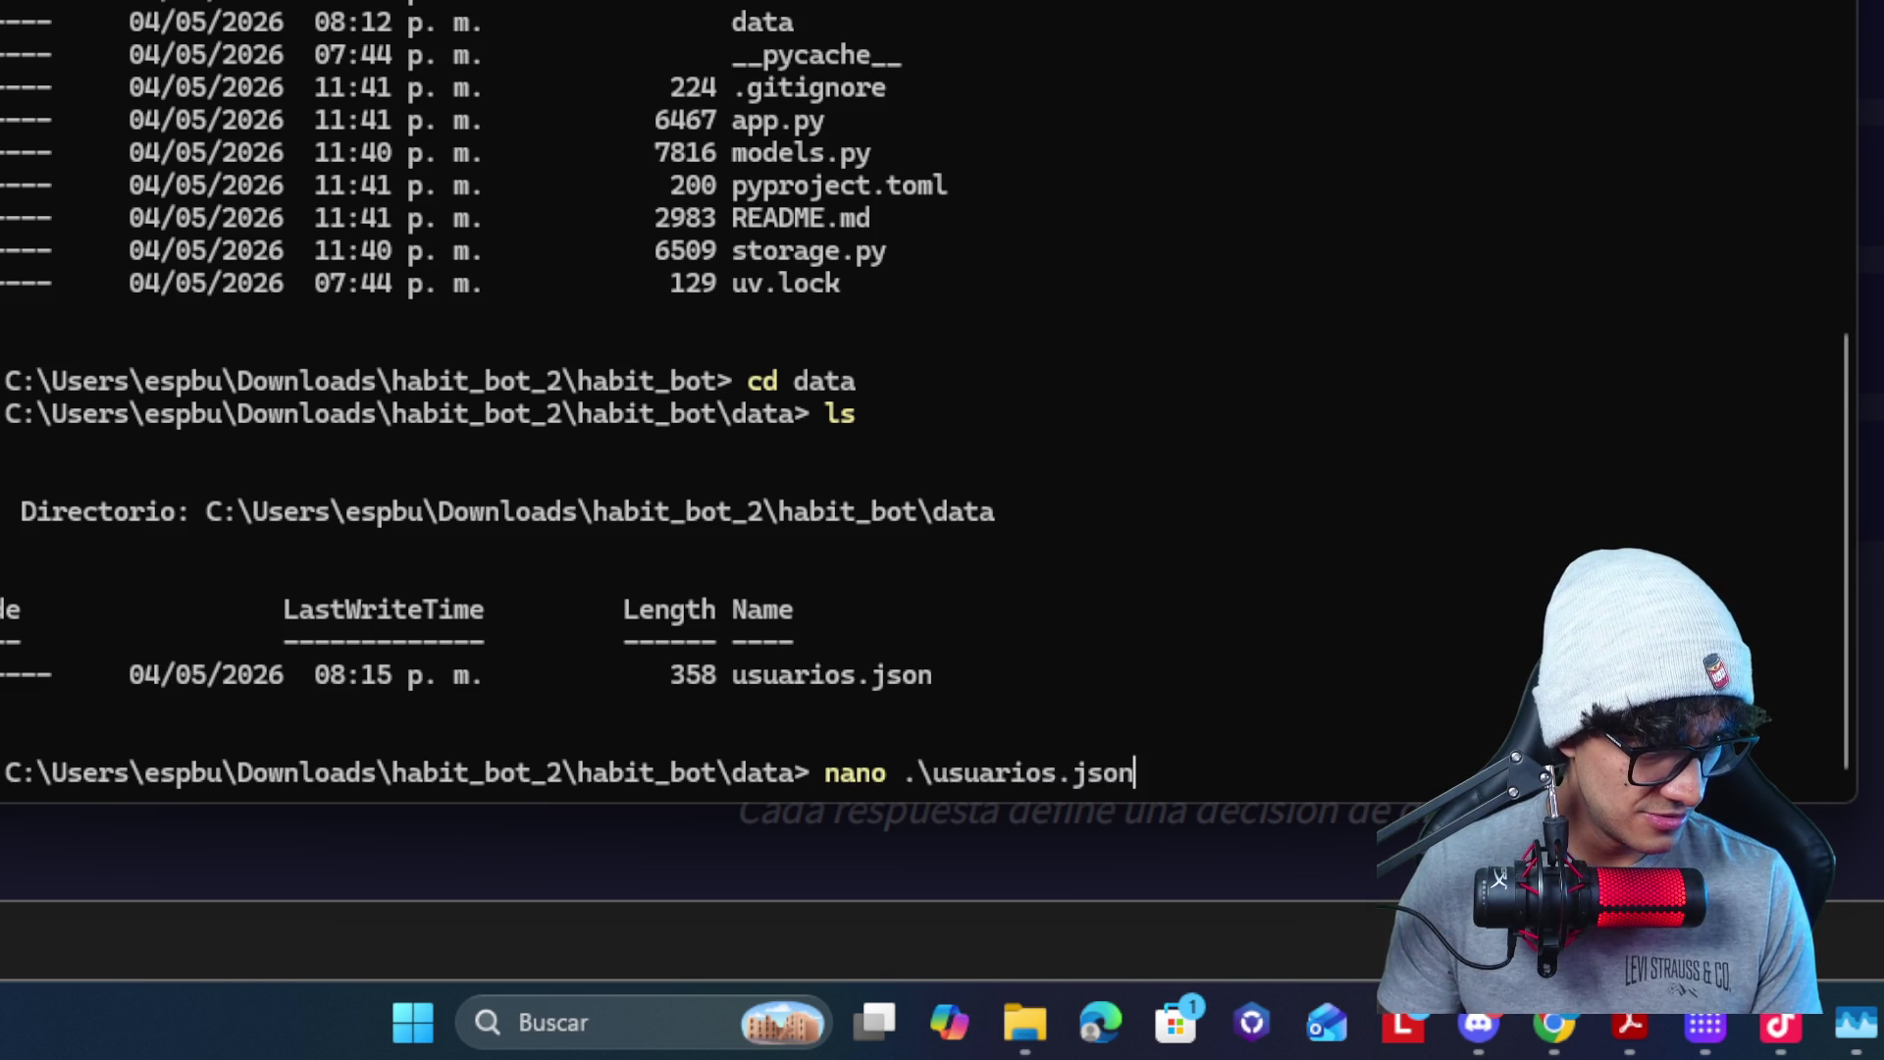
key(Return)
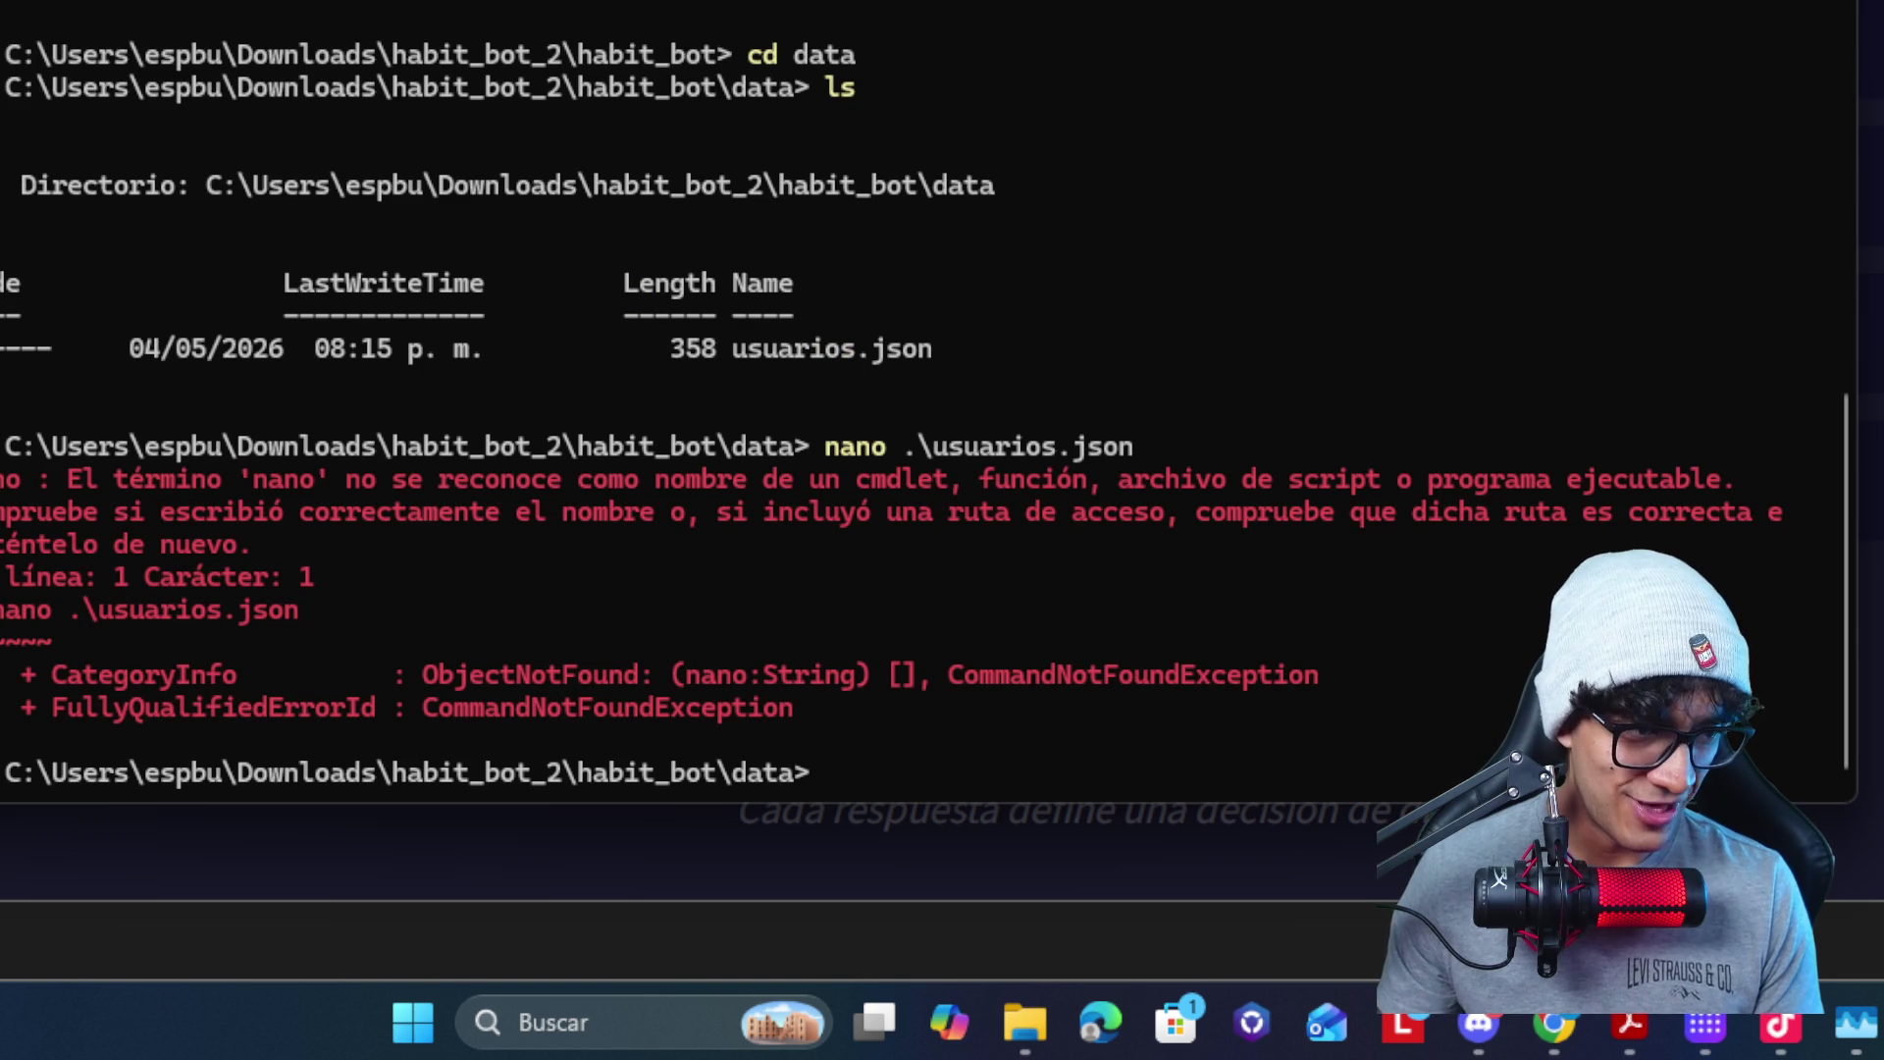
text(notepad .\usuarios.json)
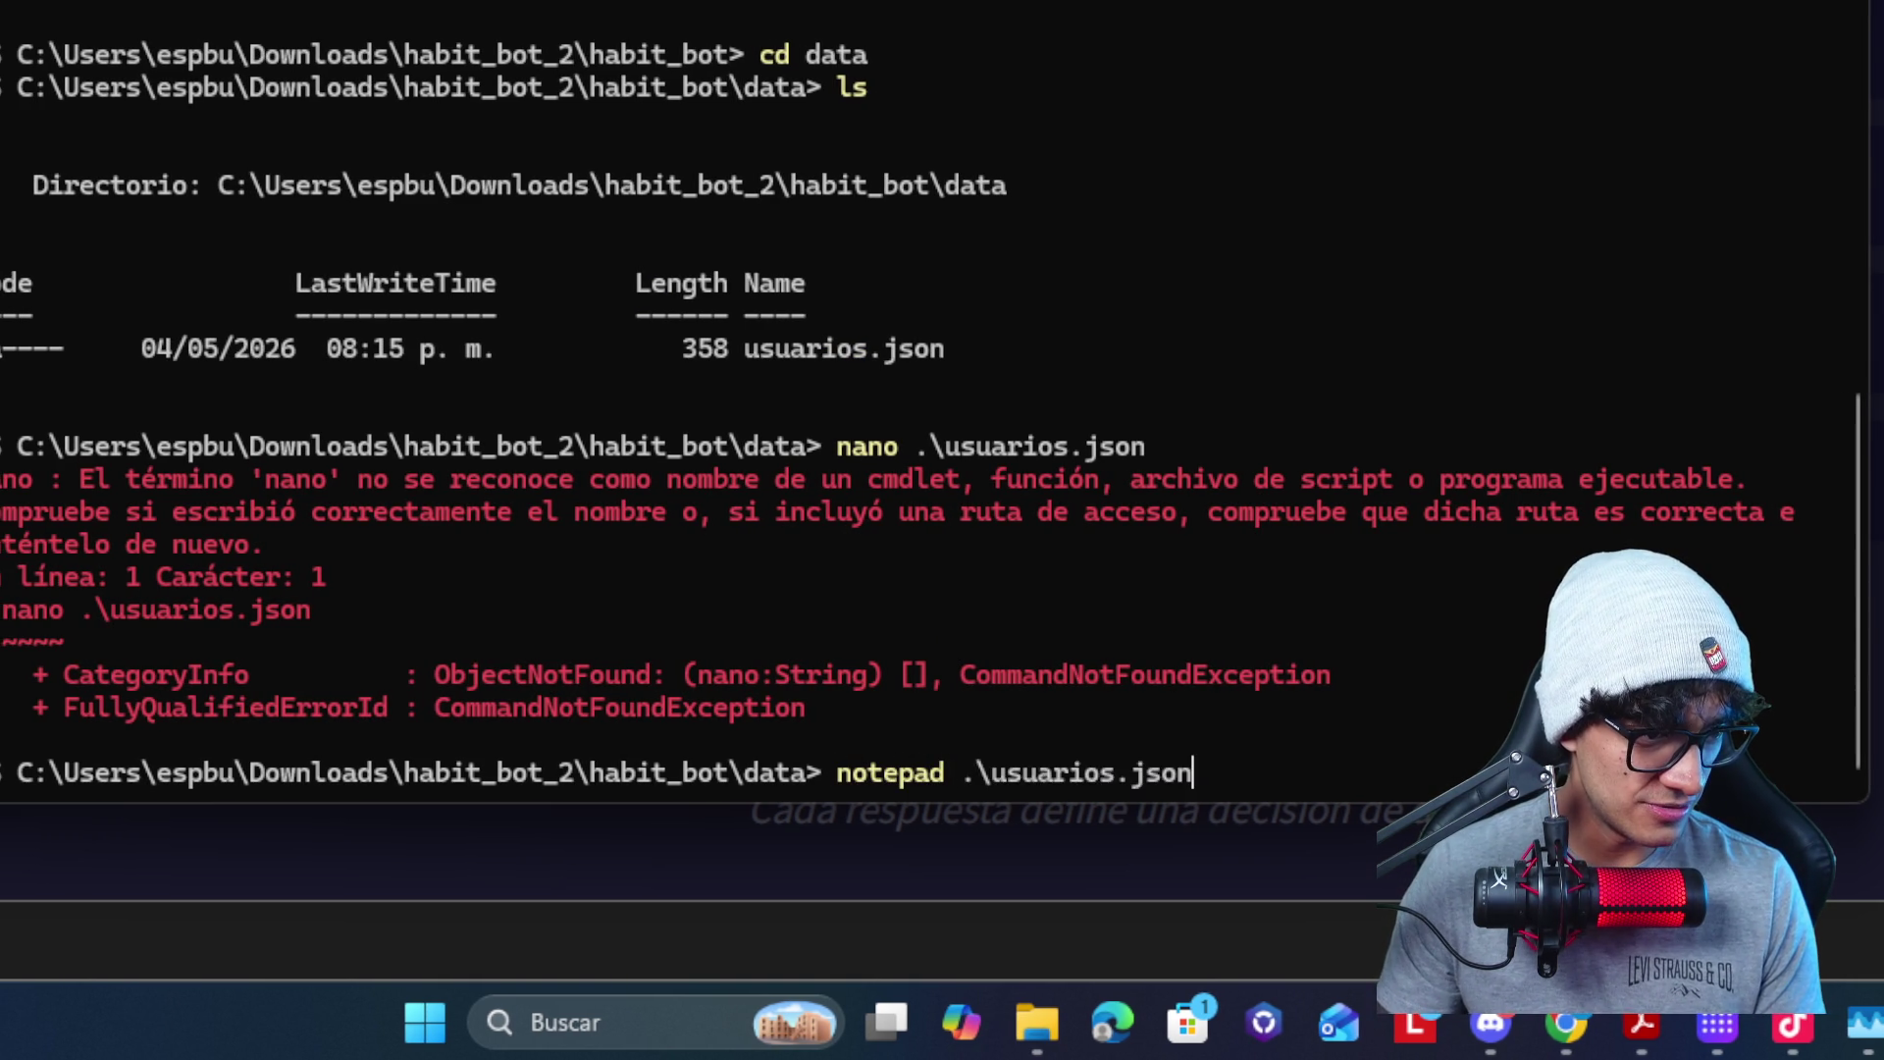
key(Return)
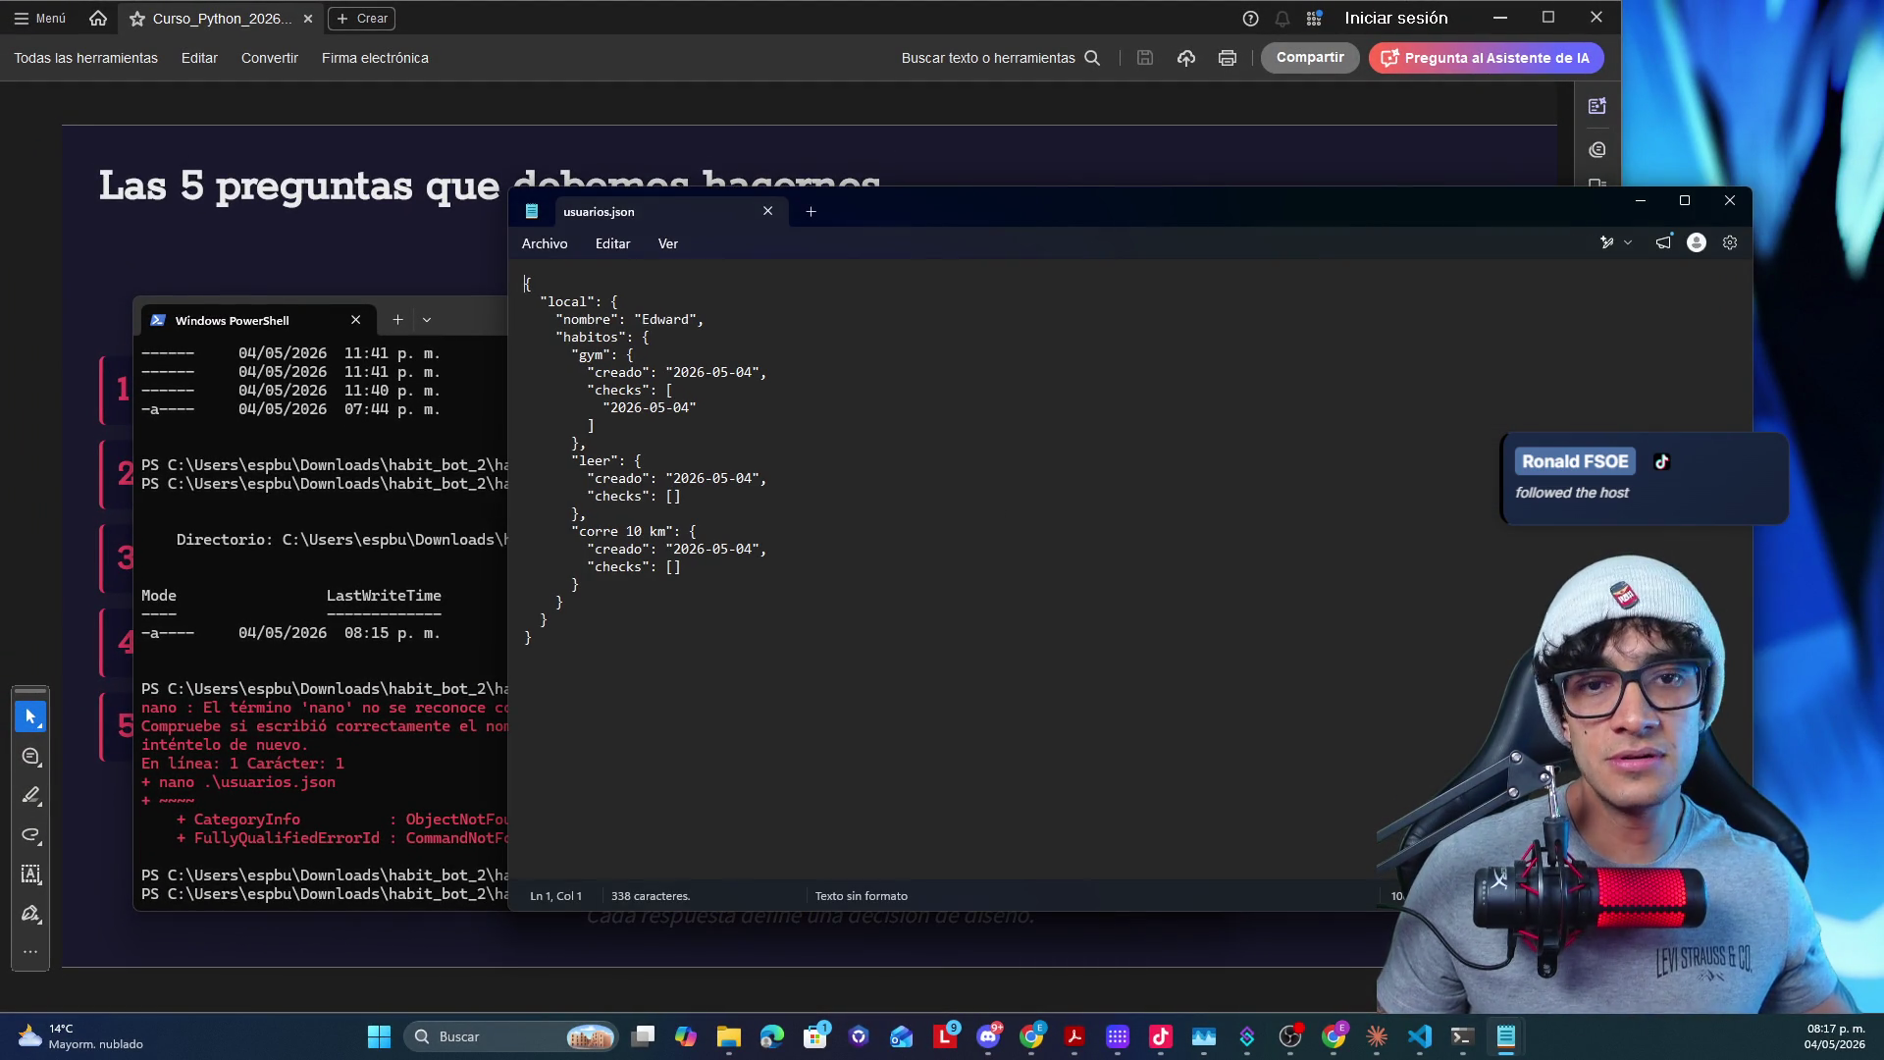
- Position the usuarios.json Notepad window and highlight the nombre line and habitos opening brace
mouse_move(1187, 234)
mouse_down()
mouse_move(1168, 211)
mouse_move(1017, 260)
mouse_up()
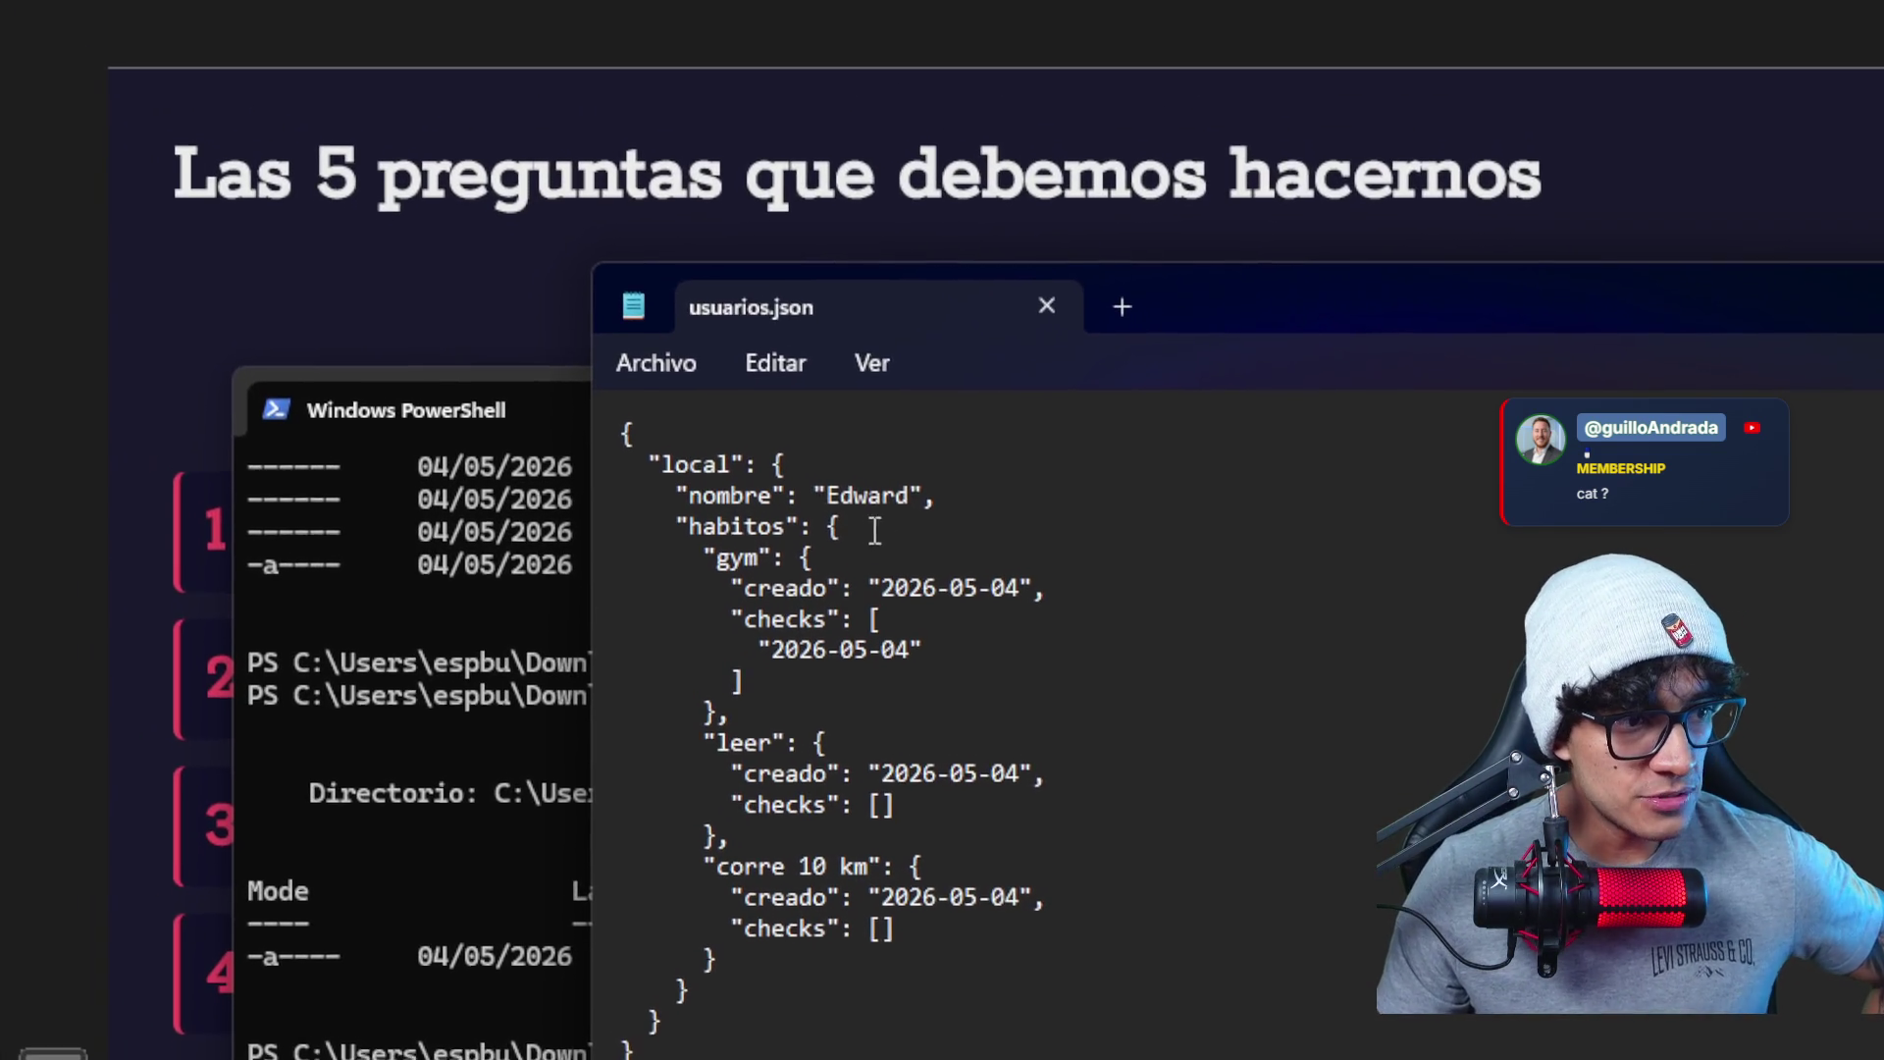
drag(904, 494, 937, 495)
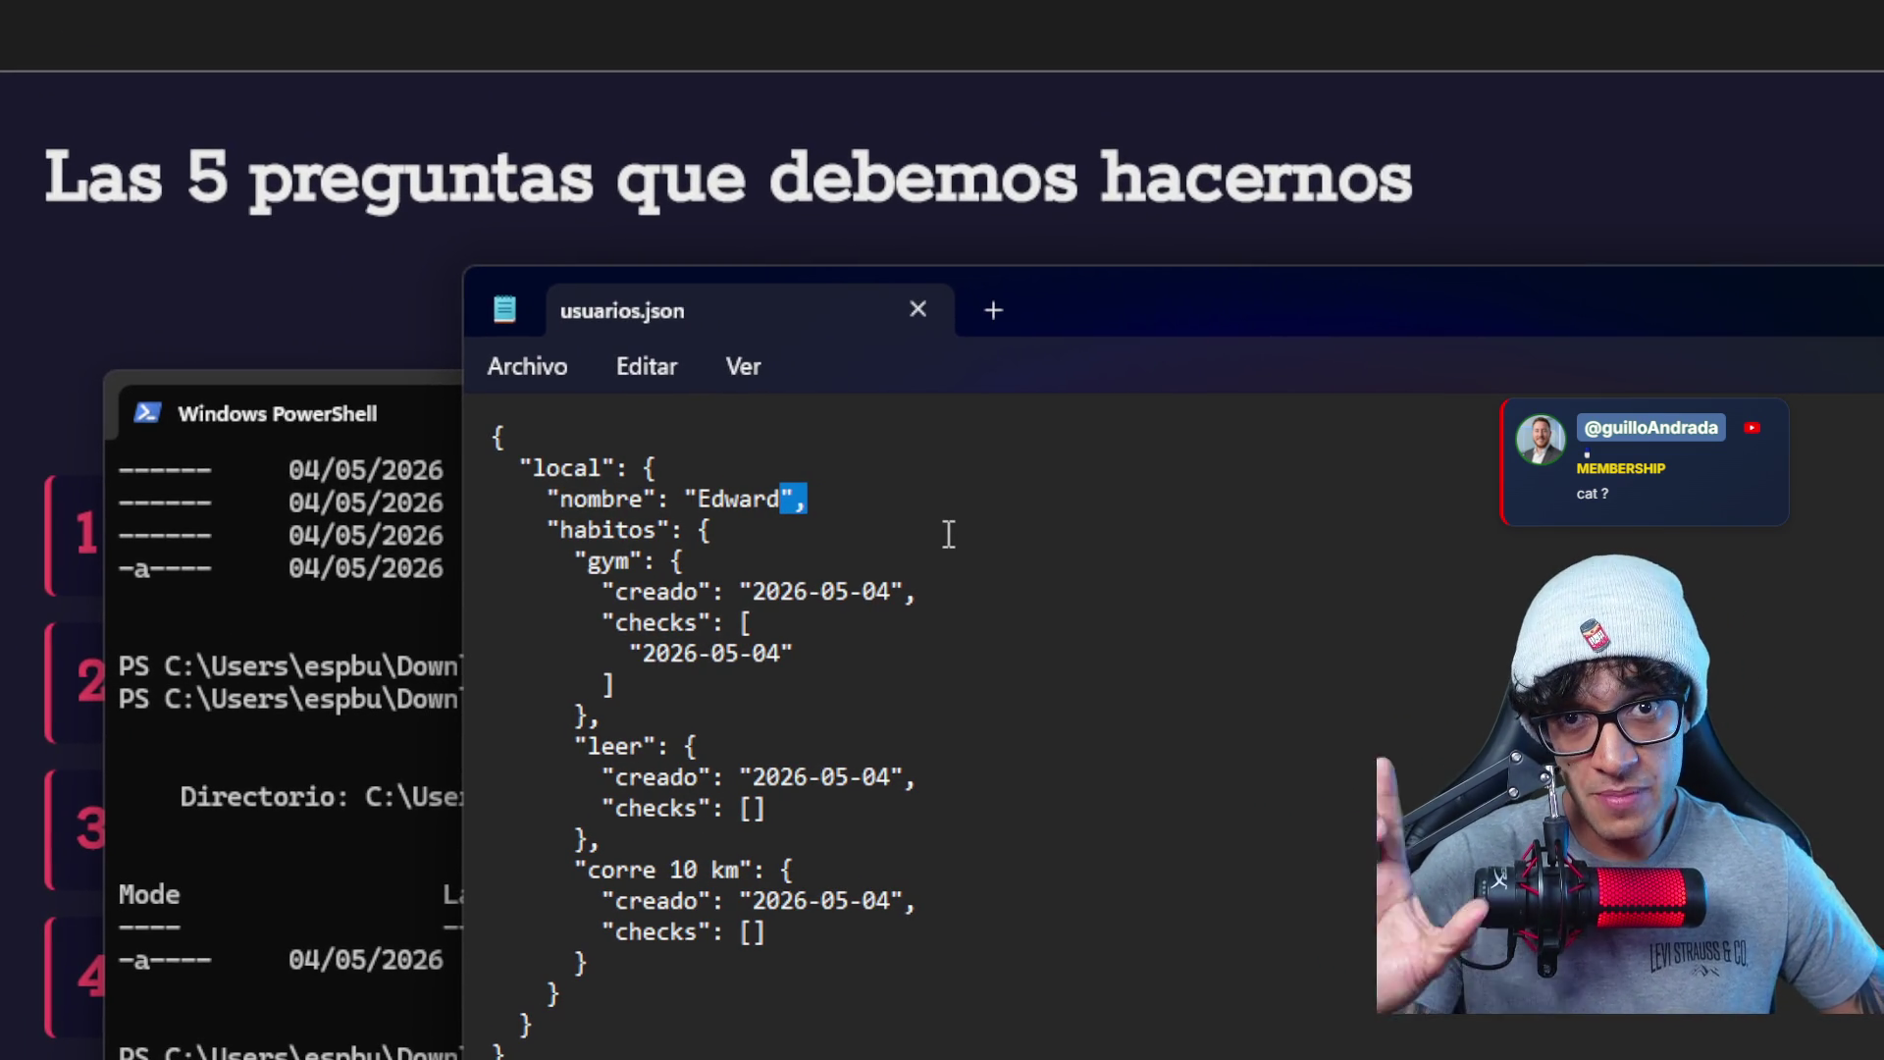
click(768, 535)
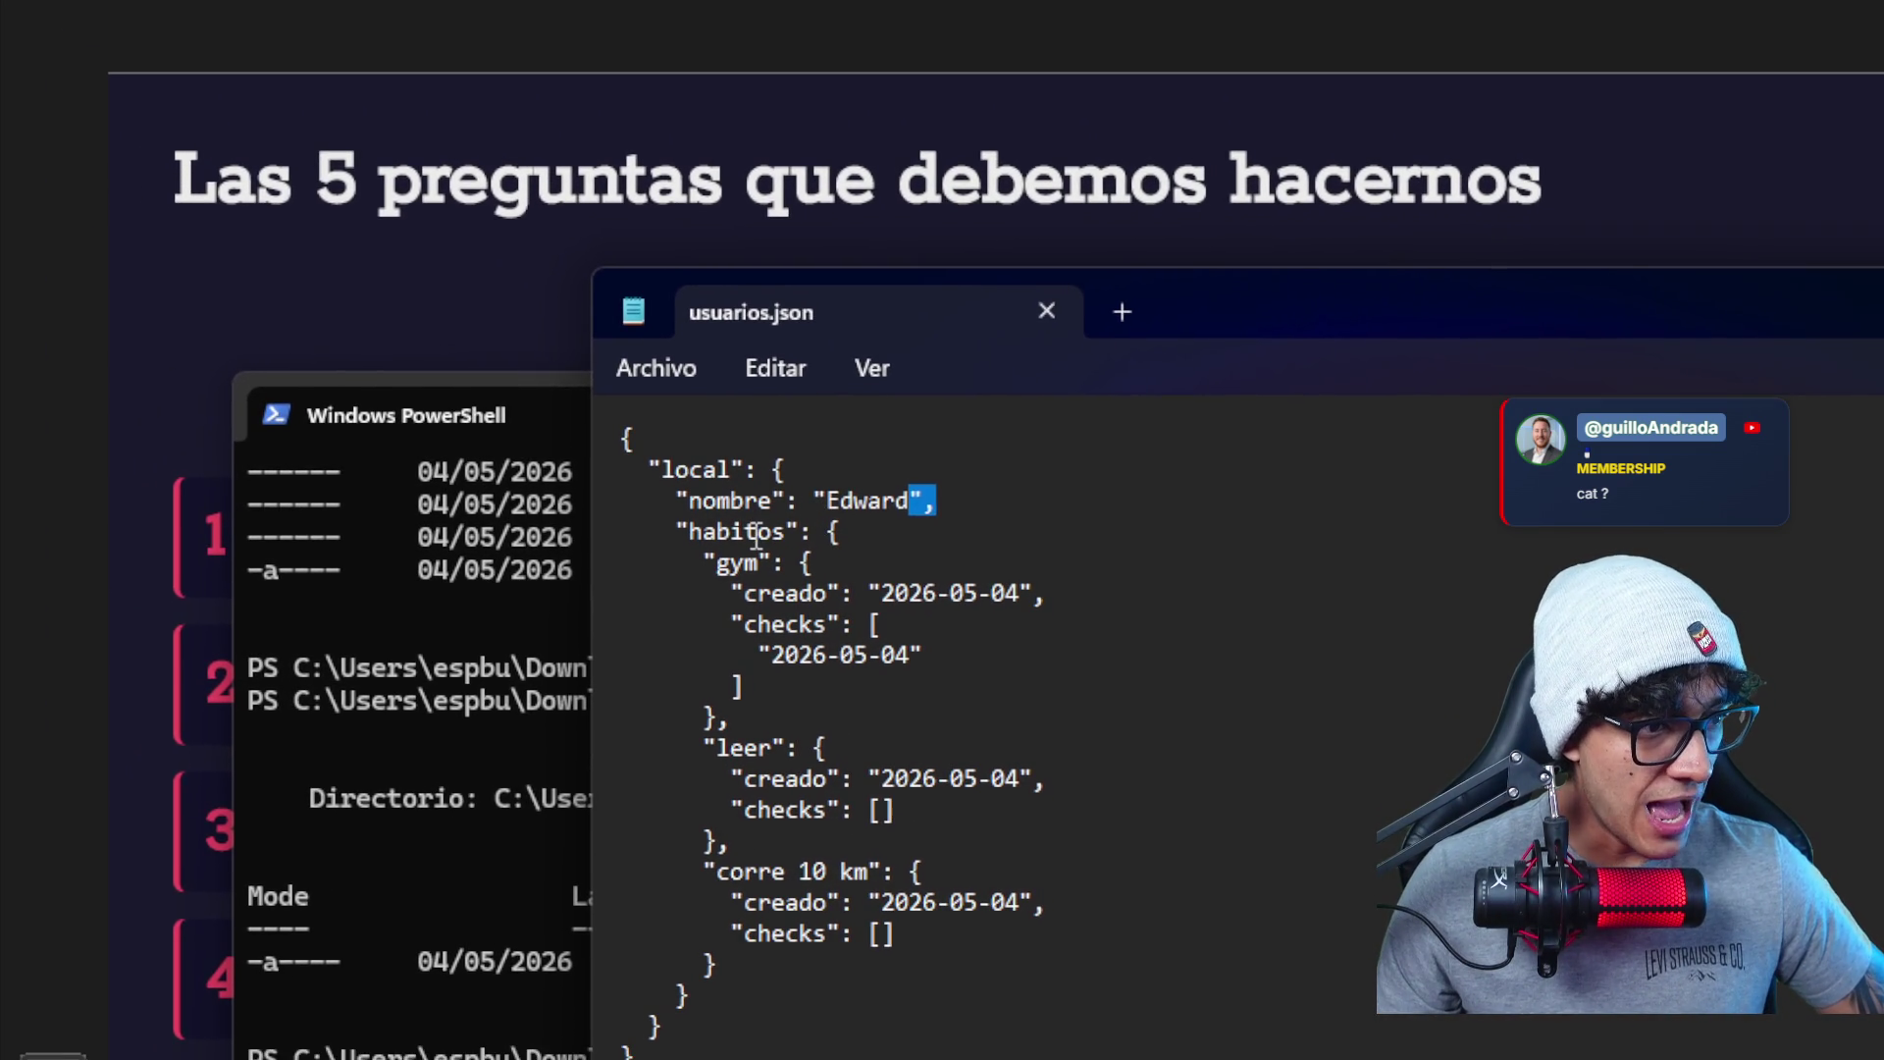
mouse_move(848, 534)
mouse_down()
mouse_move(819, 535)
mouse_move(958, 531)
mouse_move(740, 533)
mouse_up()
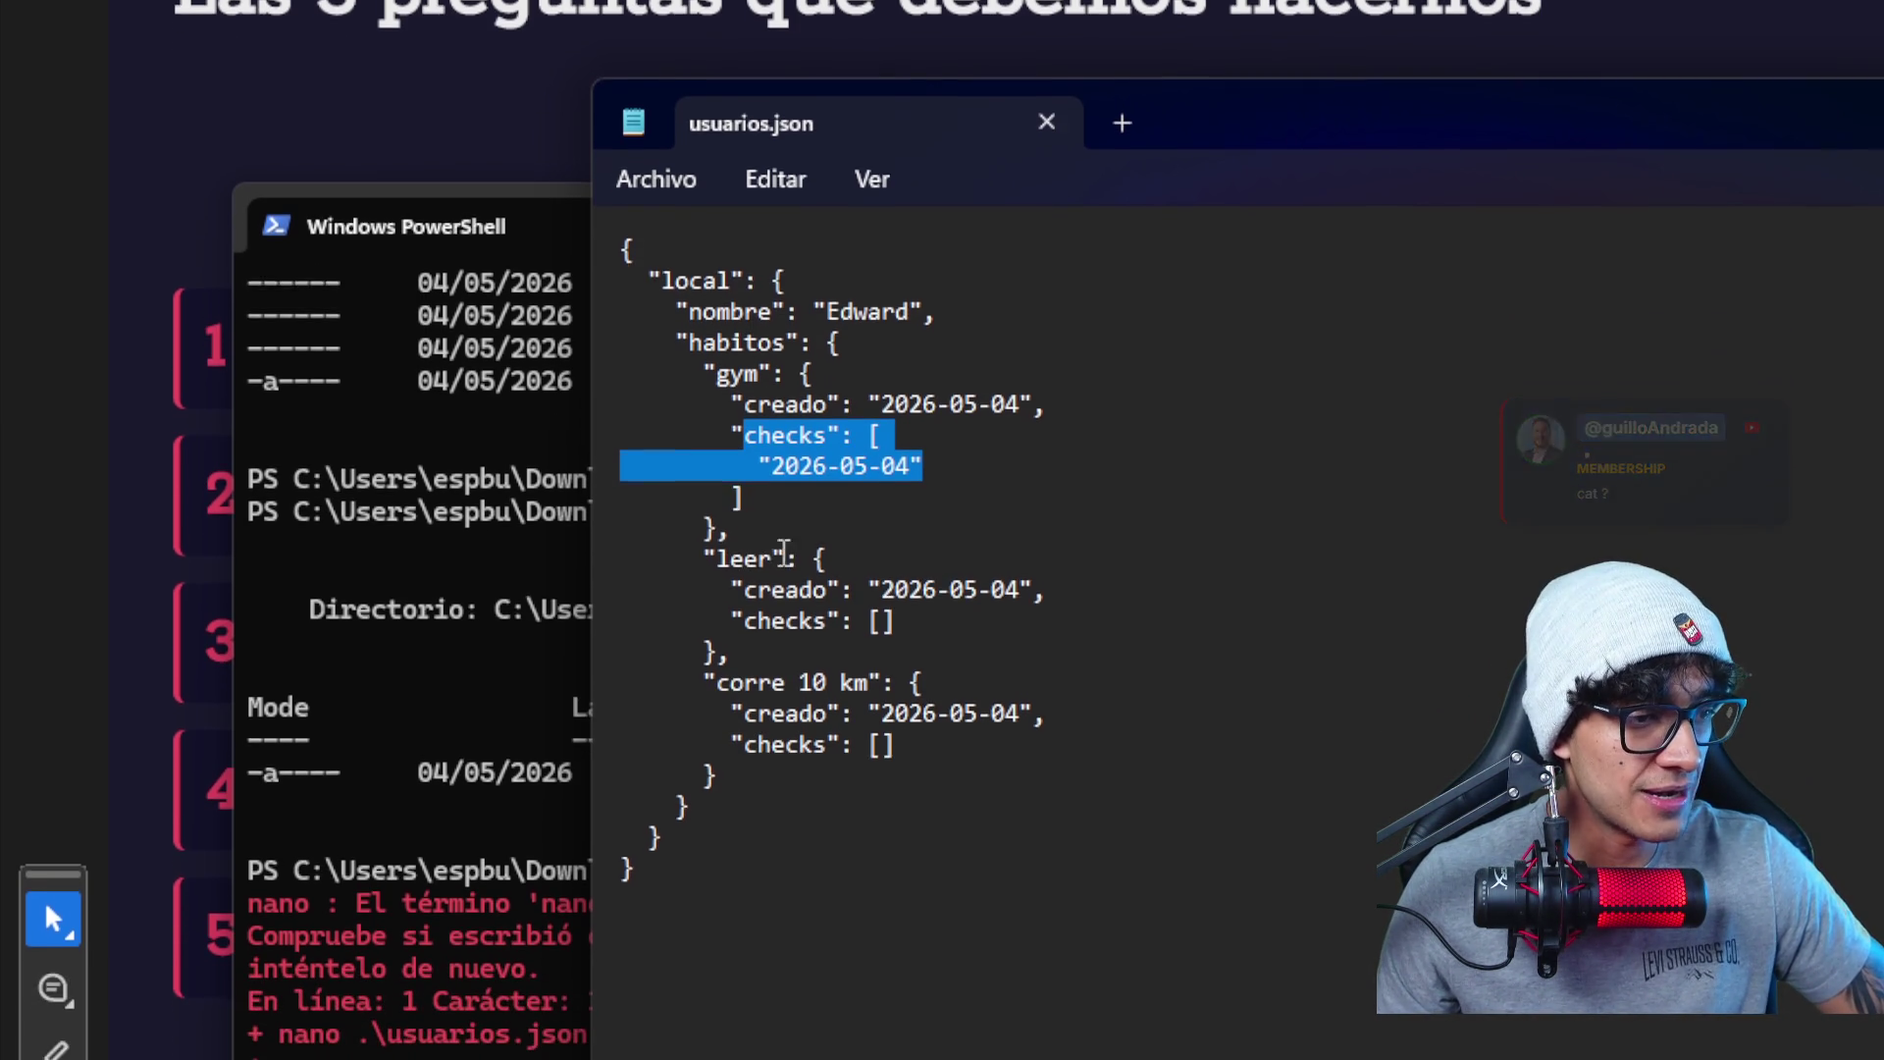
click(931, 537)
- Highlight the leer and corre 10 km habit entries and the habitos block, then return to the Acrobat slides
drag(896, 534, 827, 471)
drag(896, 656, 868, 626)
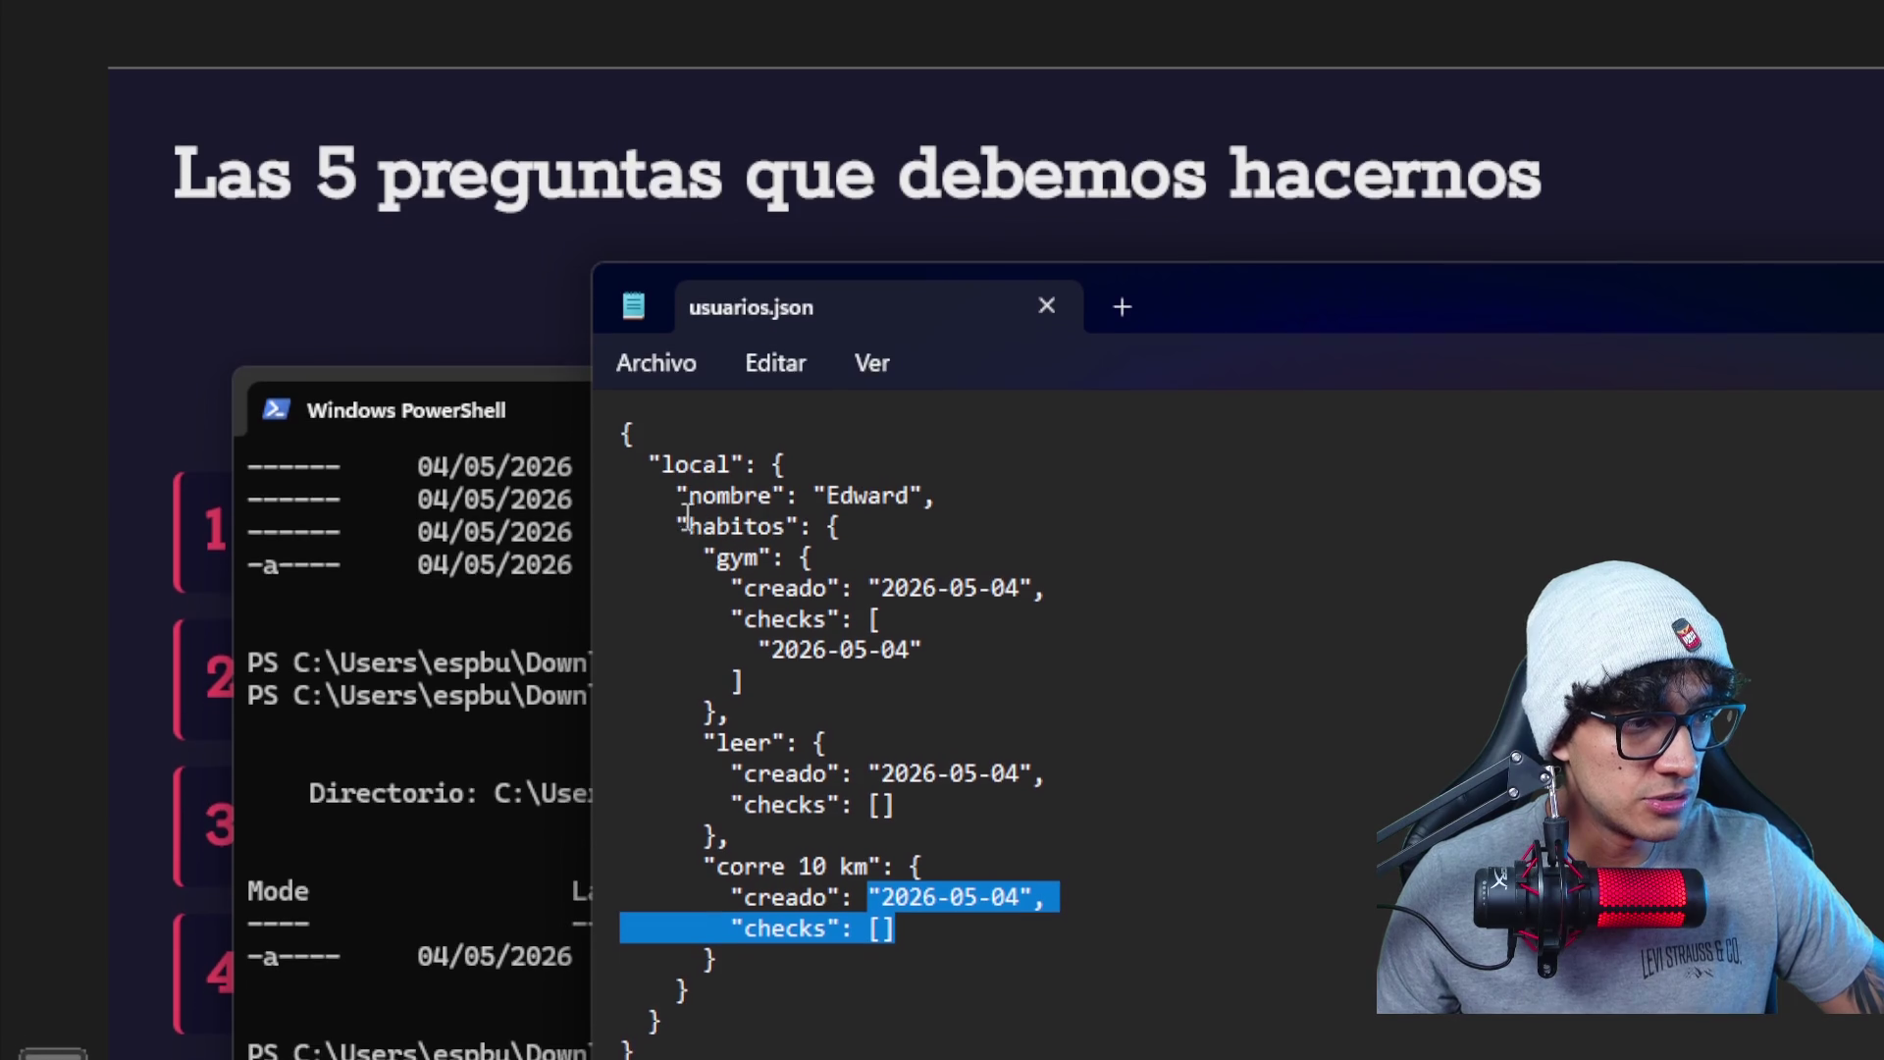
mouse_move(688, 515)
mouse_down()
mouse_move(740, 544)
mouse_move(796, 534)
mouse_up()
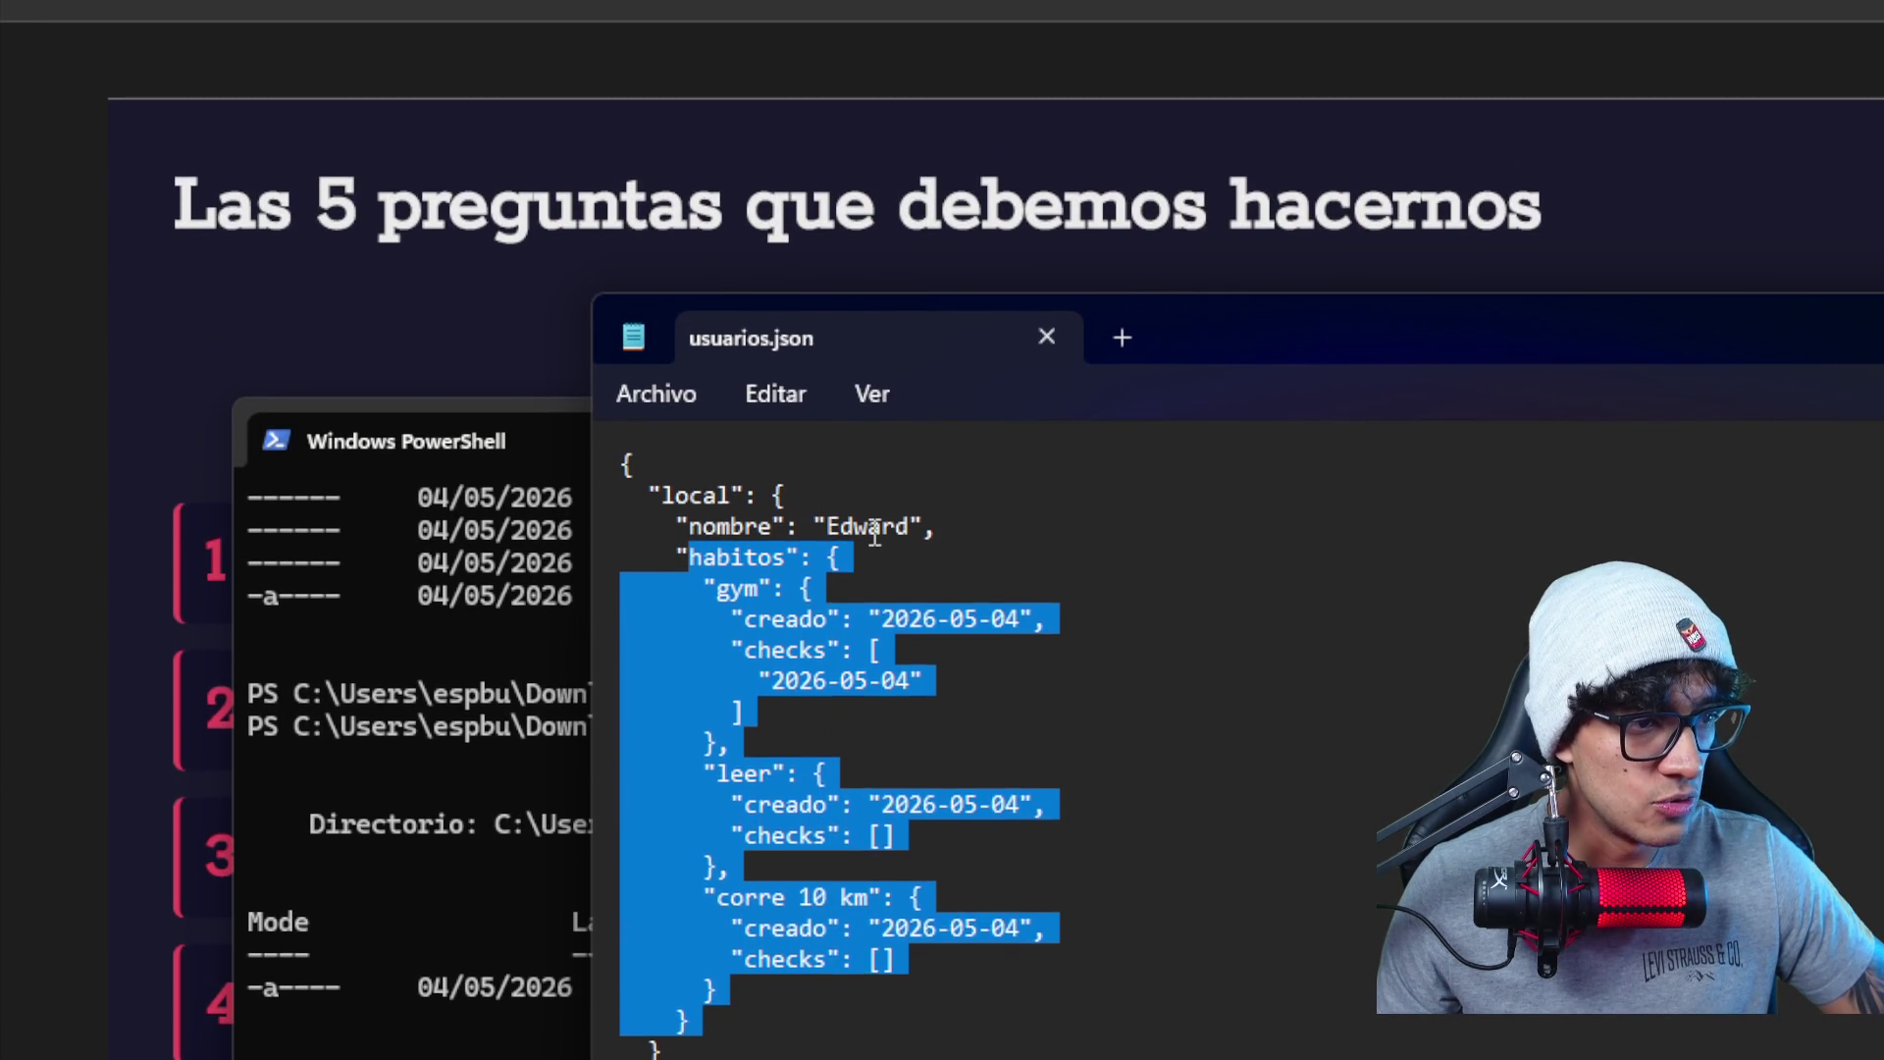
click(872, 534)
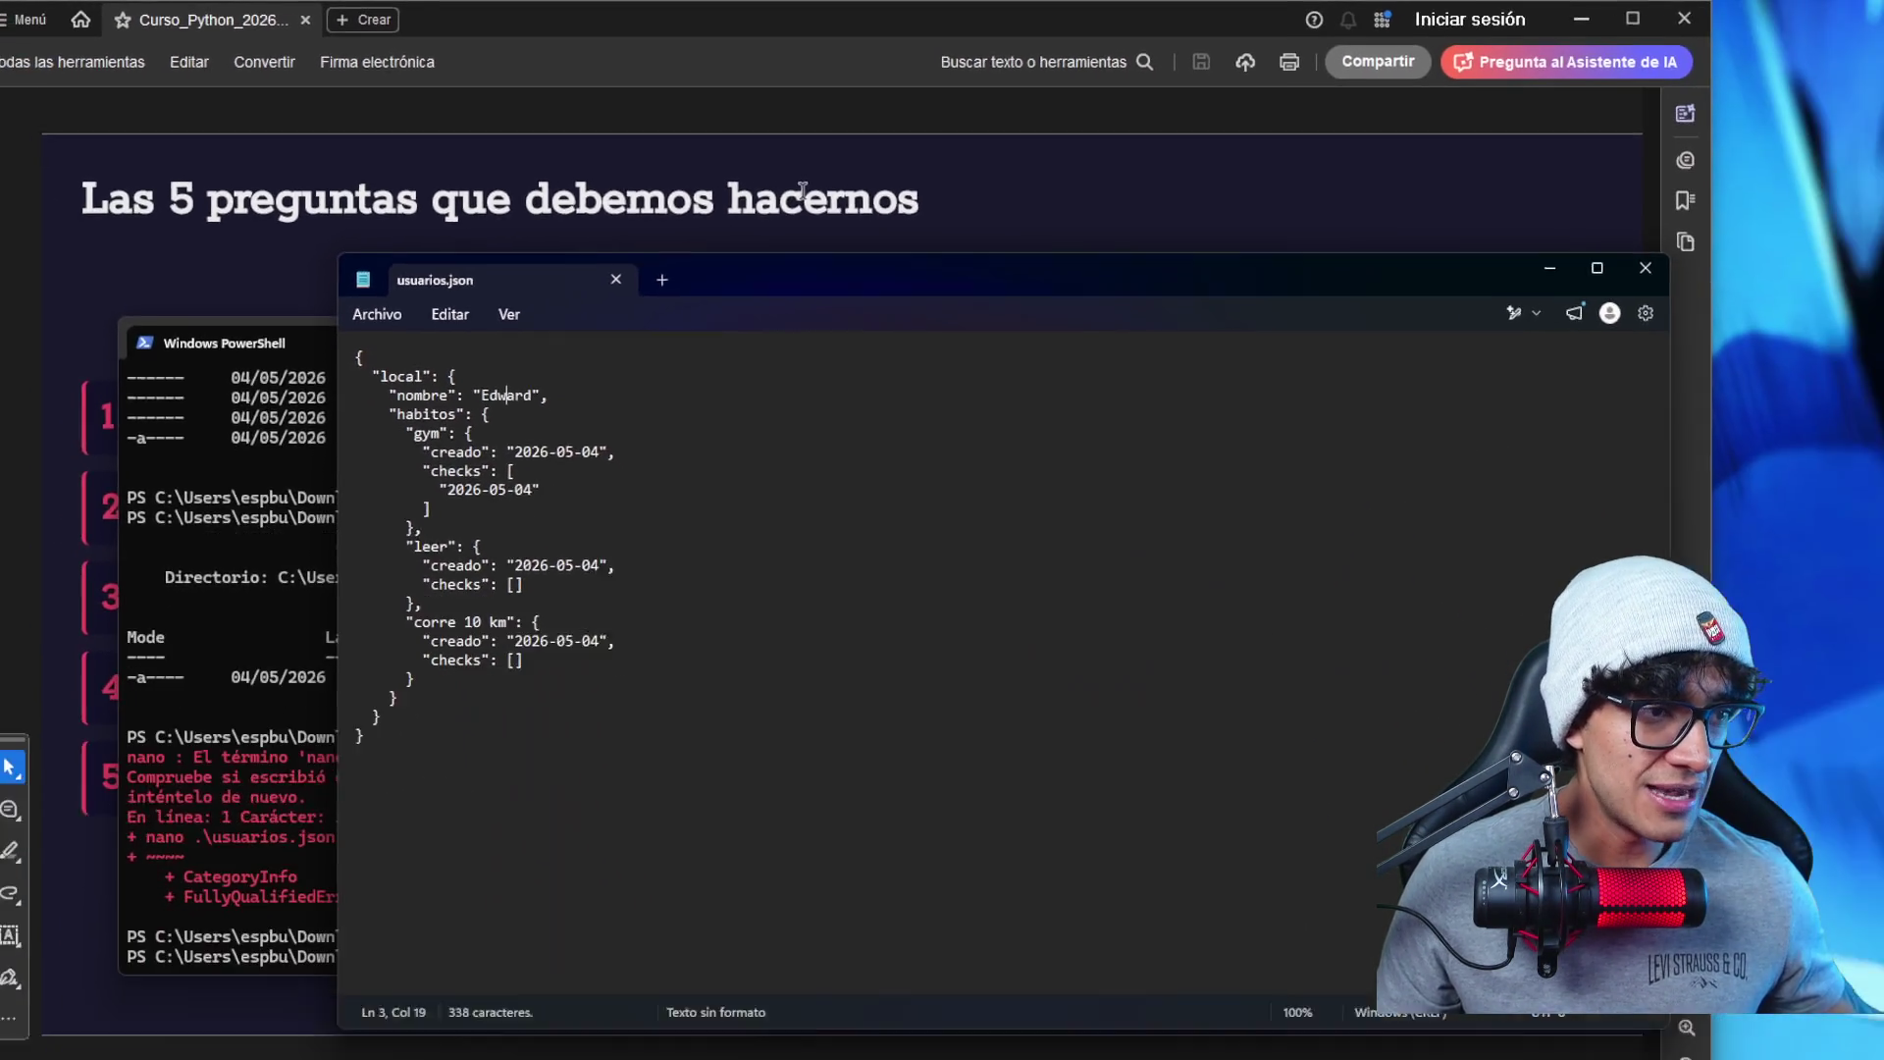
click(771, 177)
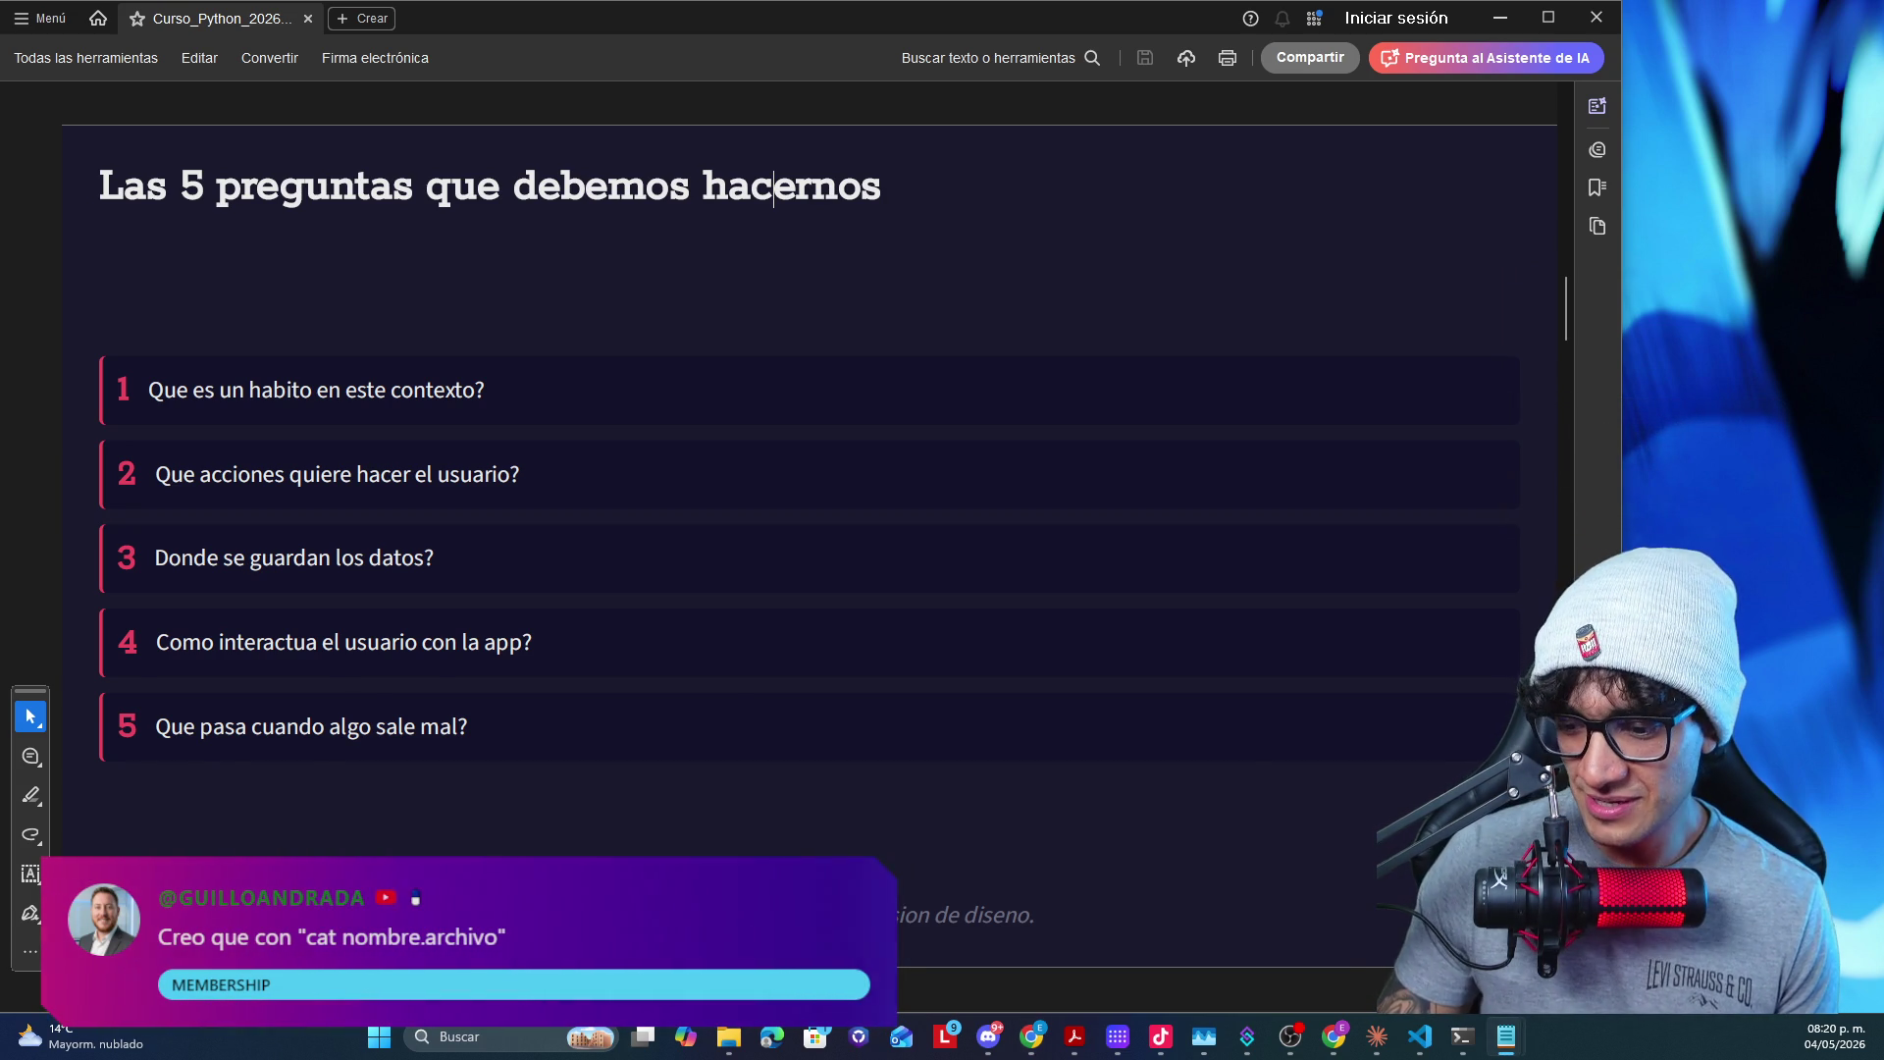
- Bring the PowerShell window back in front of the five design questions slide
key(alt+Tab)
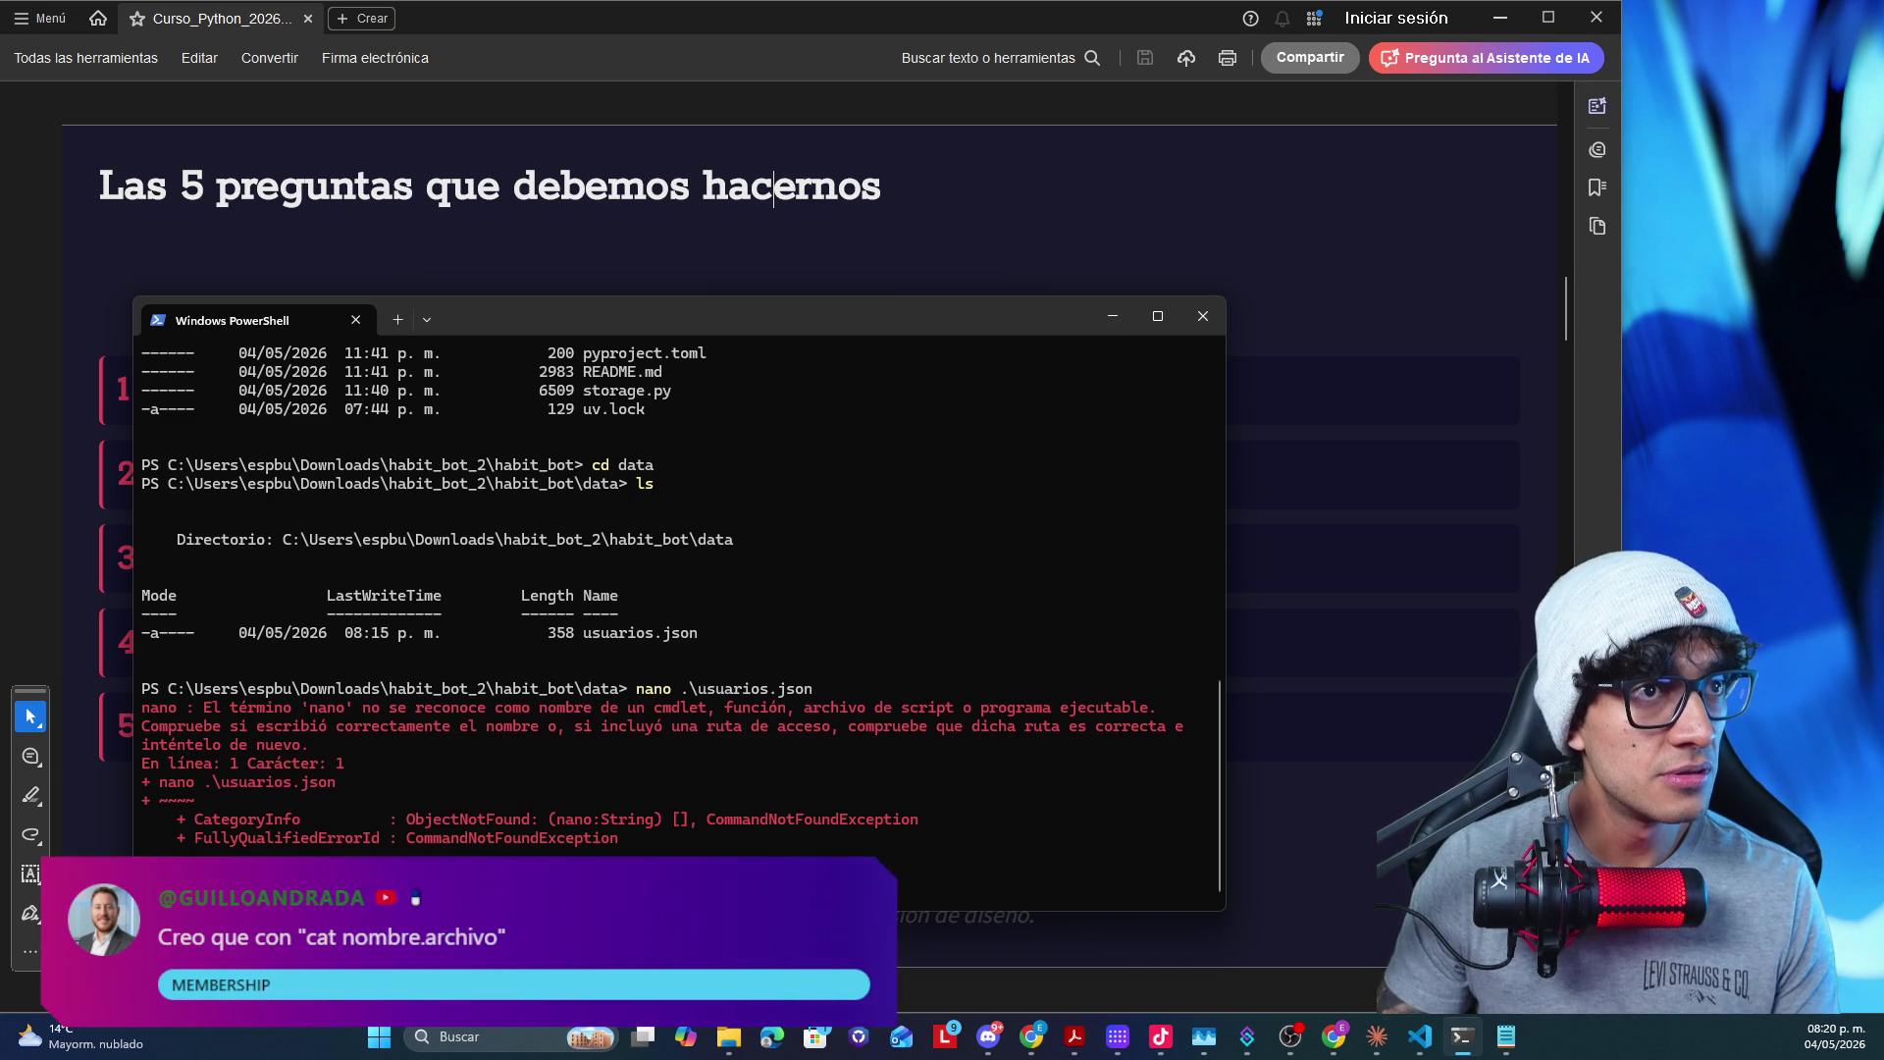
- Print usuarios.json with cat, then minimize the terminal to reveal the five-questions slide
key(Return)
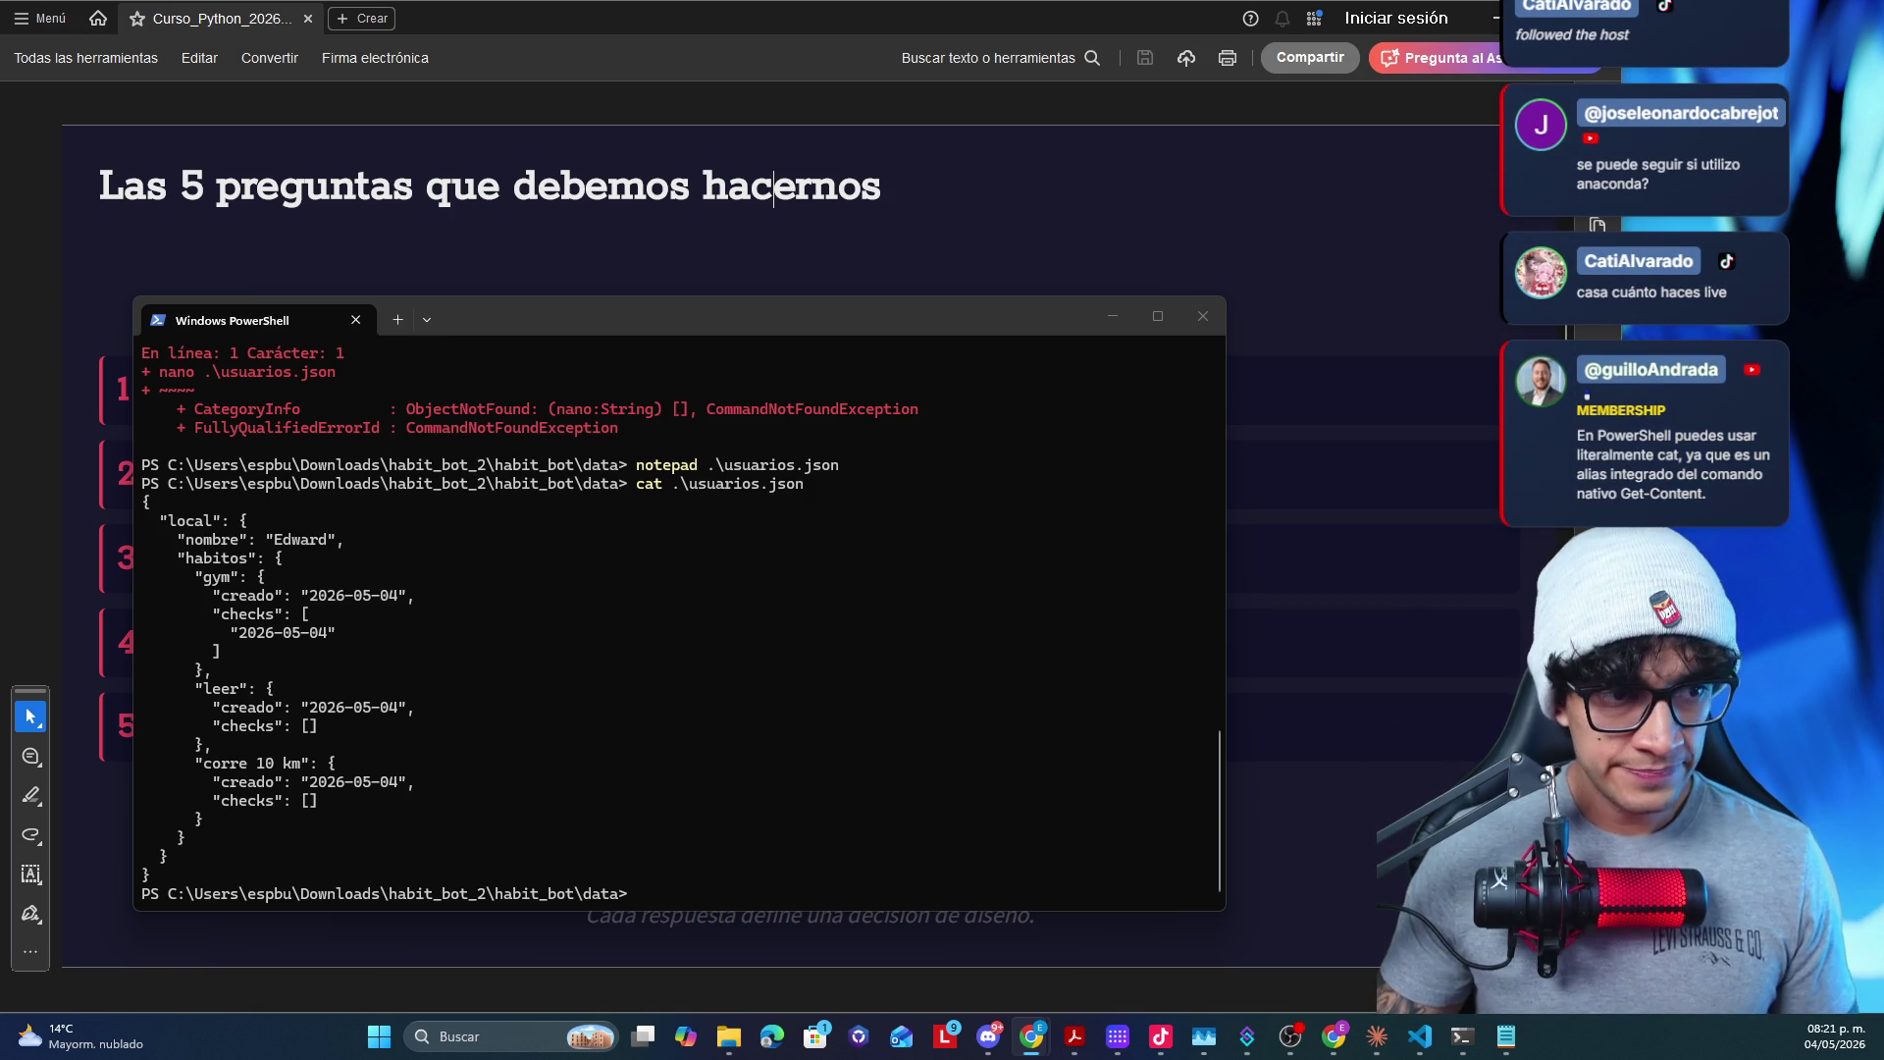
click(1111, 317)
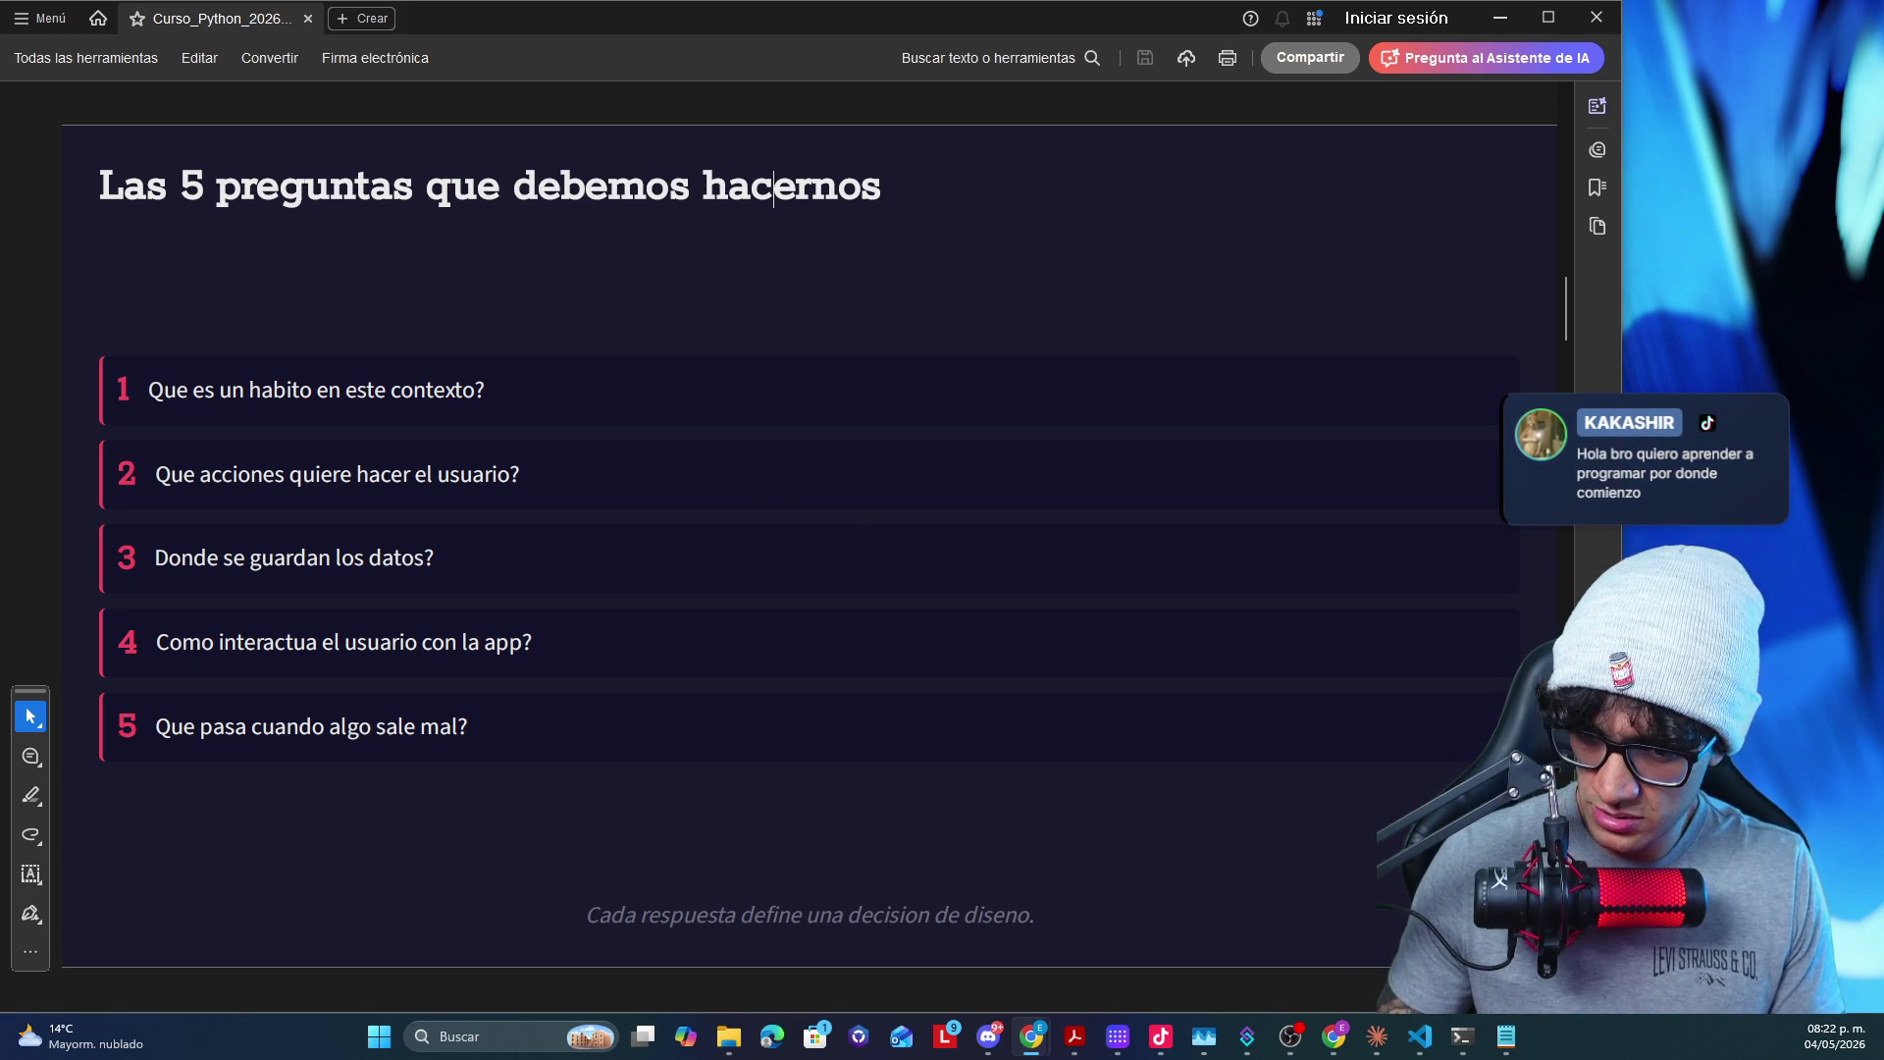
- Switch to the Notion Proyecto Final page and start an empty block under its title
key(alt+Tab)
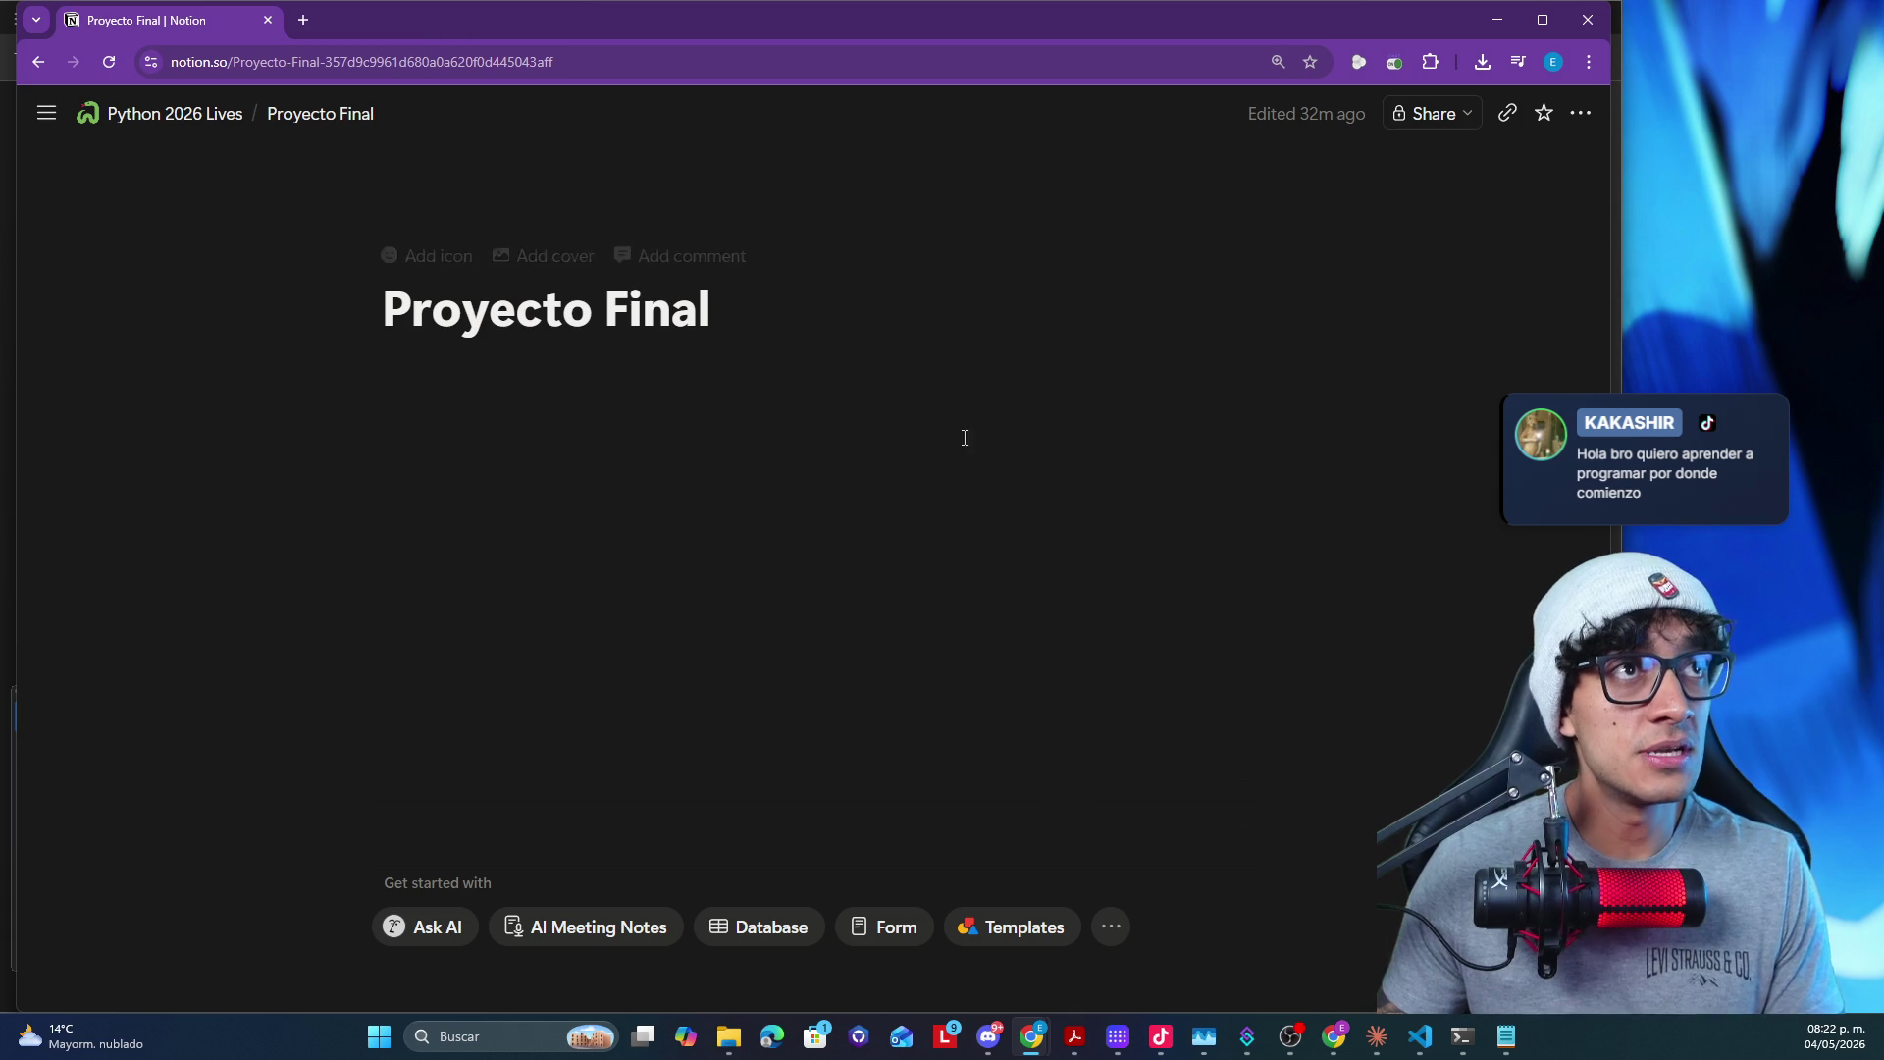
click(763, 434)
key(Return)
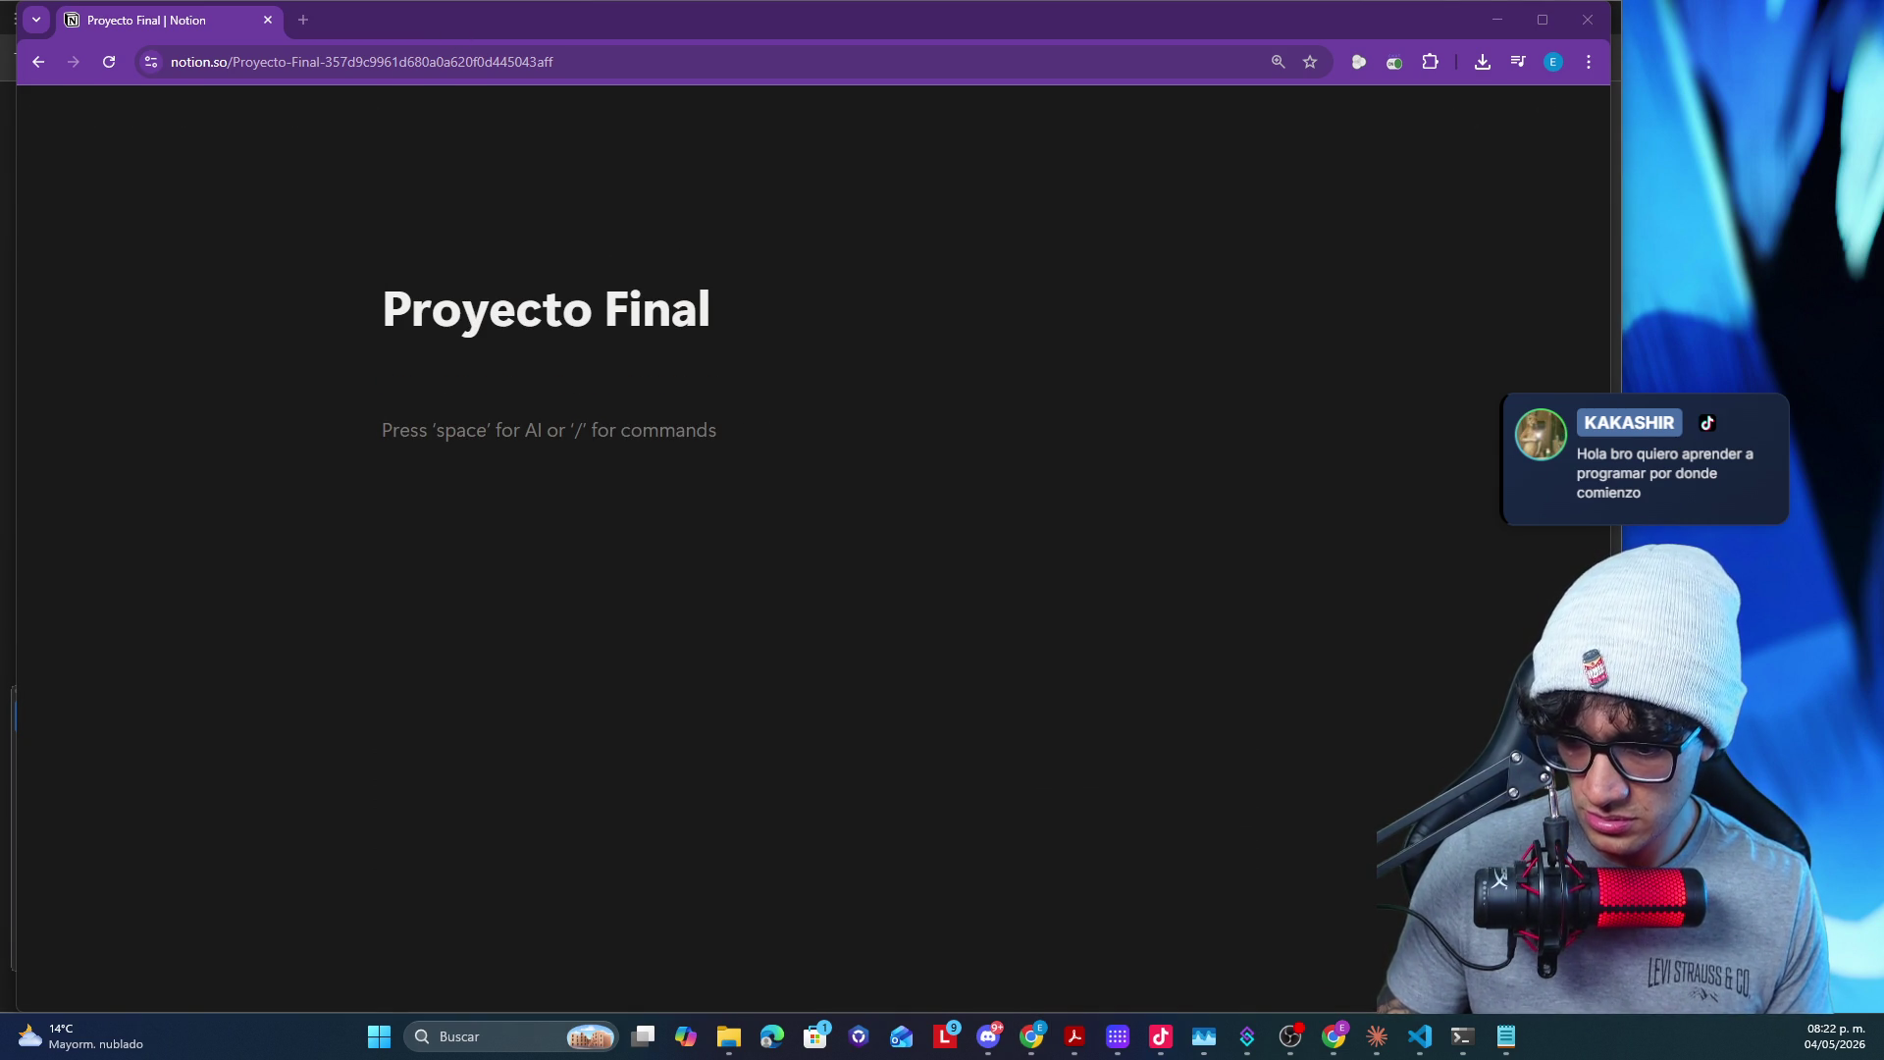
key(super+d)
key(super+d)
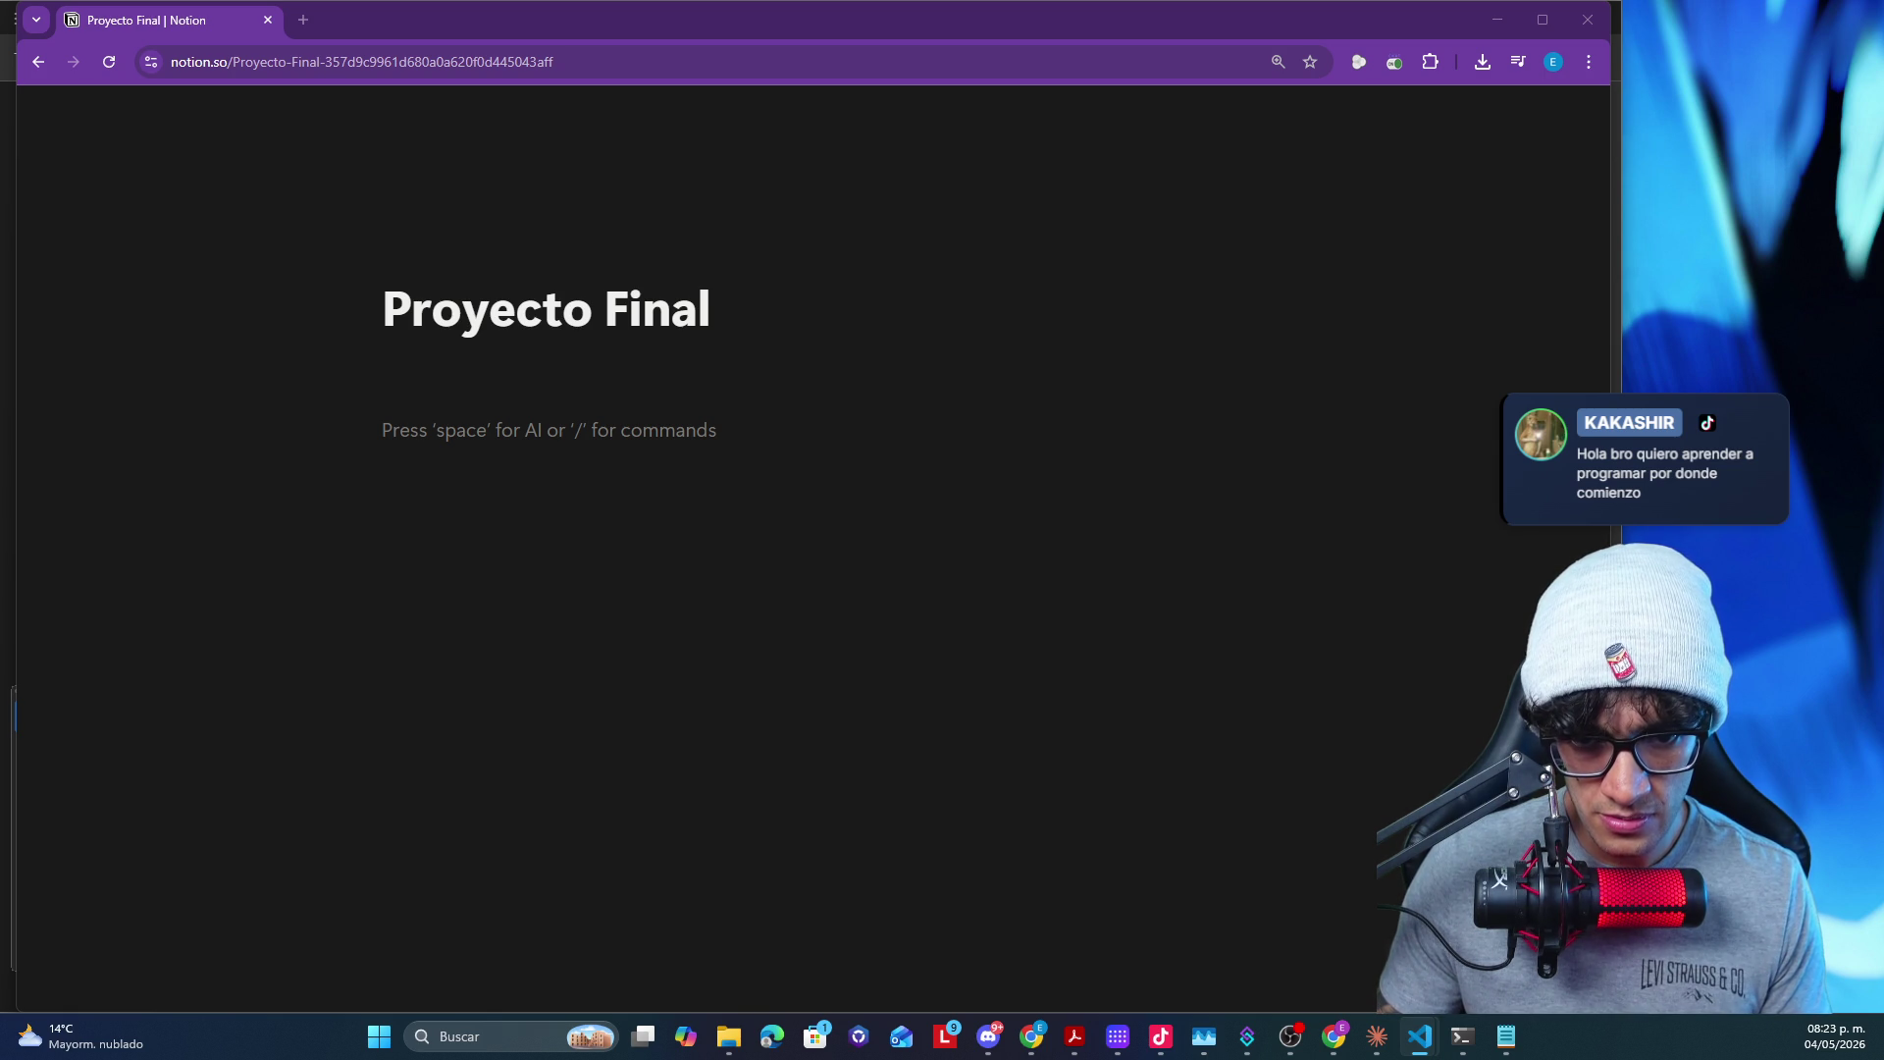
- Paste the habit tracker problem and design questions text as a Plain Text code block
click(526, 423)
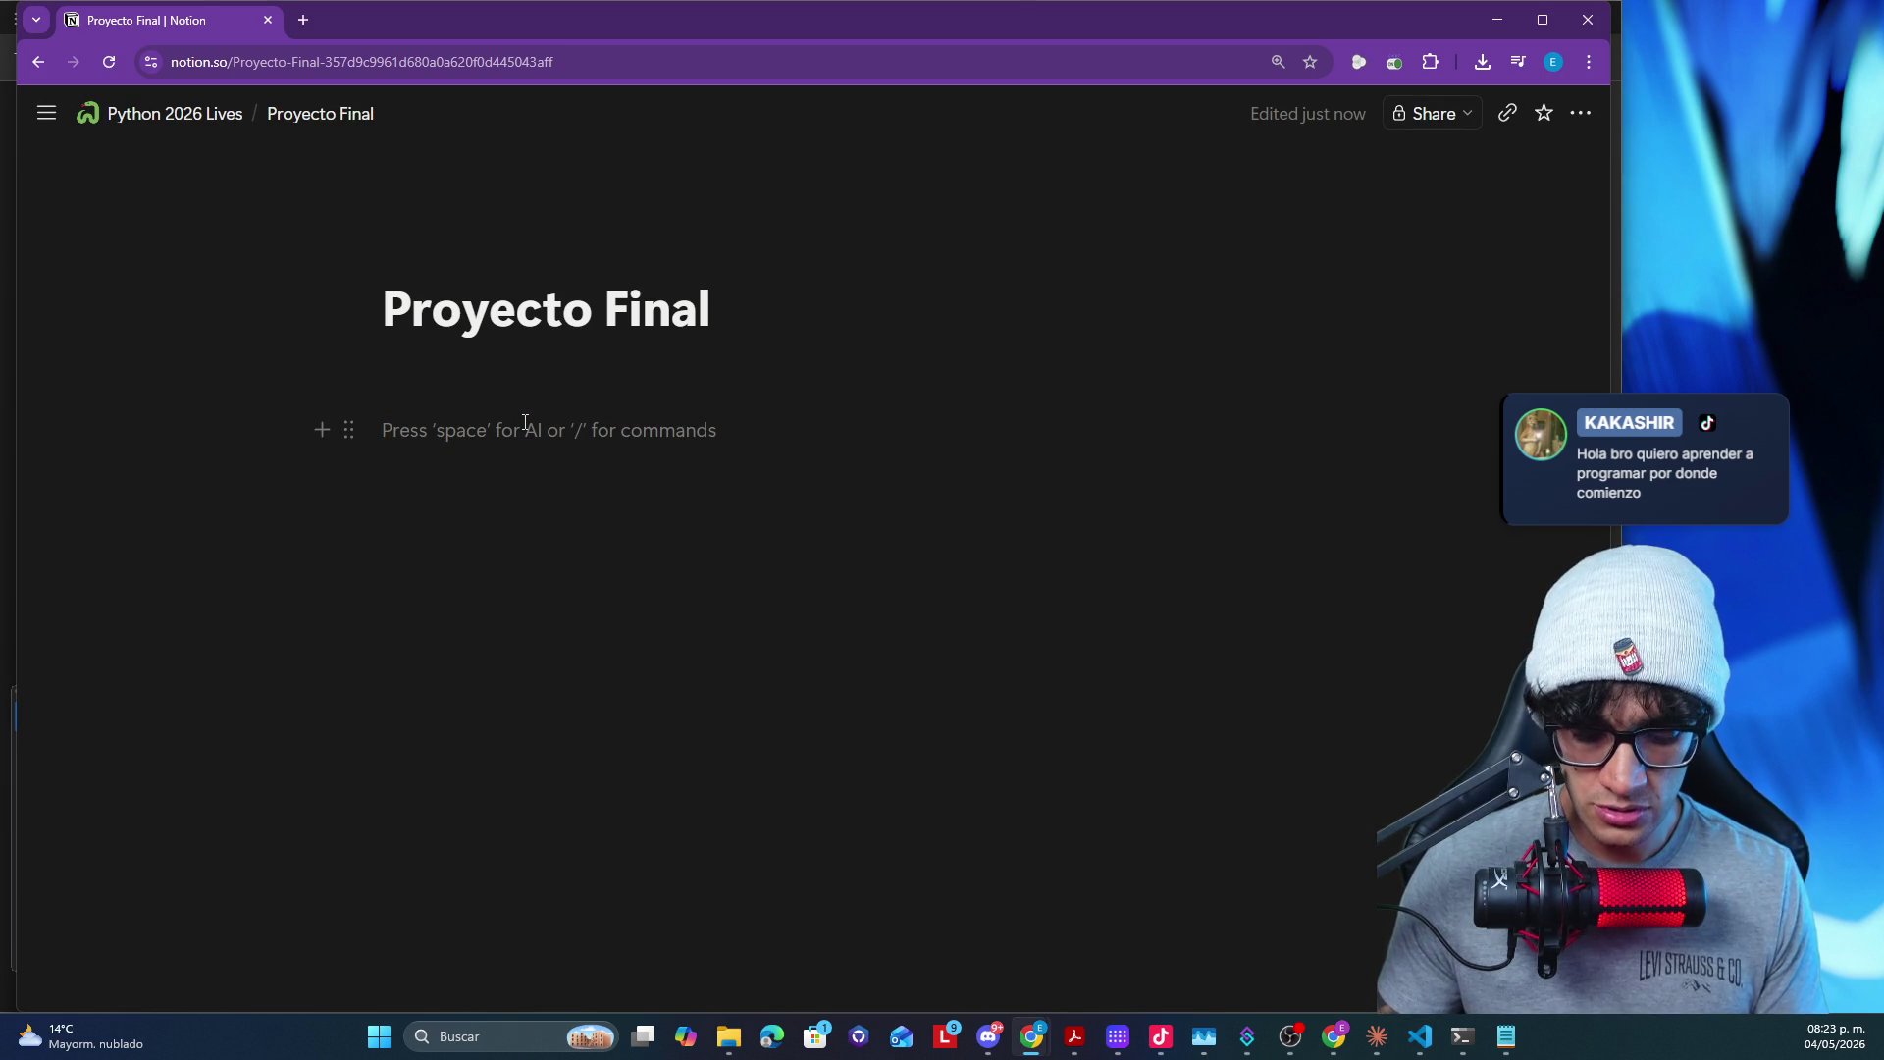
key(ctrl+v)
click(719, 490)
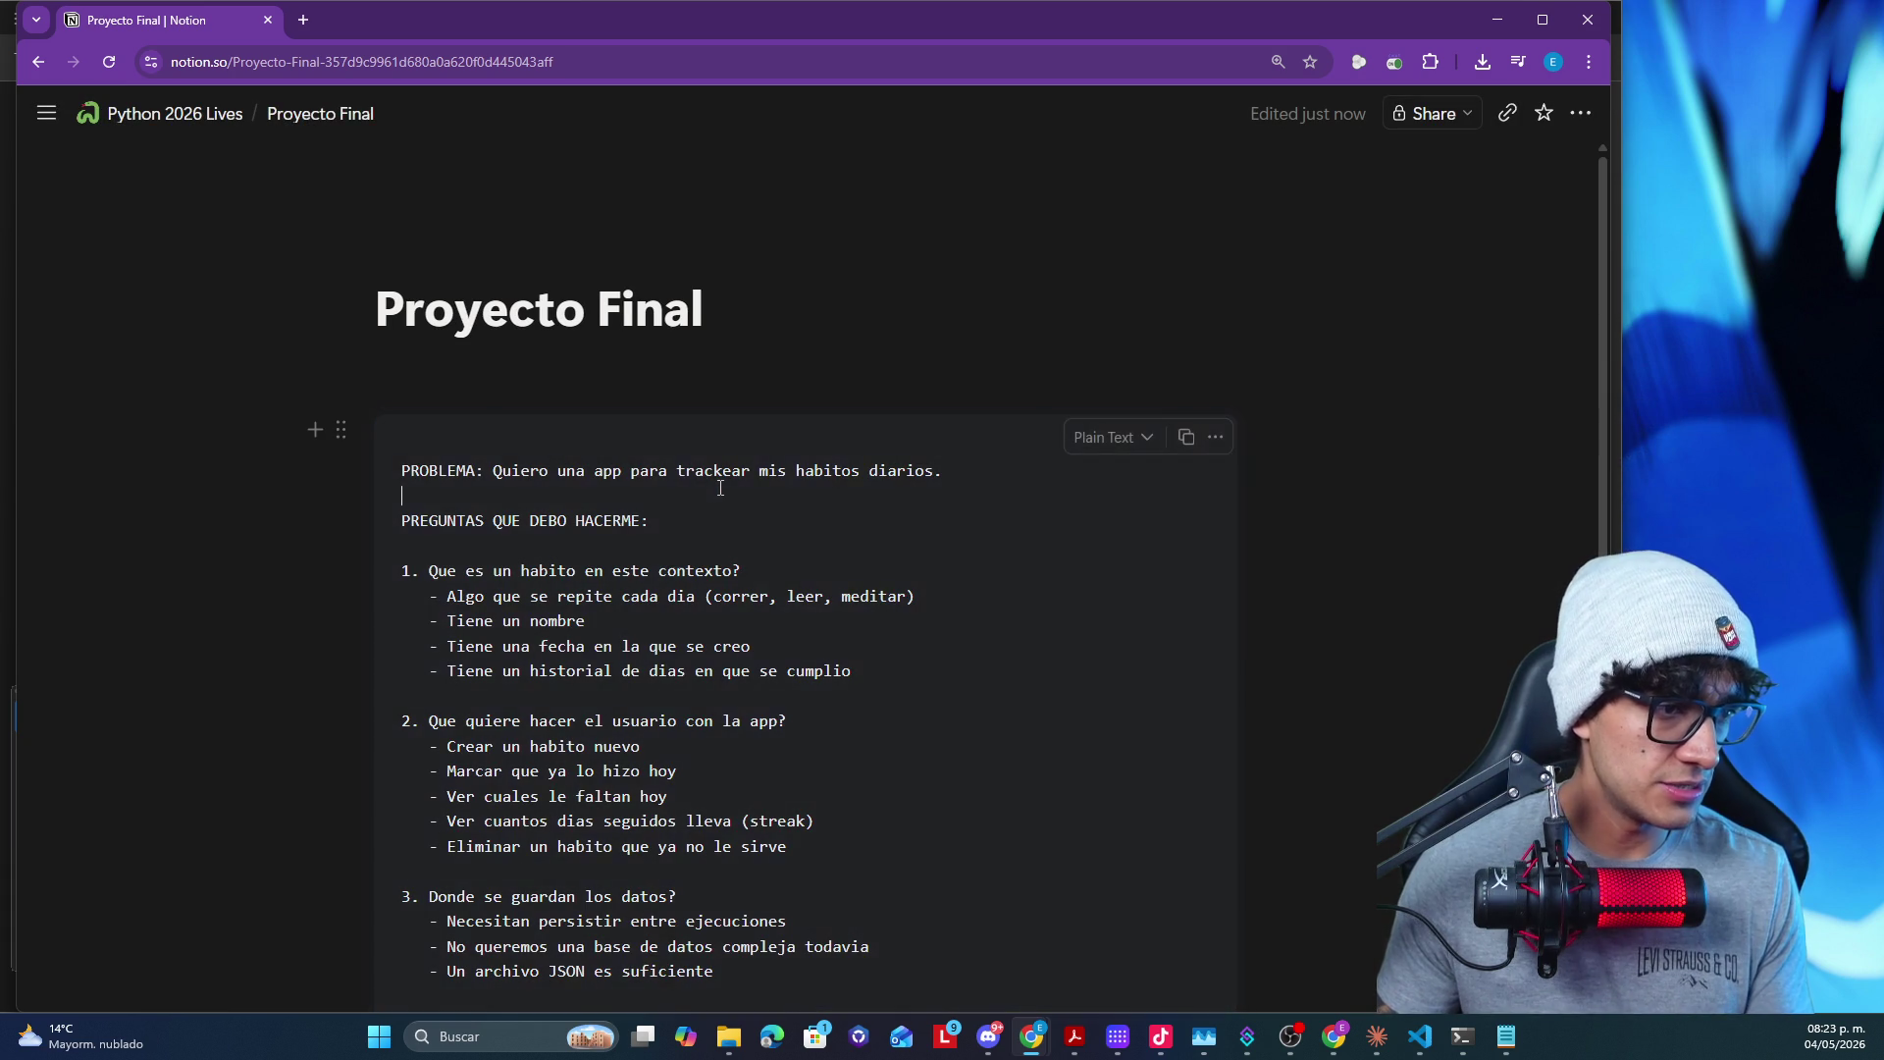
scroll(820, 324, down, 1)
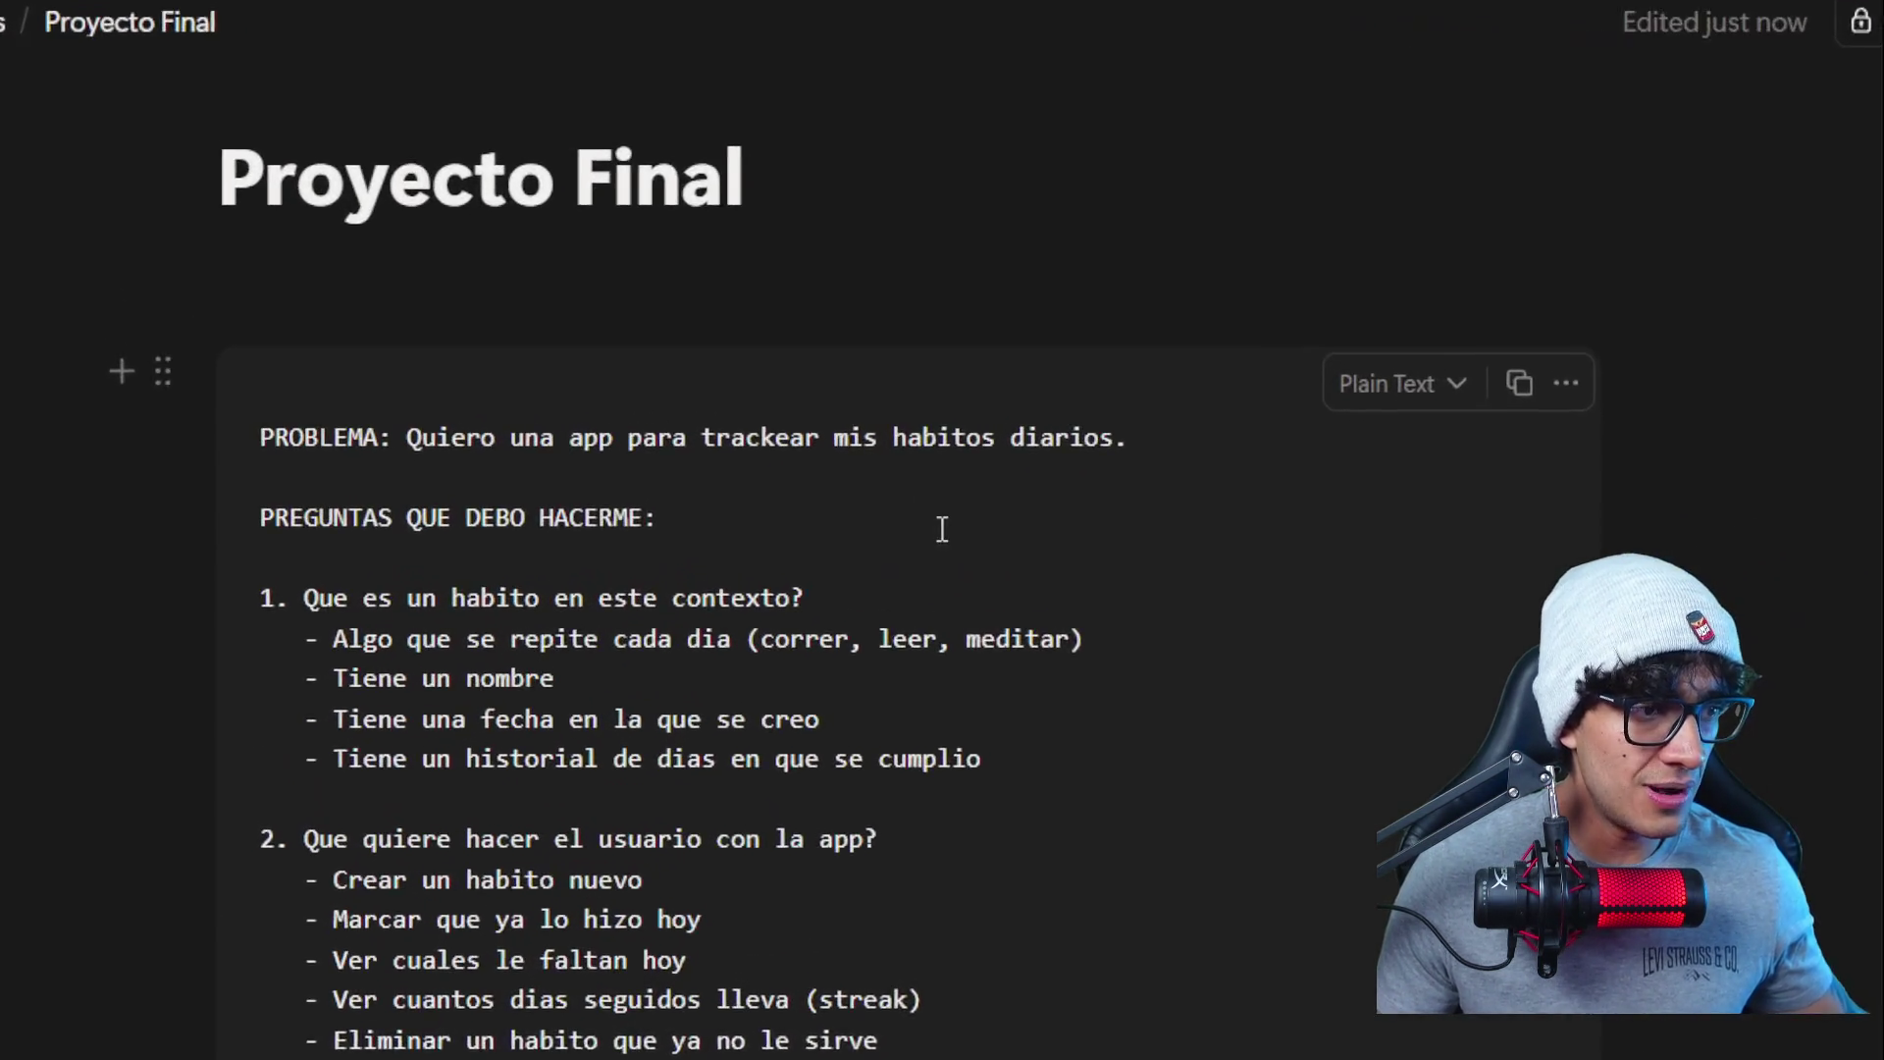
scroll(940, 529, down, 3)
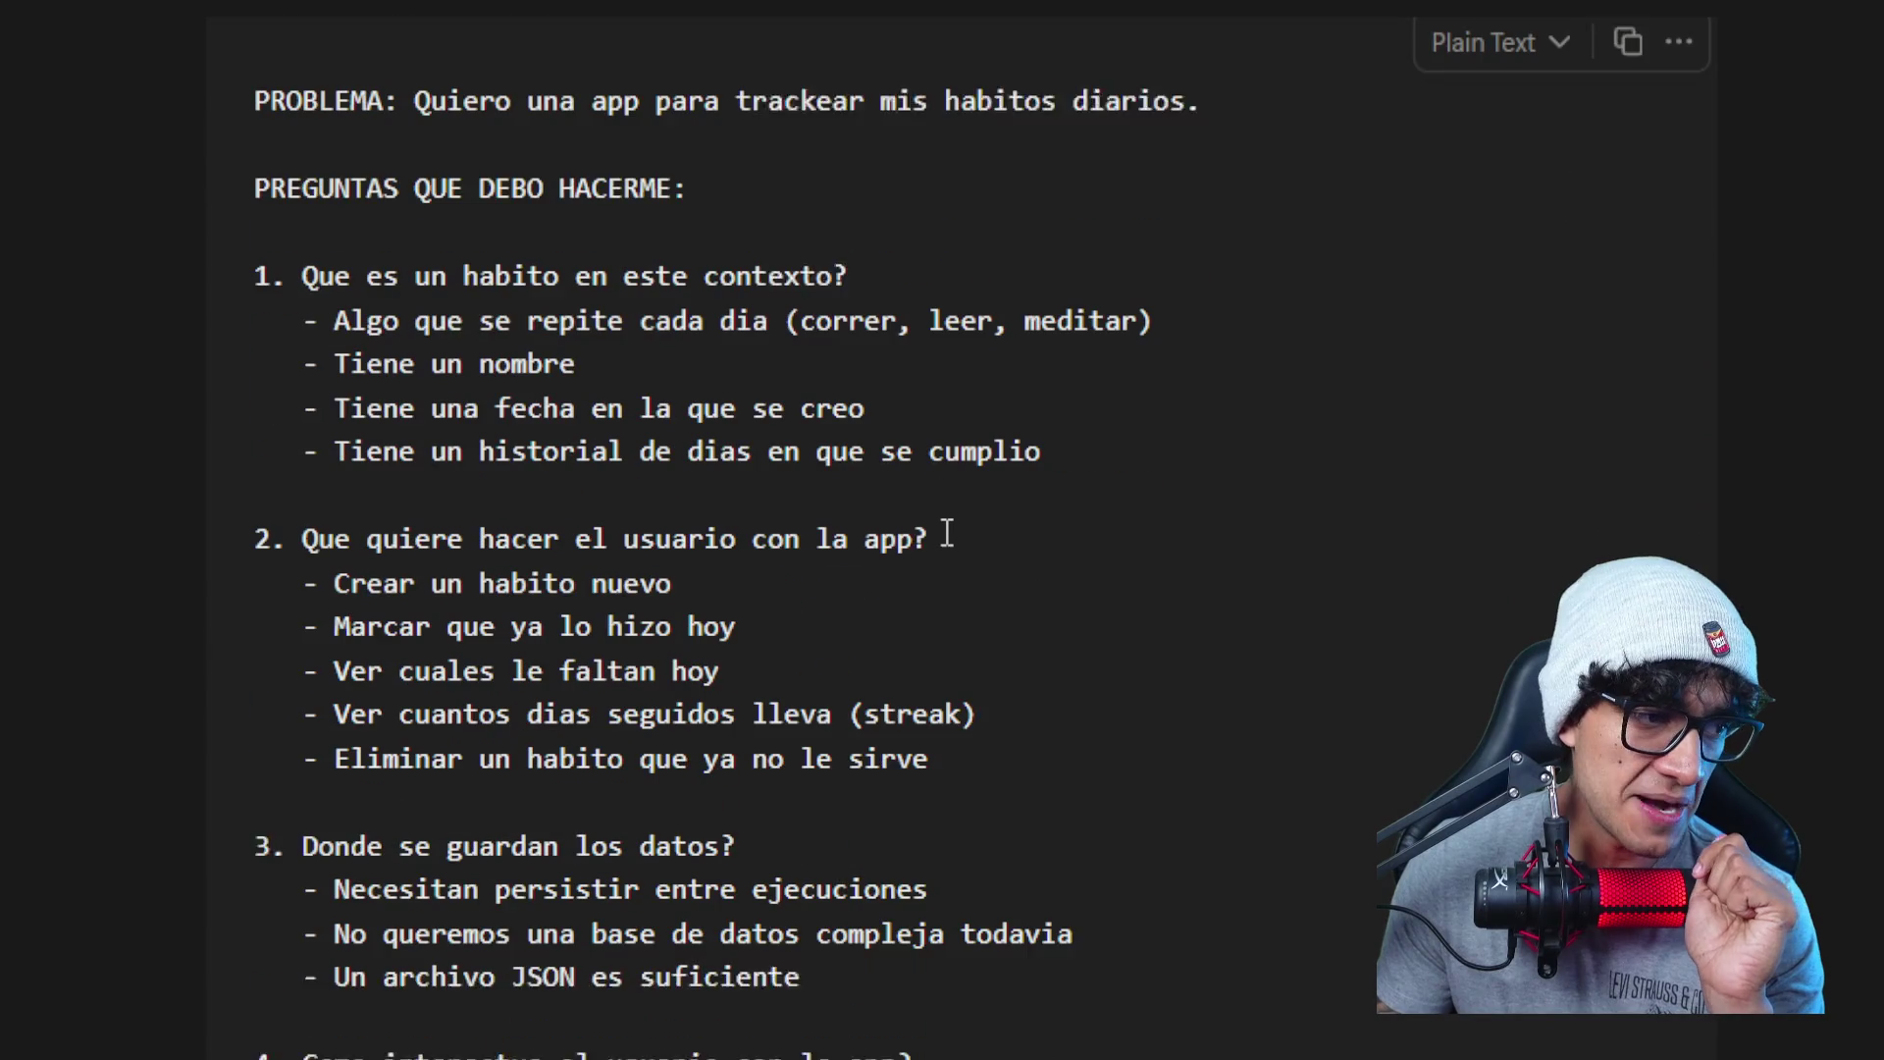
scroll(946, 531, down, 1)
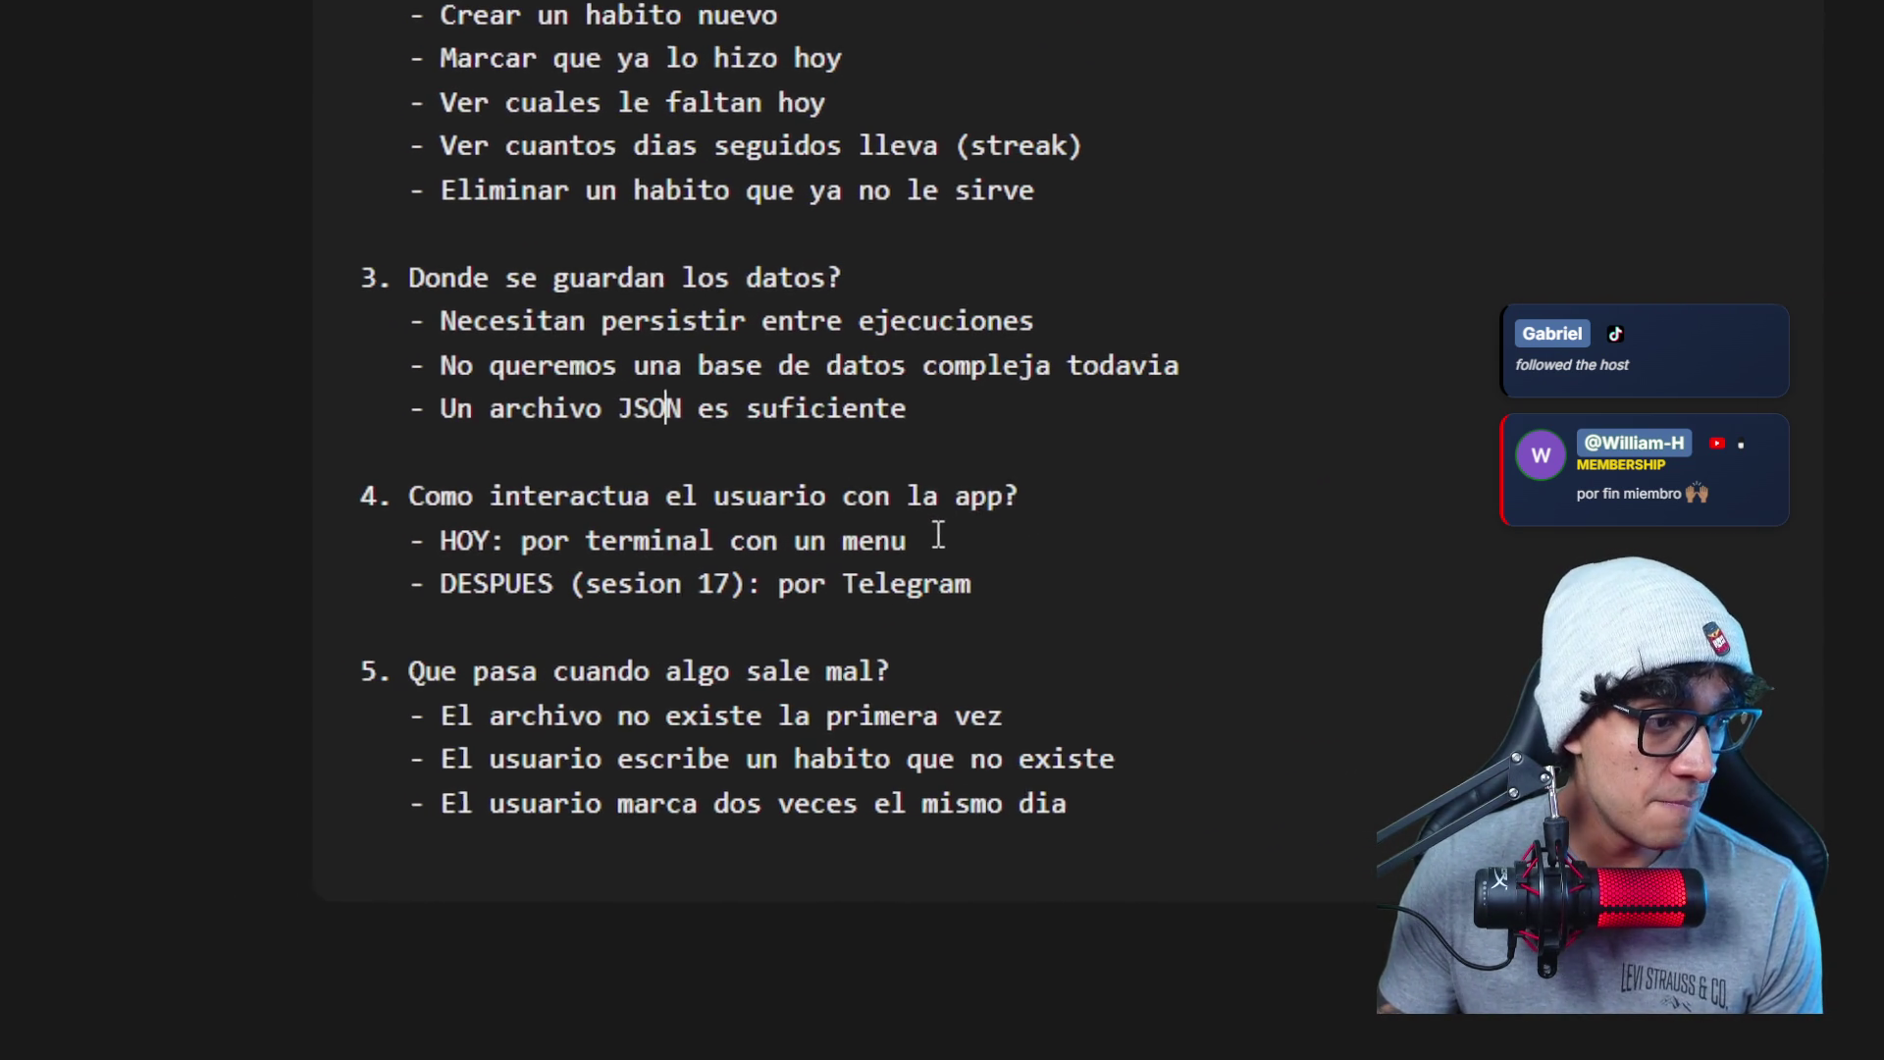
drag(947, 535, 888, 535)
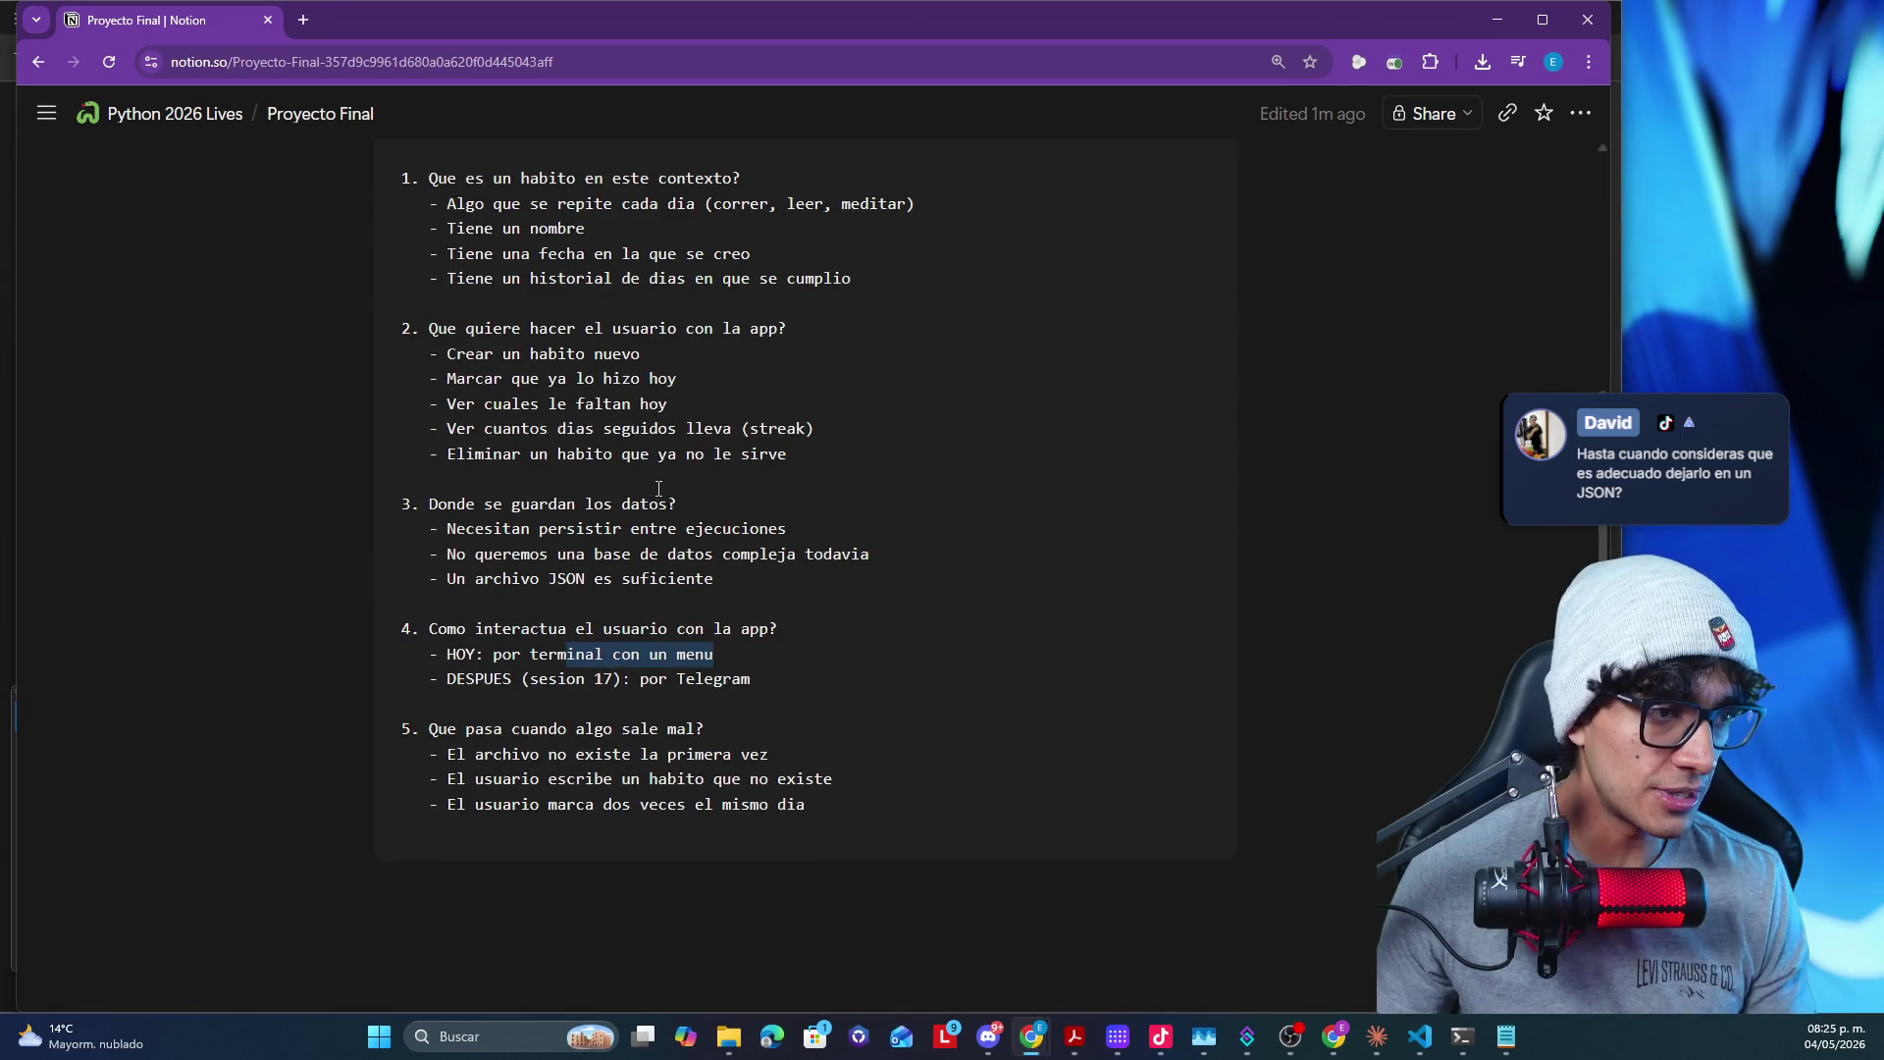
scroll(667, 485, up, 1)
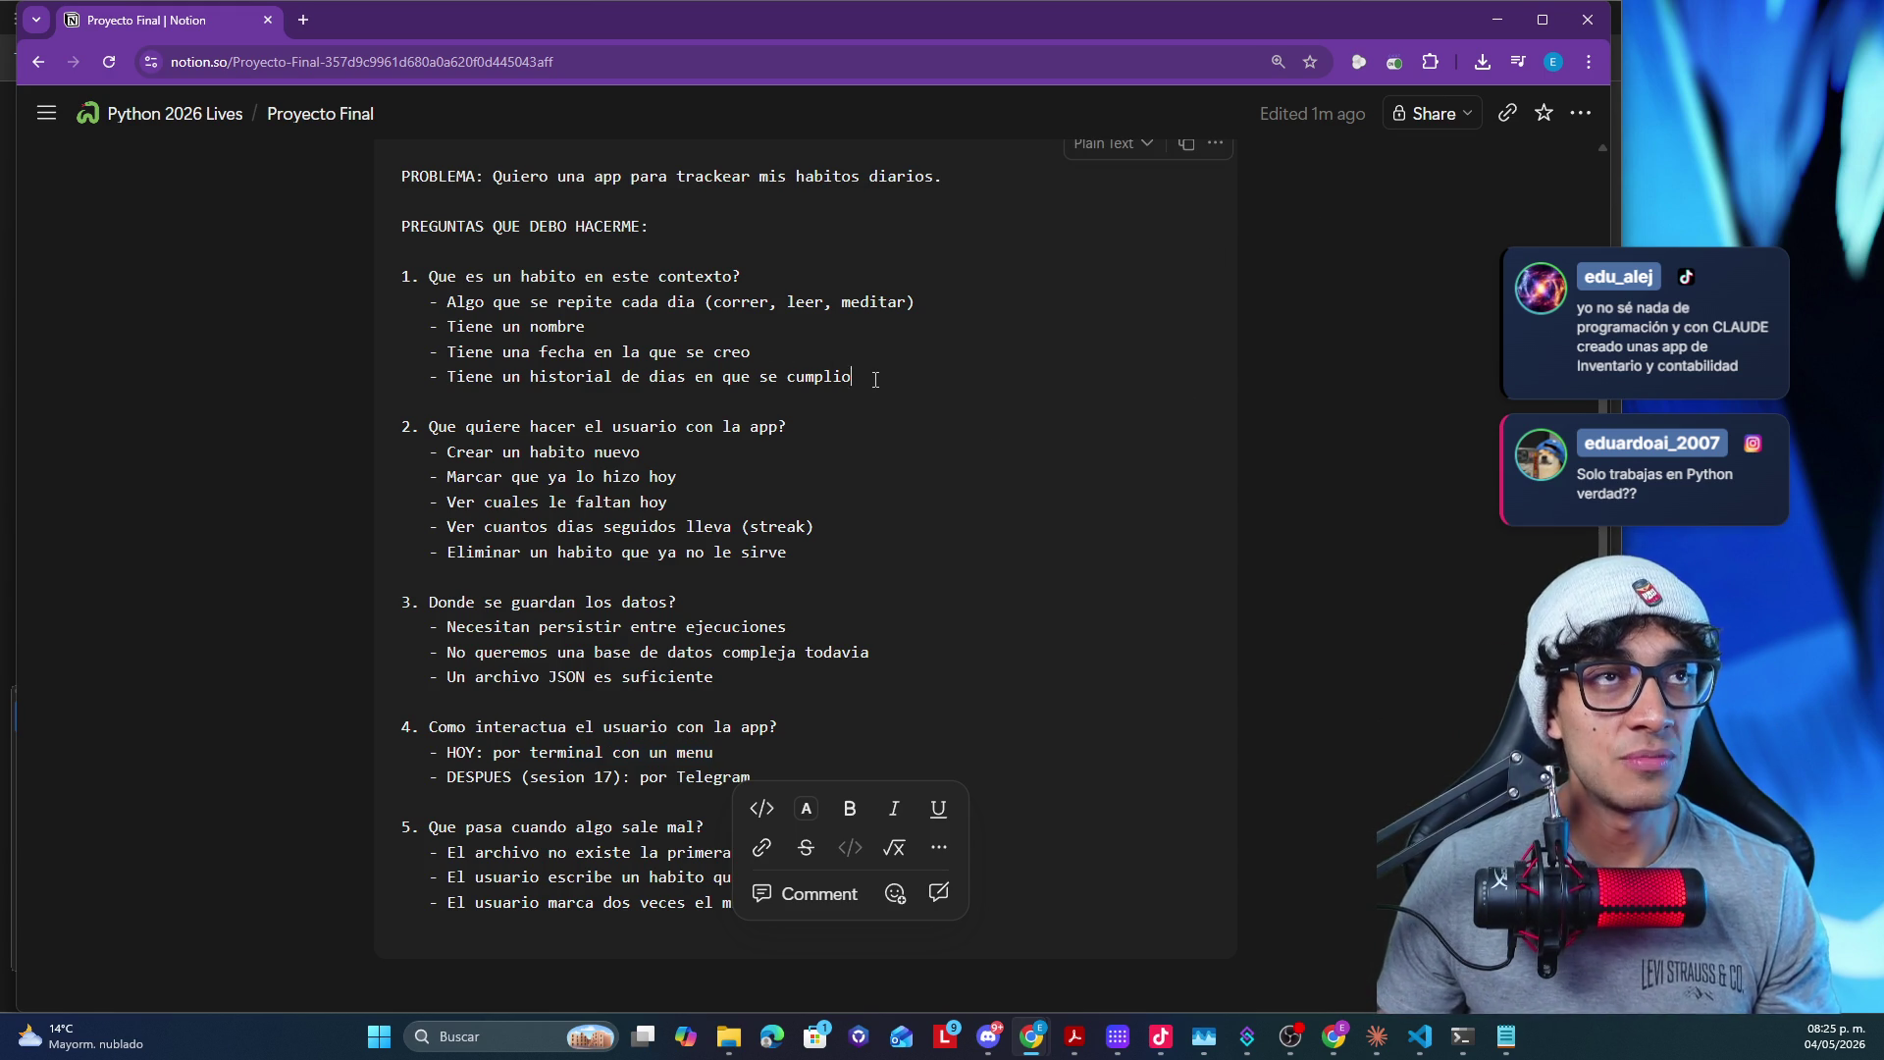
- Leave the line below the five-questions code block empty and minimize the browser to return to the slides
drag(874, 379, 405, 279)
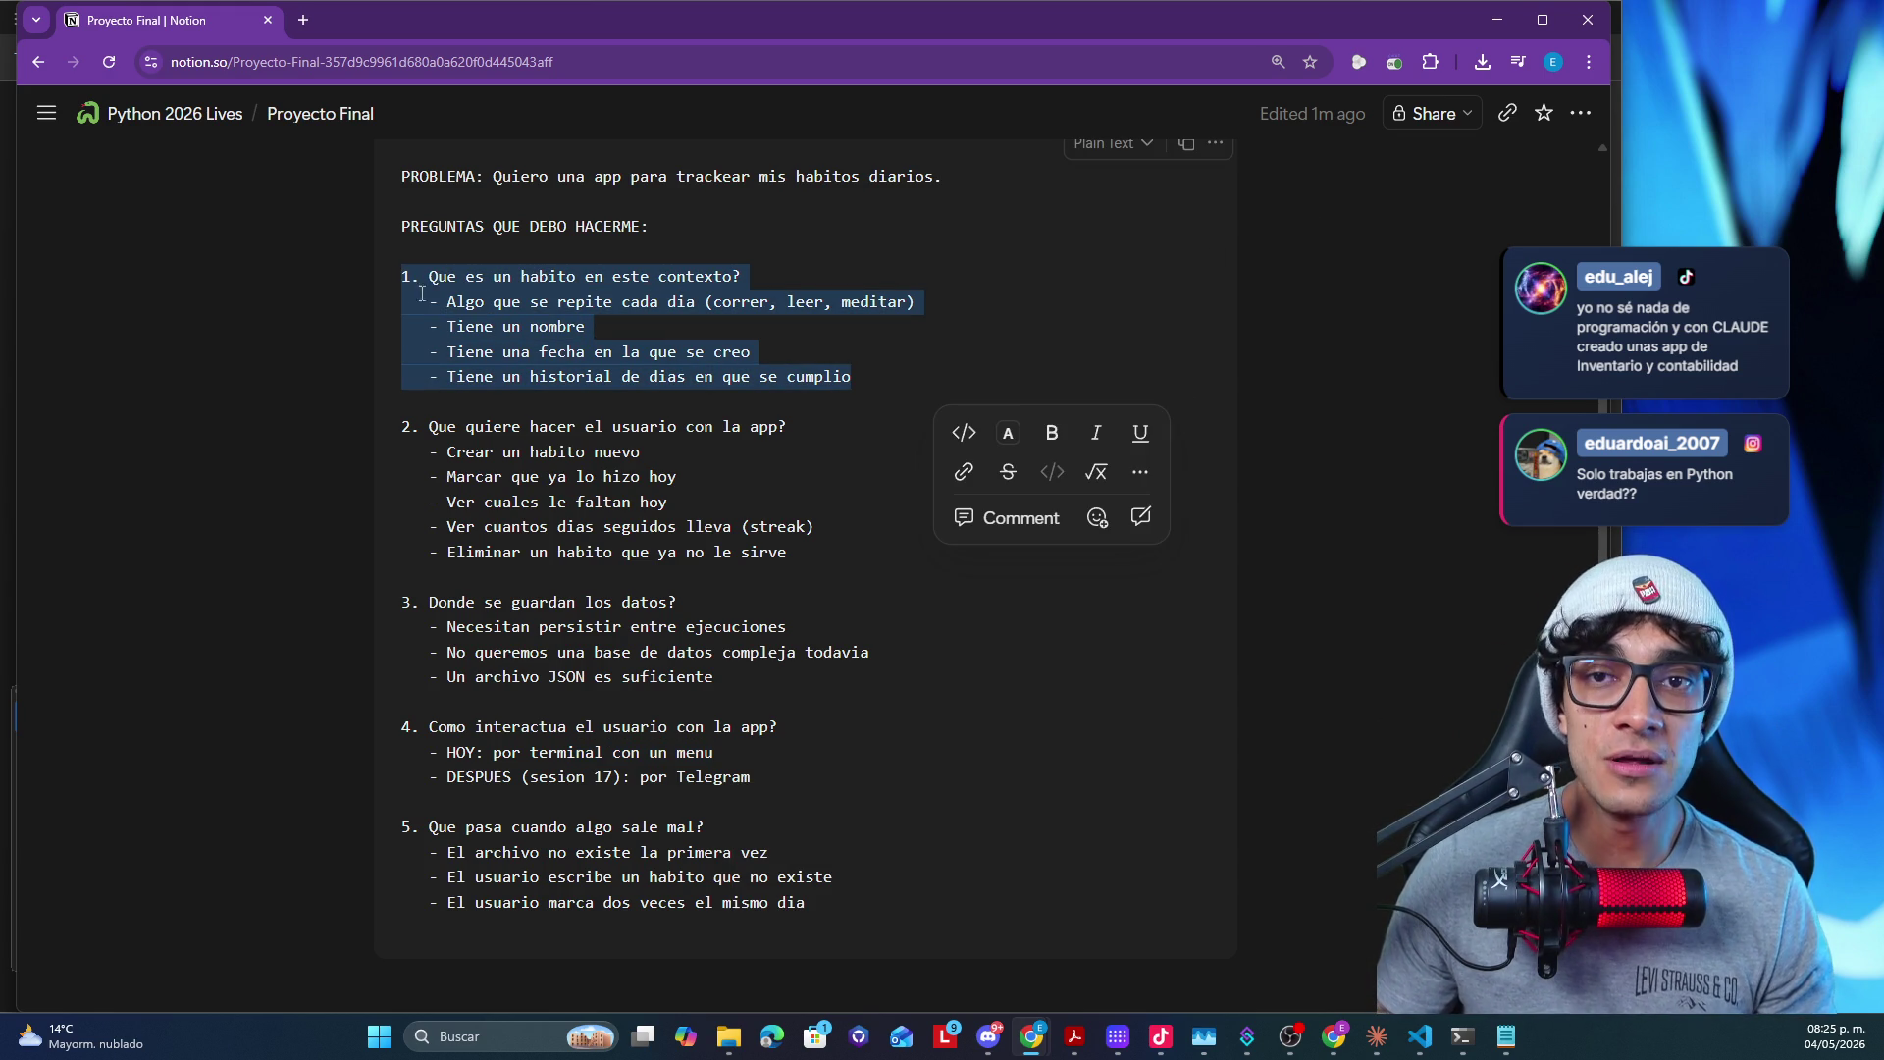
click(853, 836)
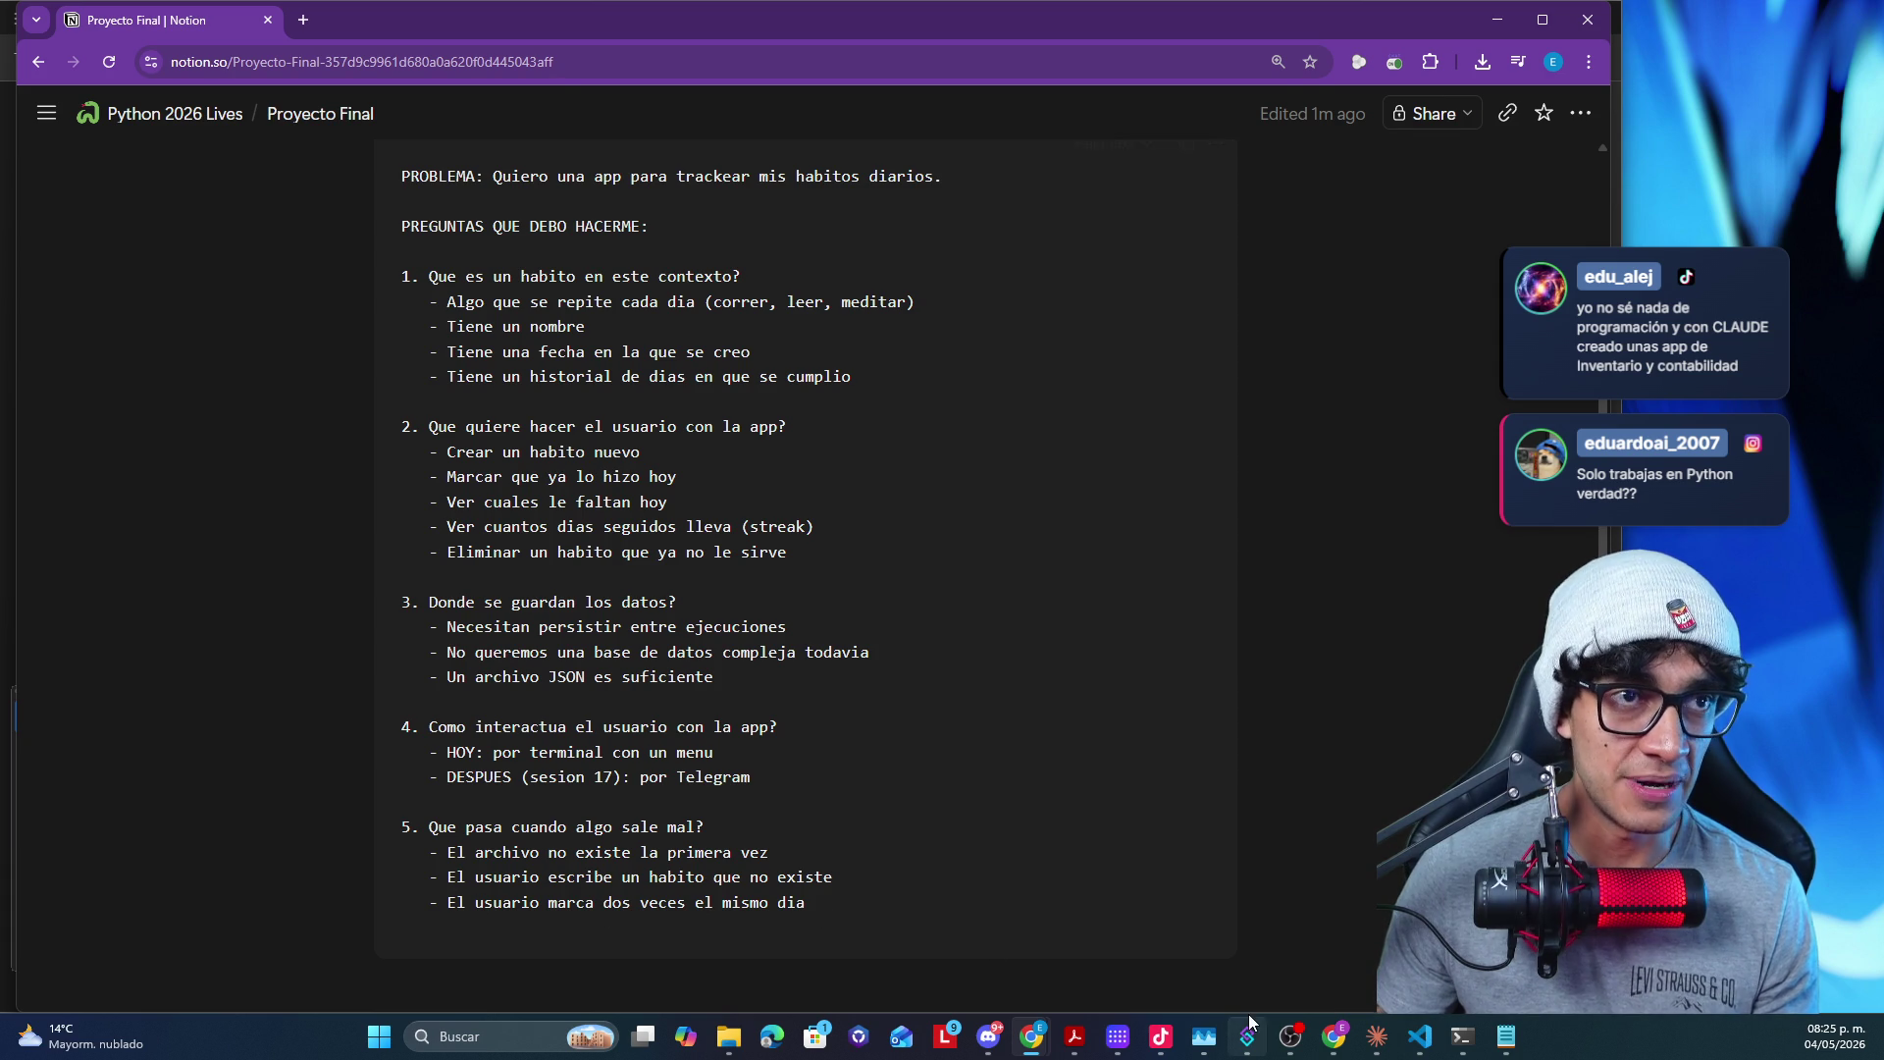
scroll(1224, 880, down, 1)
scroll(1212, 789, down, 1)
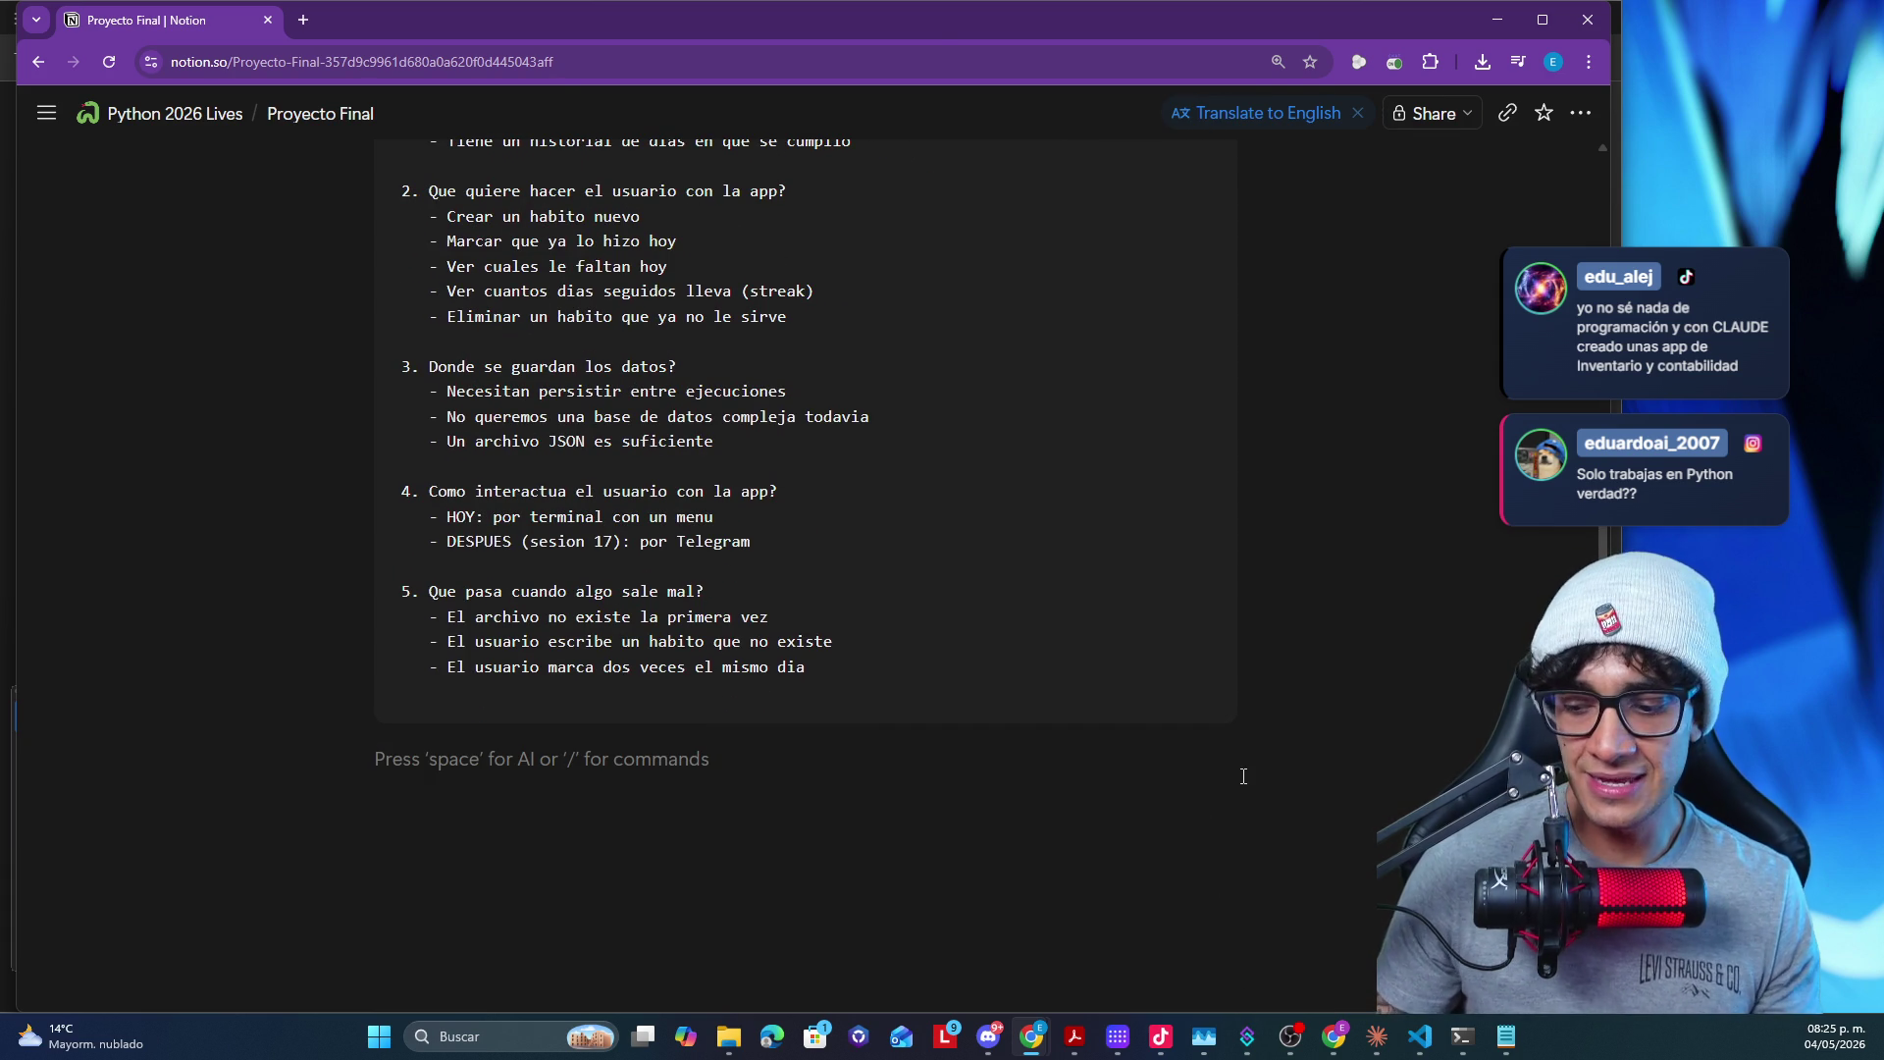
text(`)
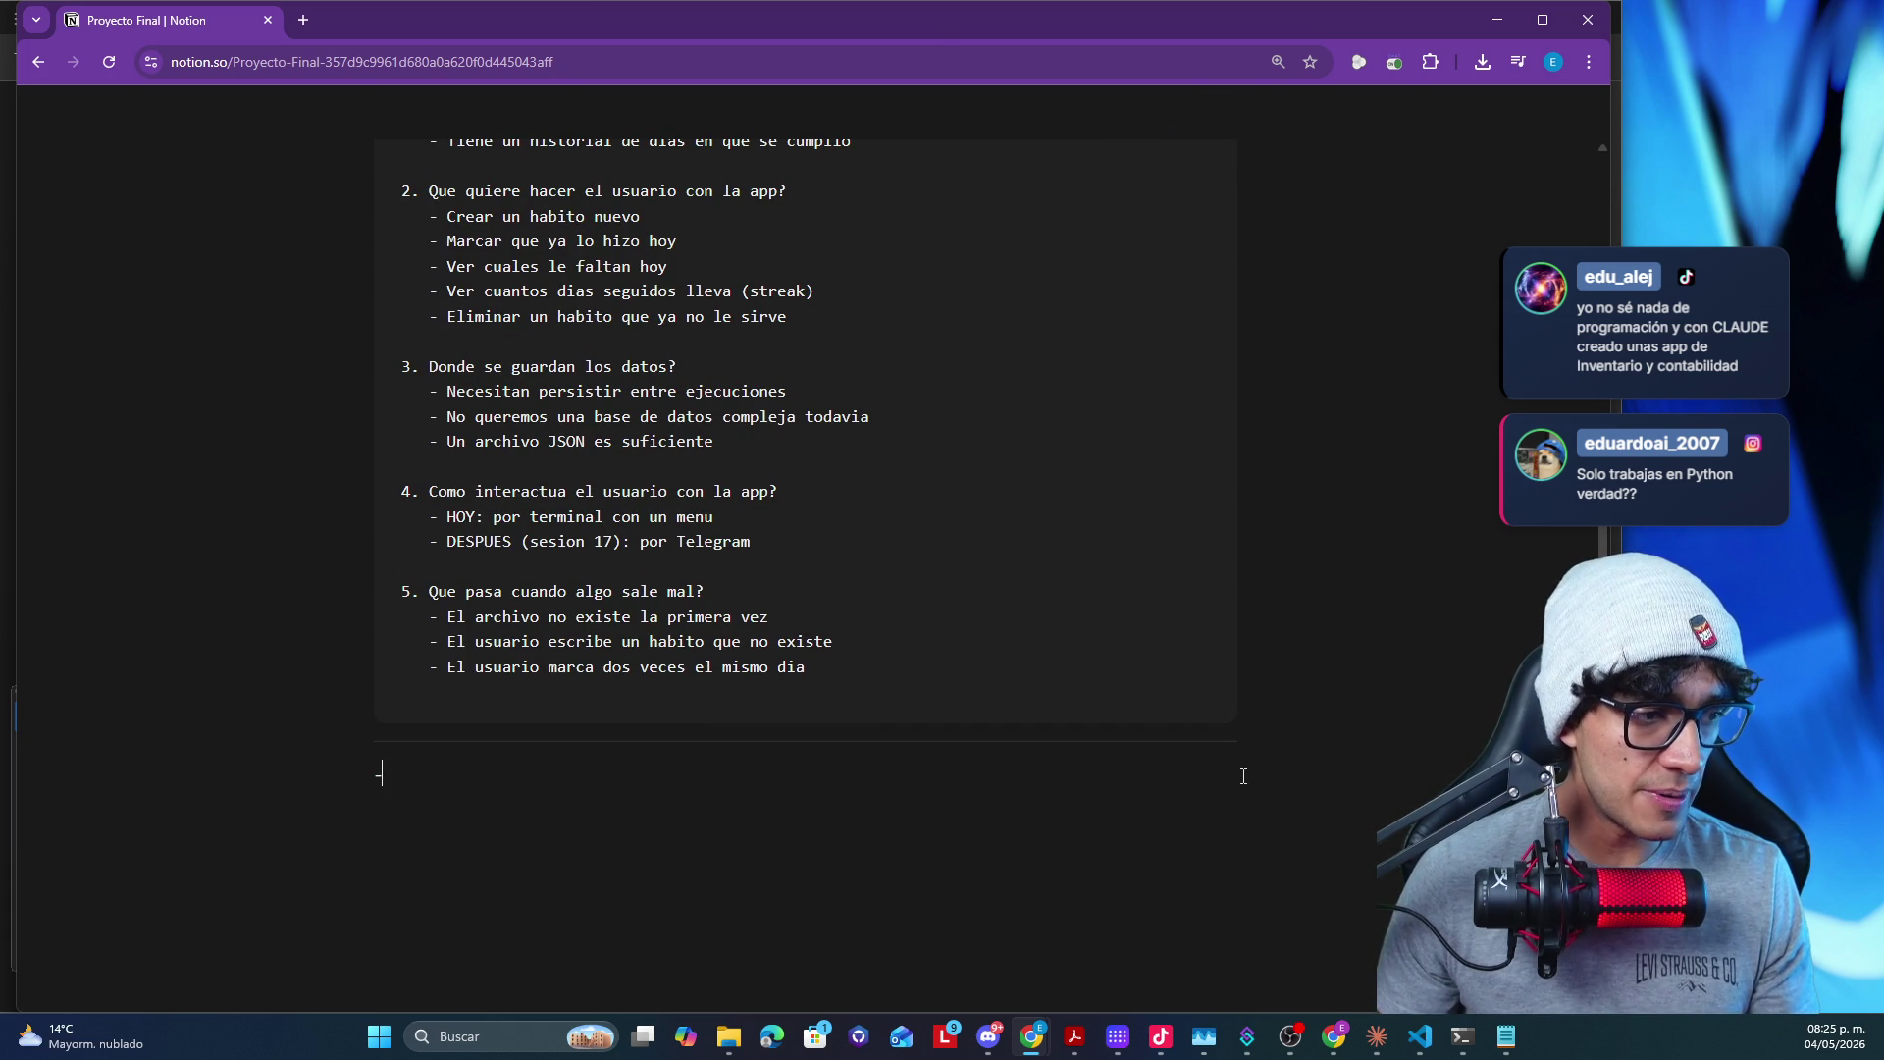
key(BackSpace)
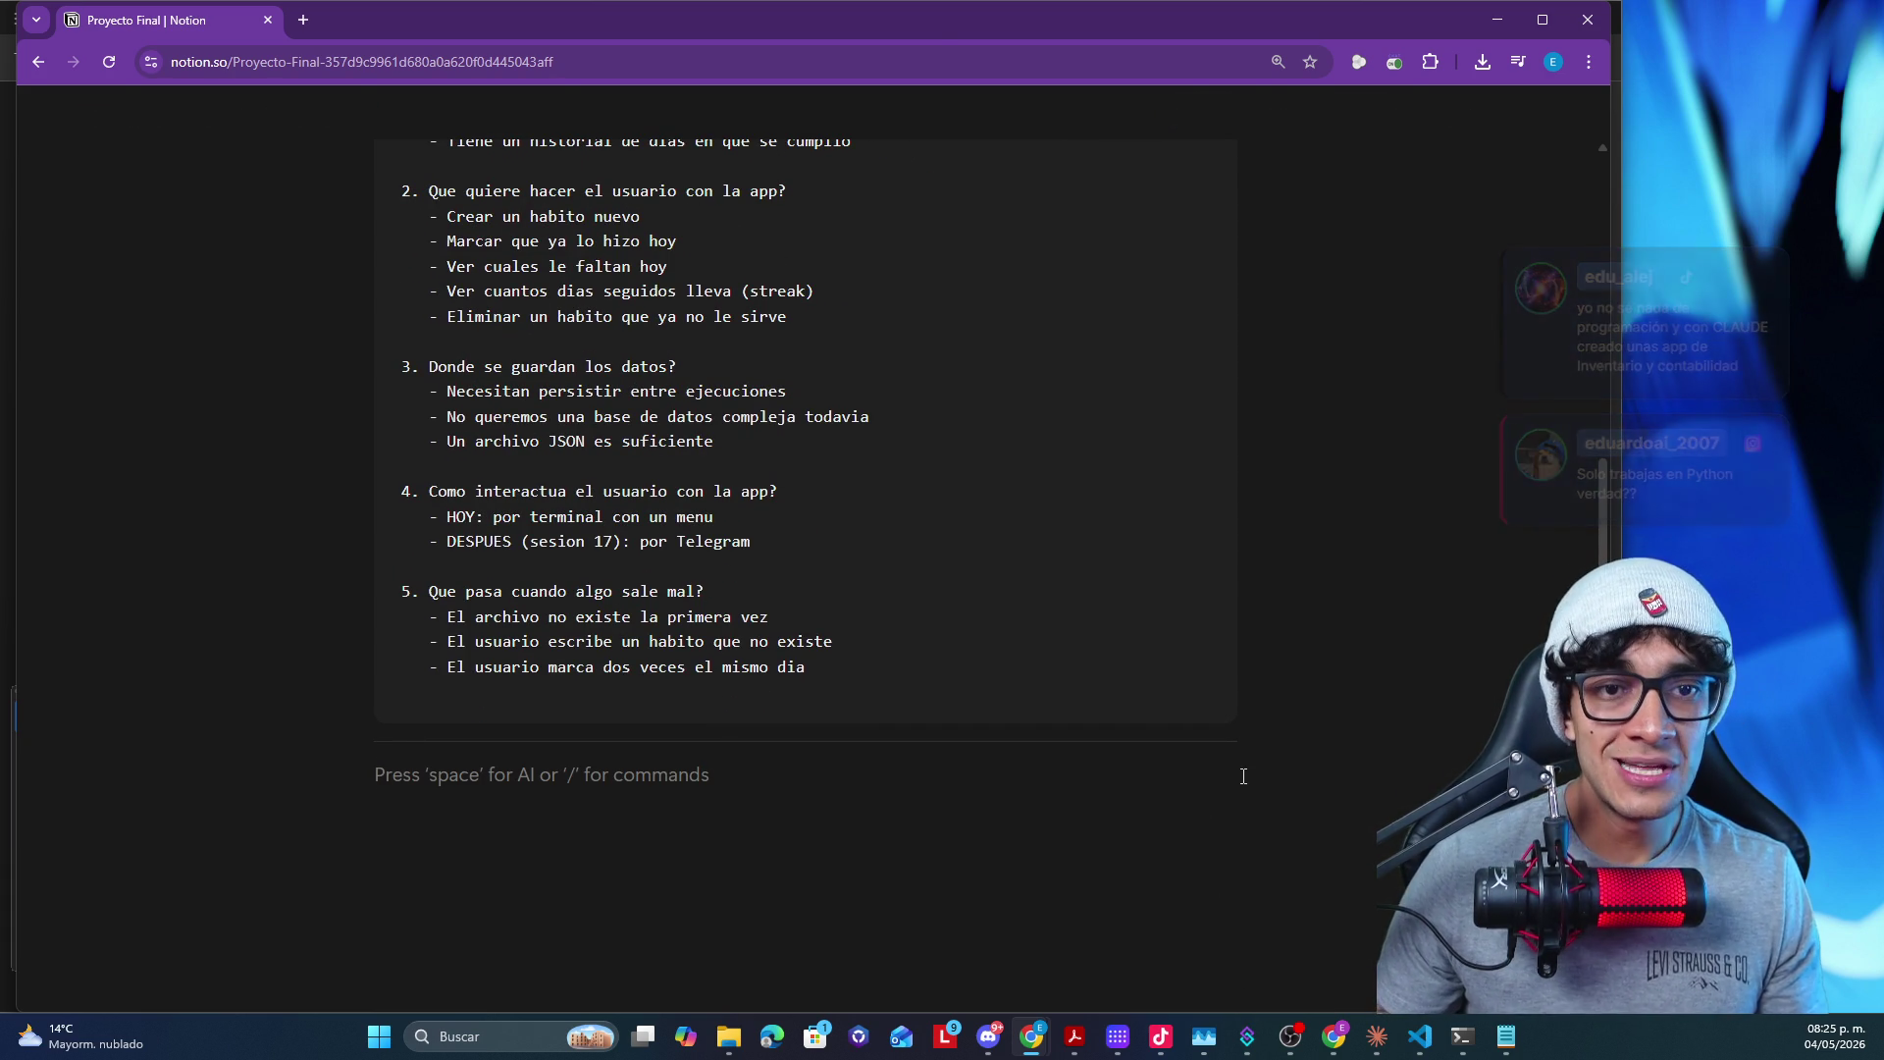
click(1498, 20)
scroll(645, 582, down, 2)
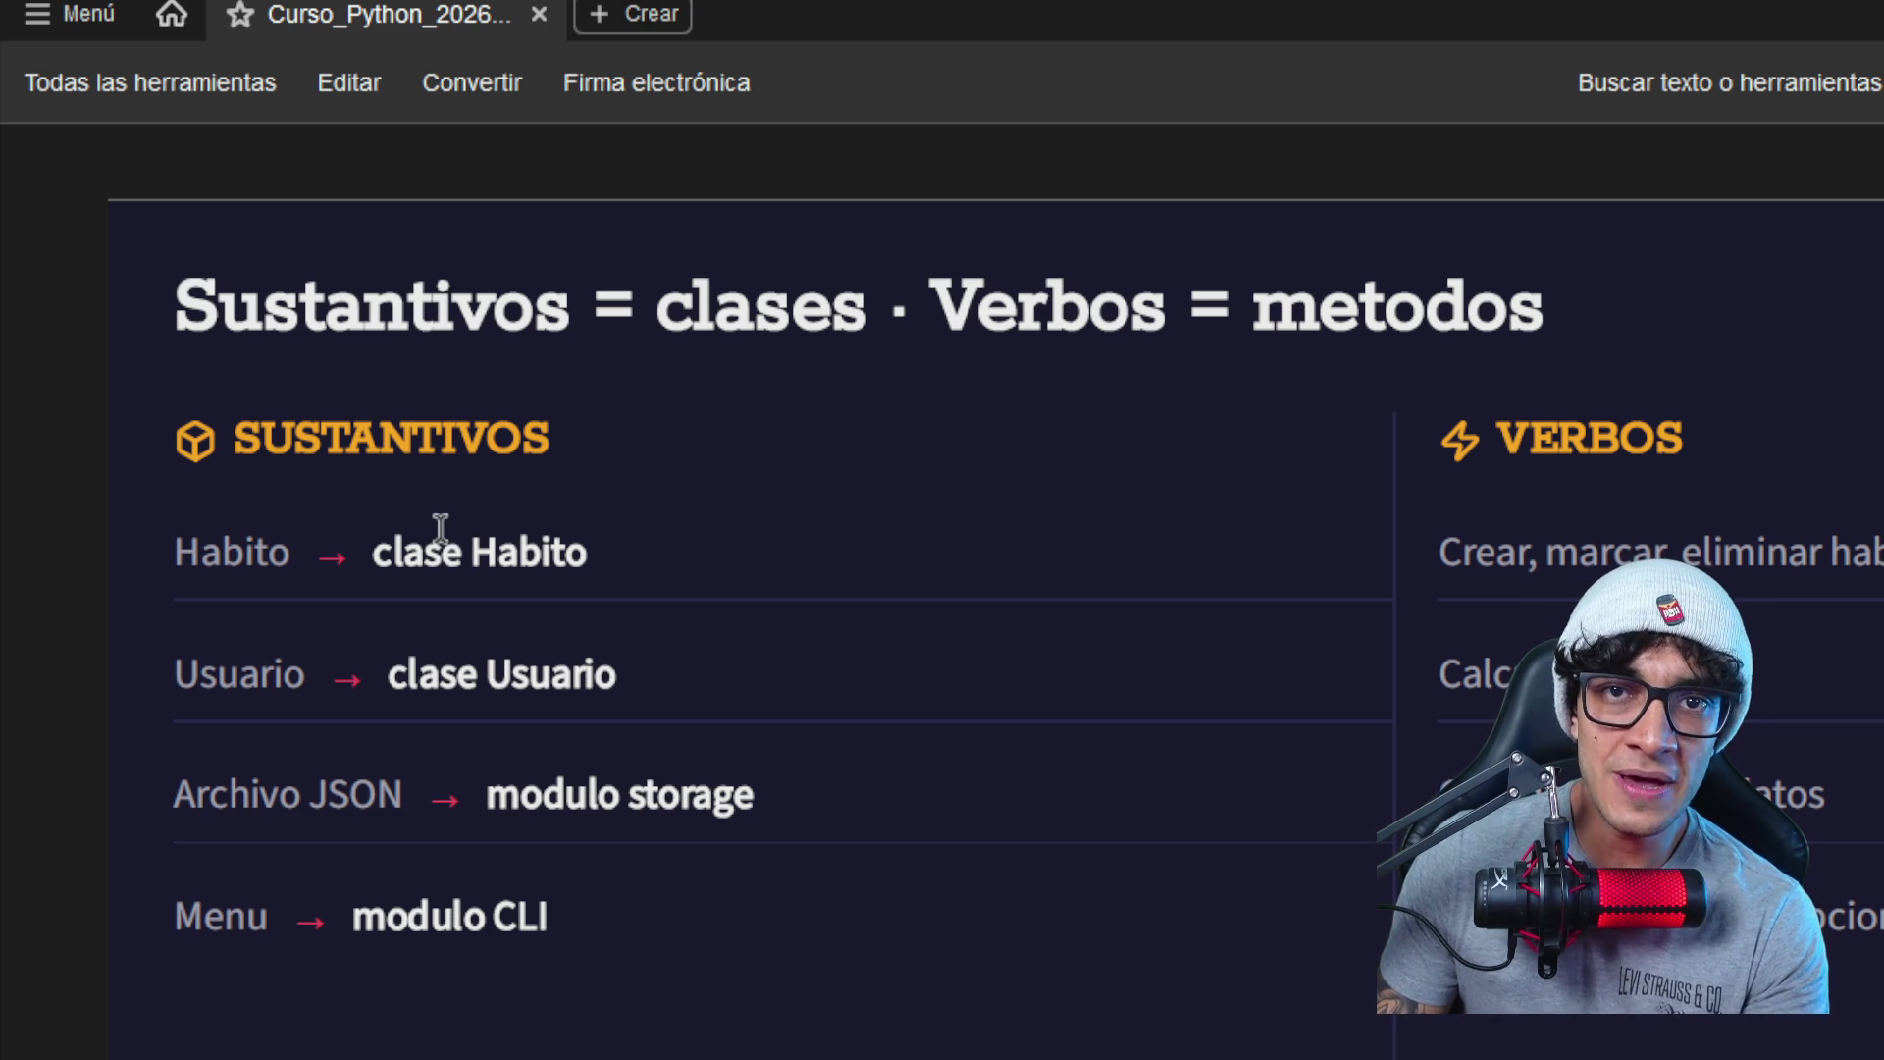
scroll(447, 528, down, 1)
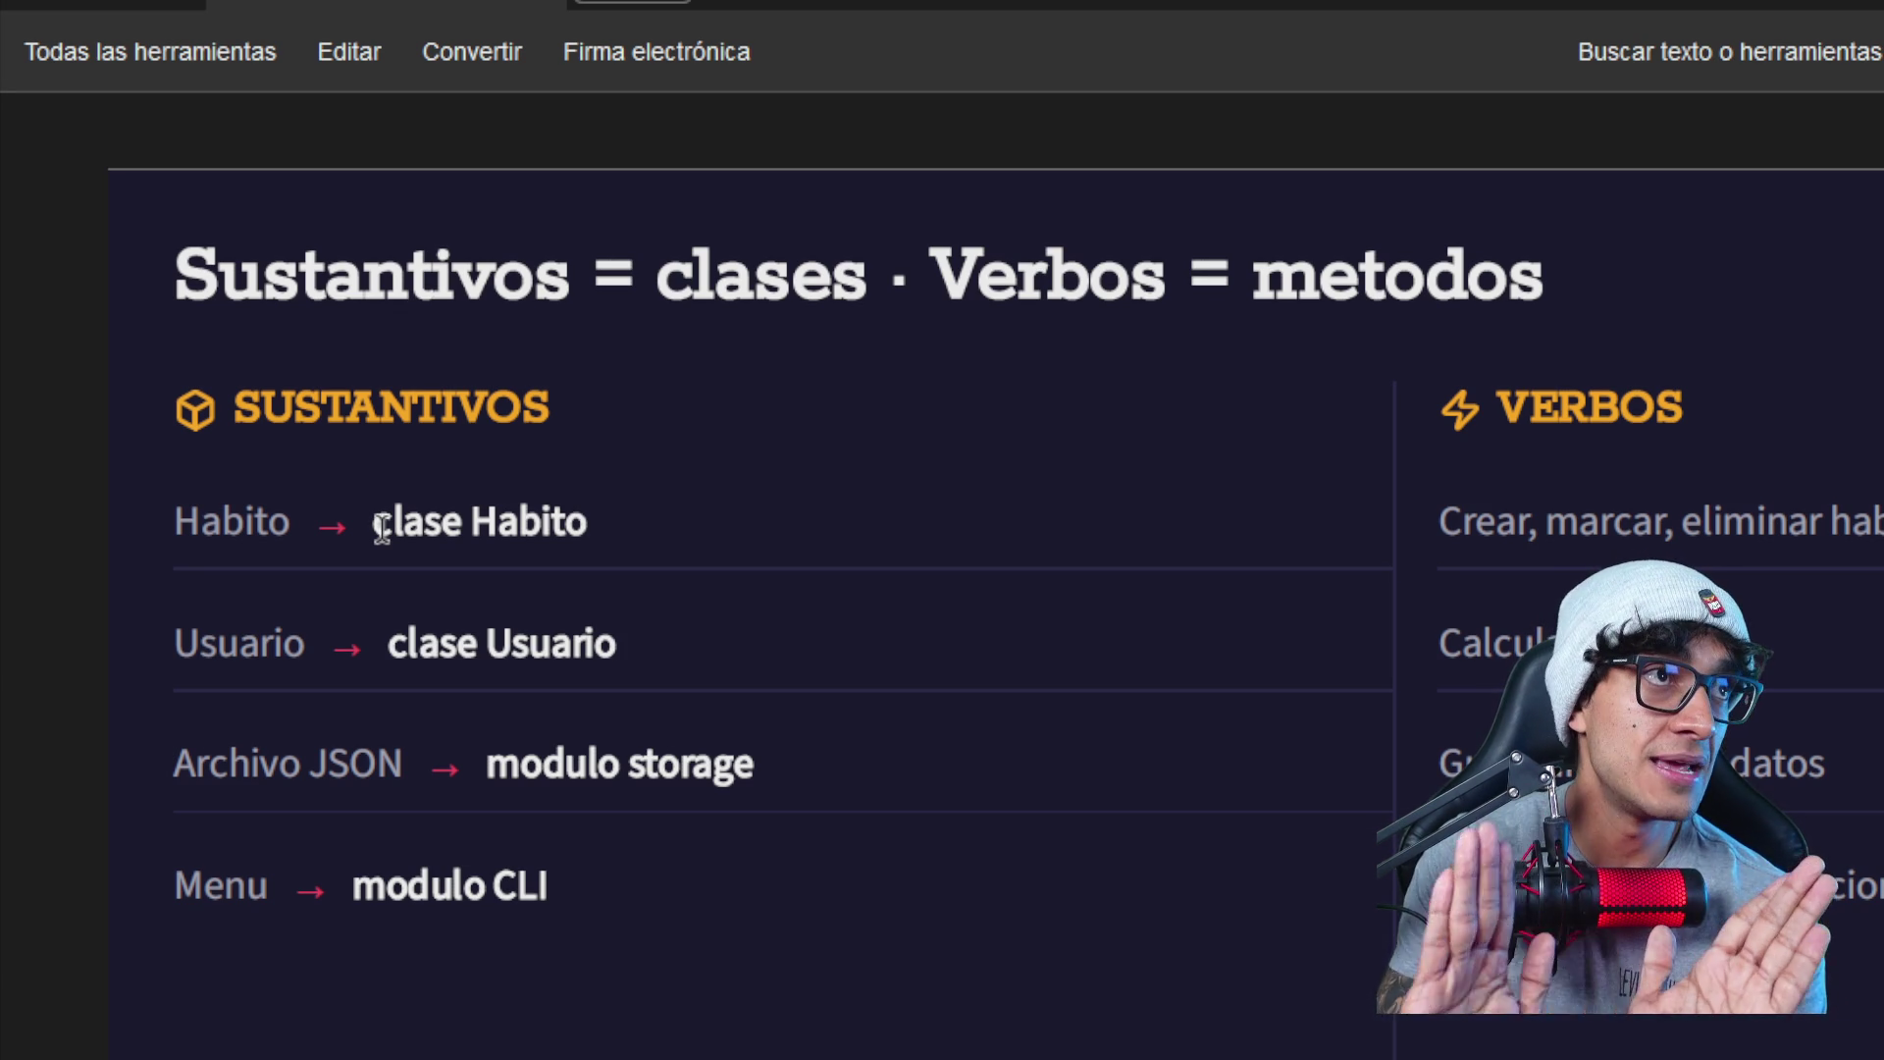
scroll(380, 529, down, 3)
scroll(441, 559, down, 3)
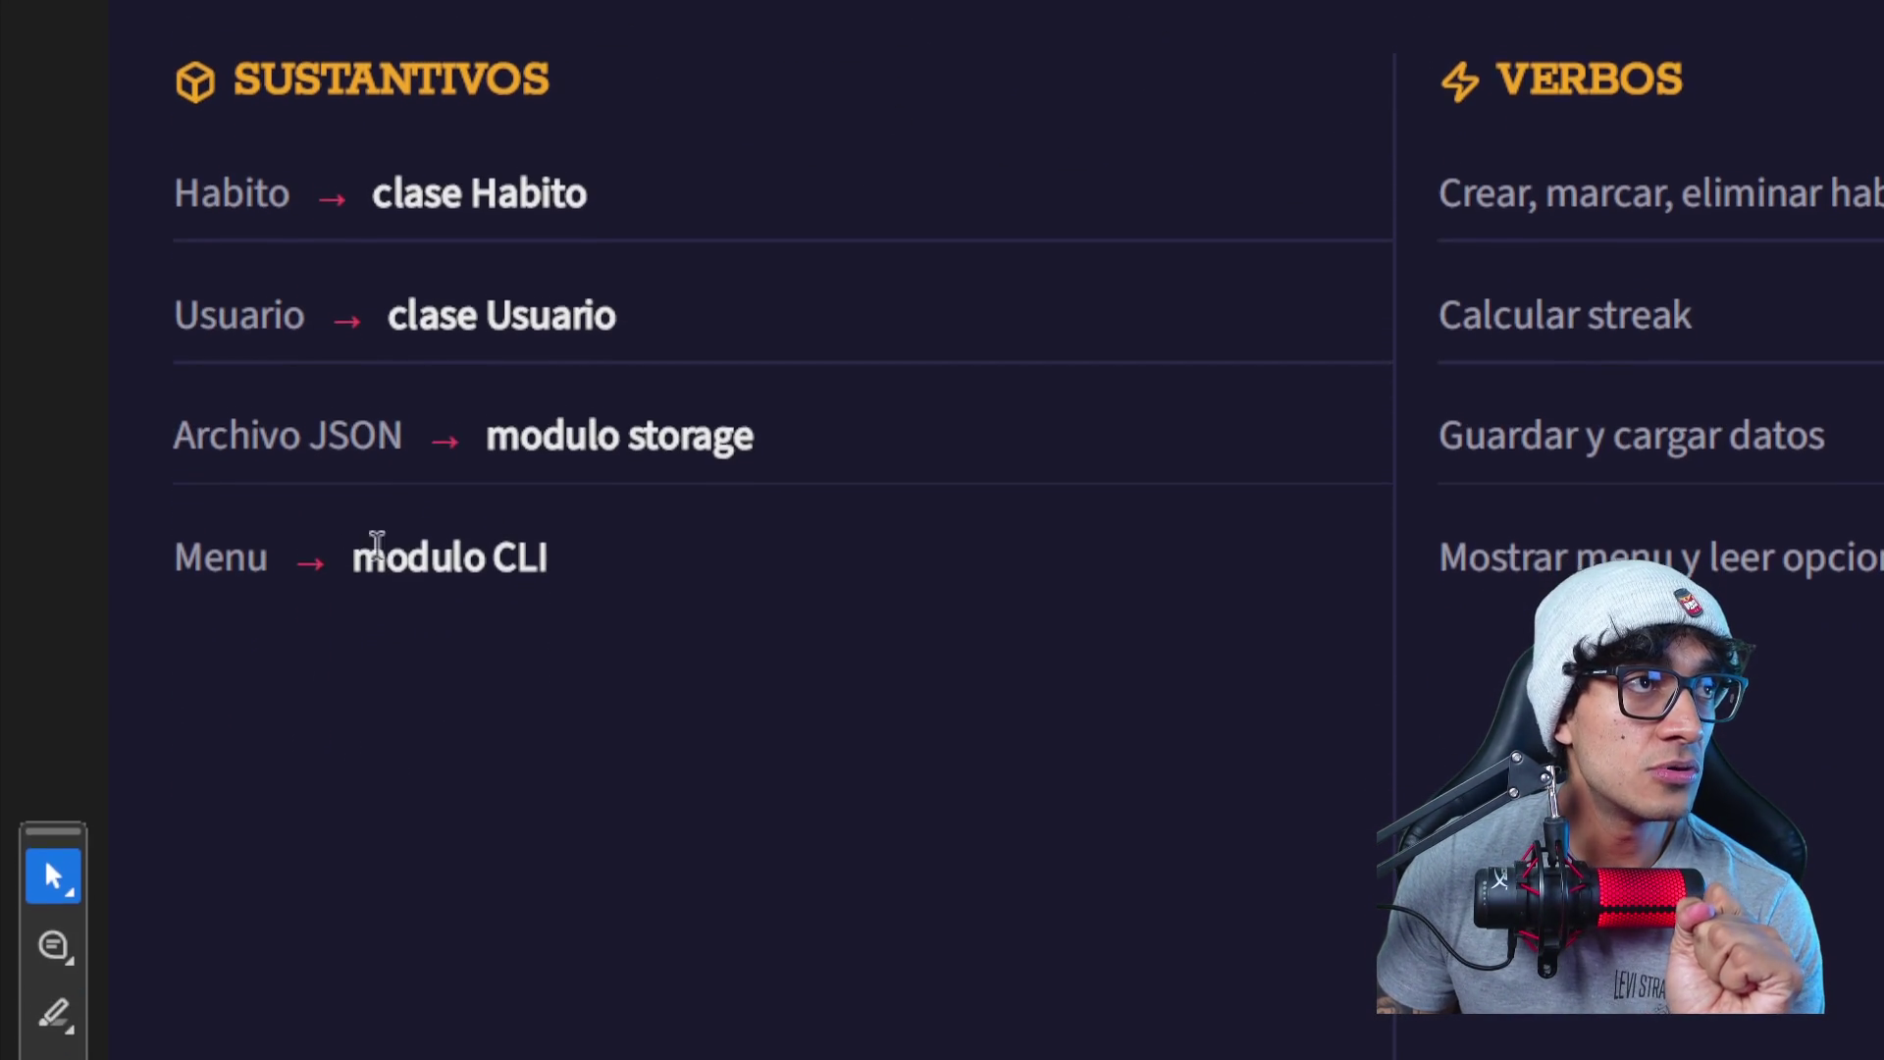
drag(235, 528, 179, 535)
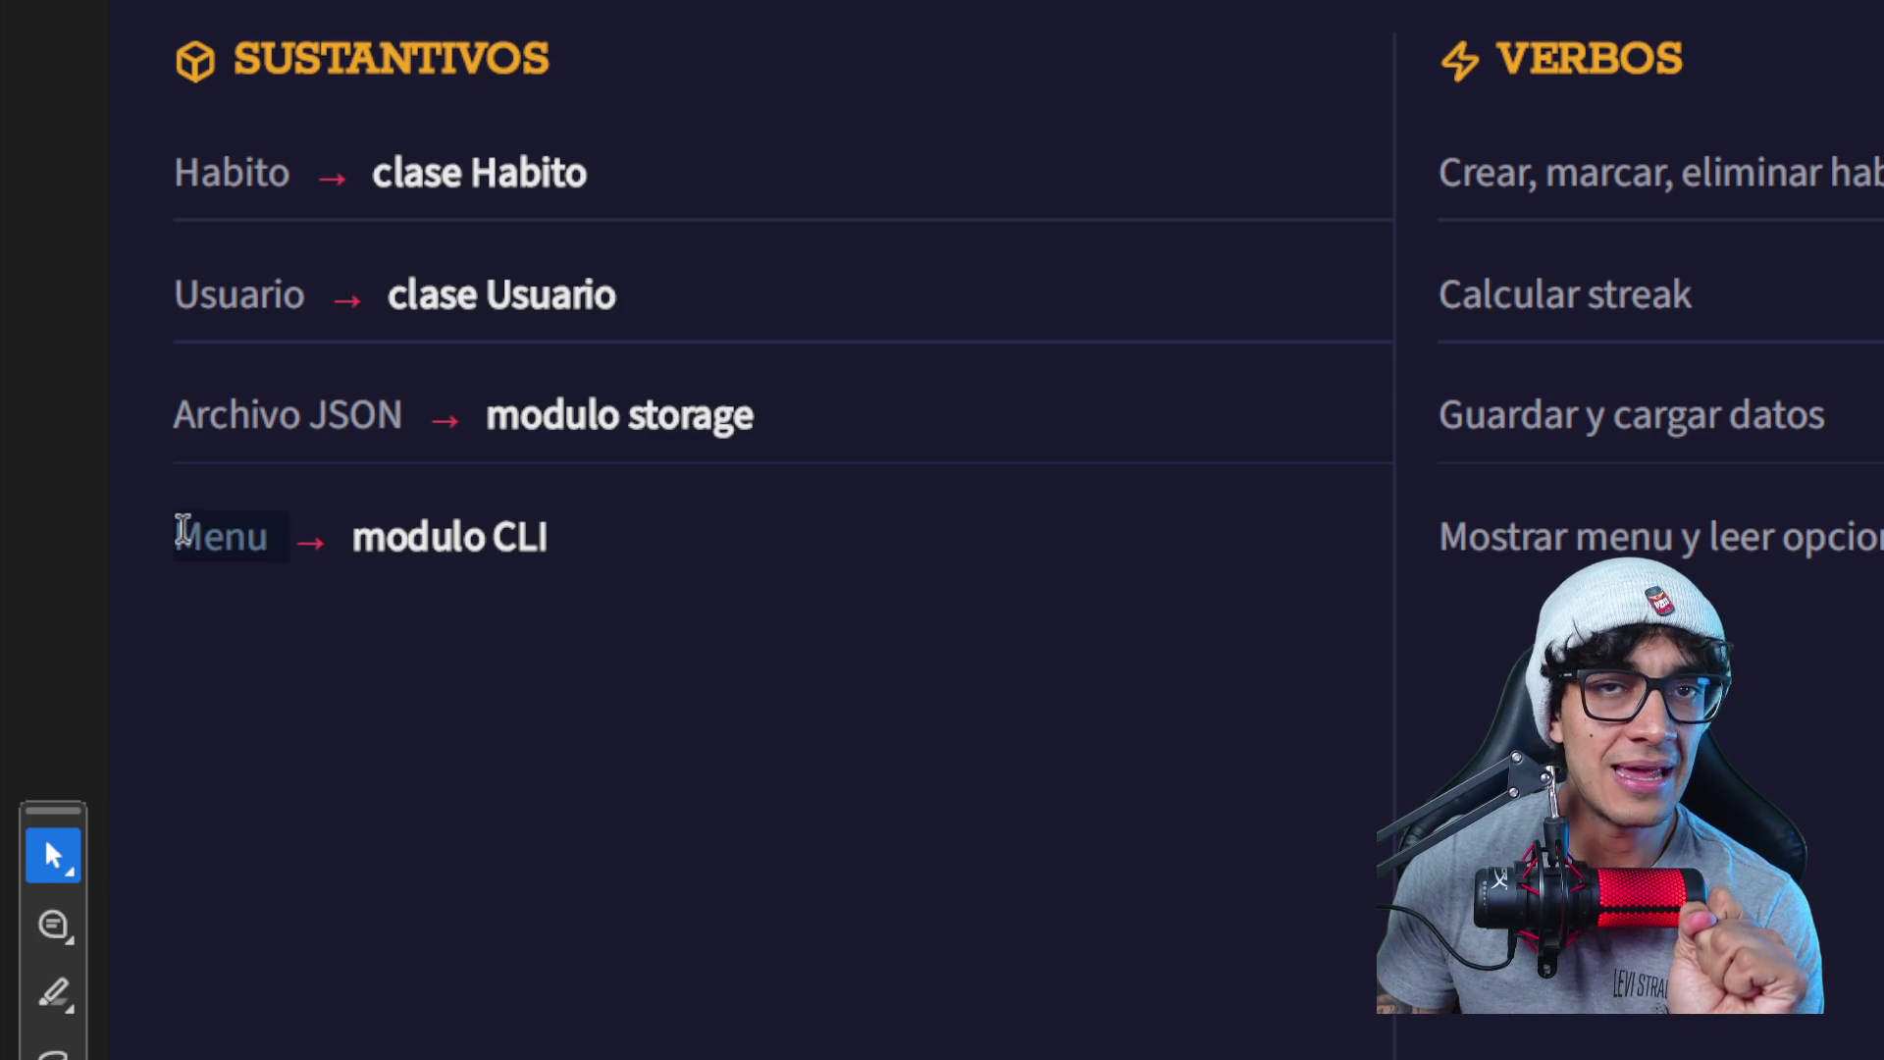
click(194, 542)
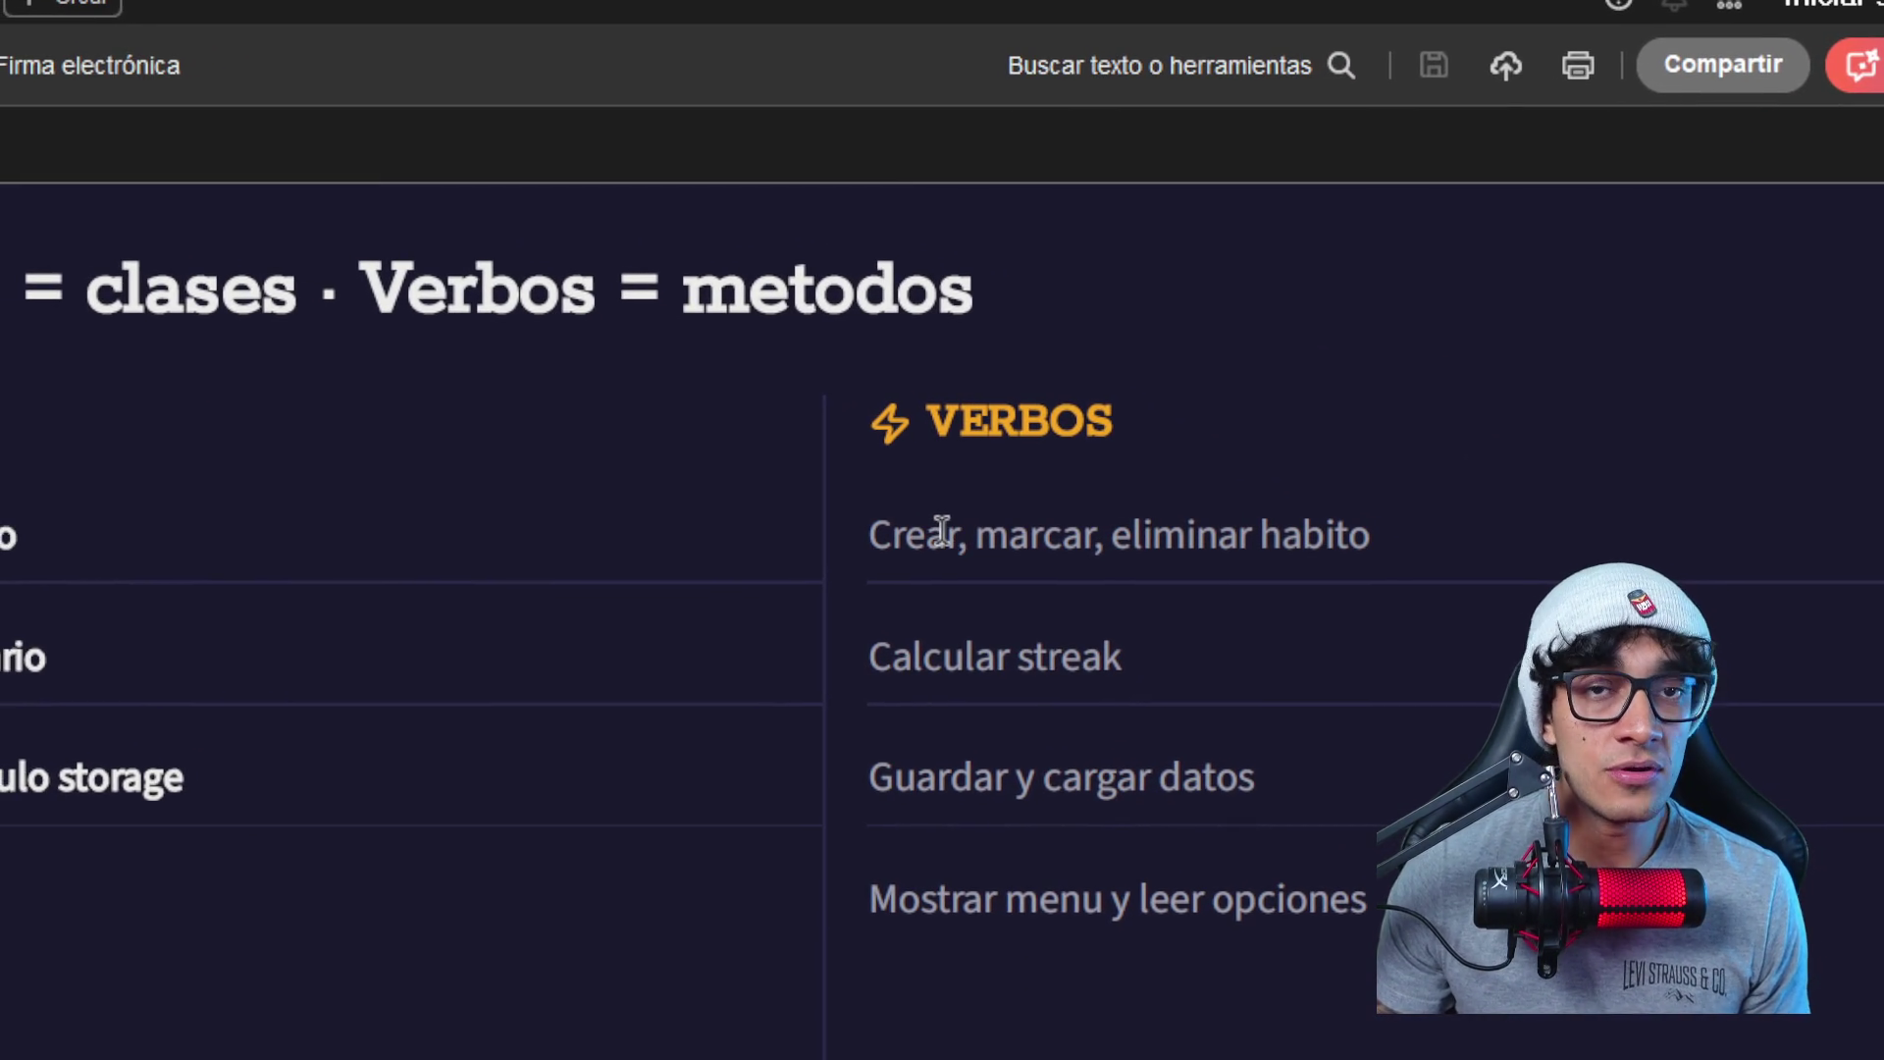
double_click(942, 533)
click(939, 526)
double_click(943, 525)
click(951, 521)
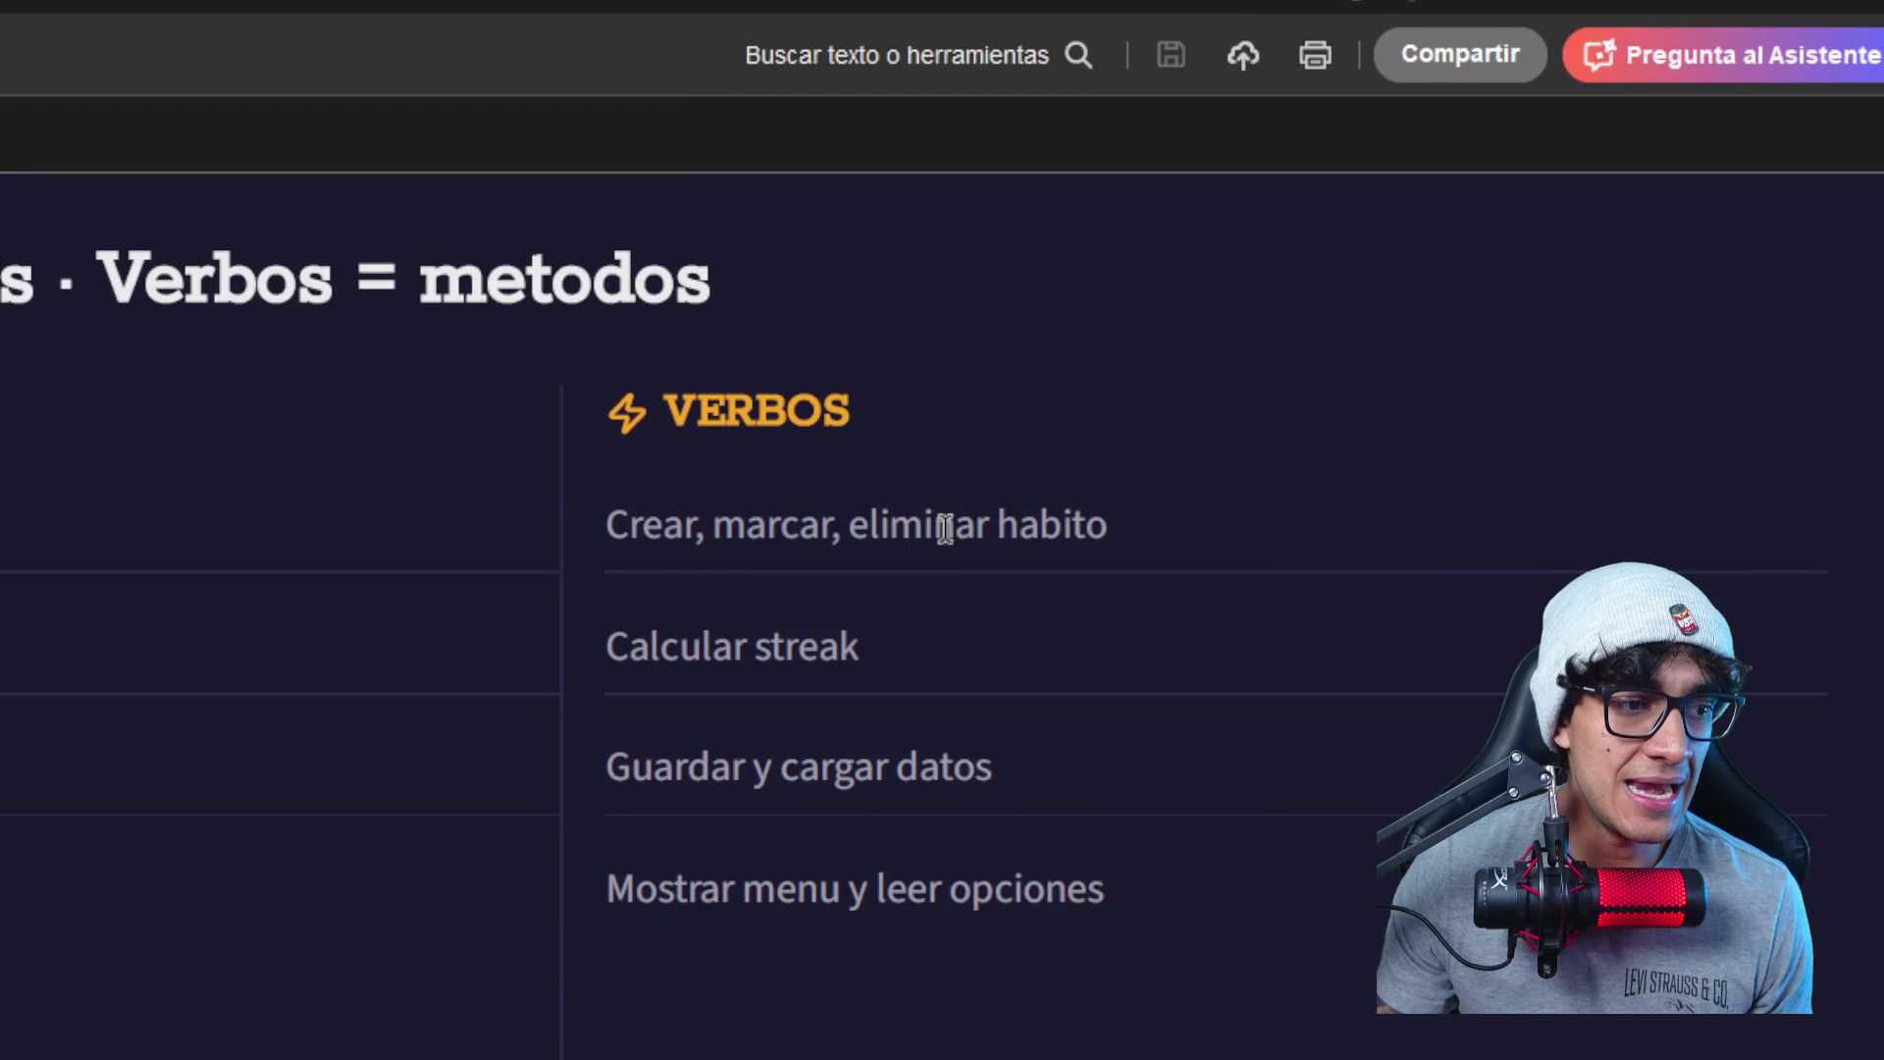
double_click(936, 524)
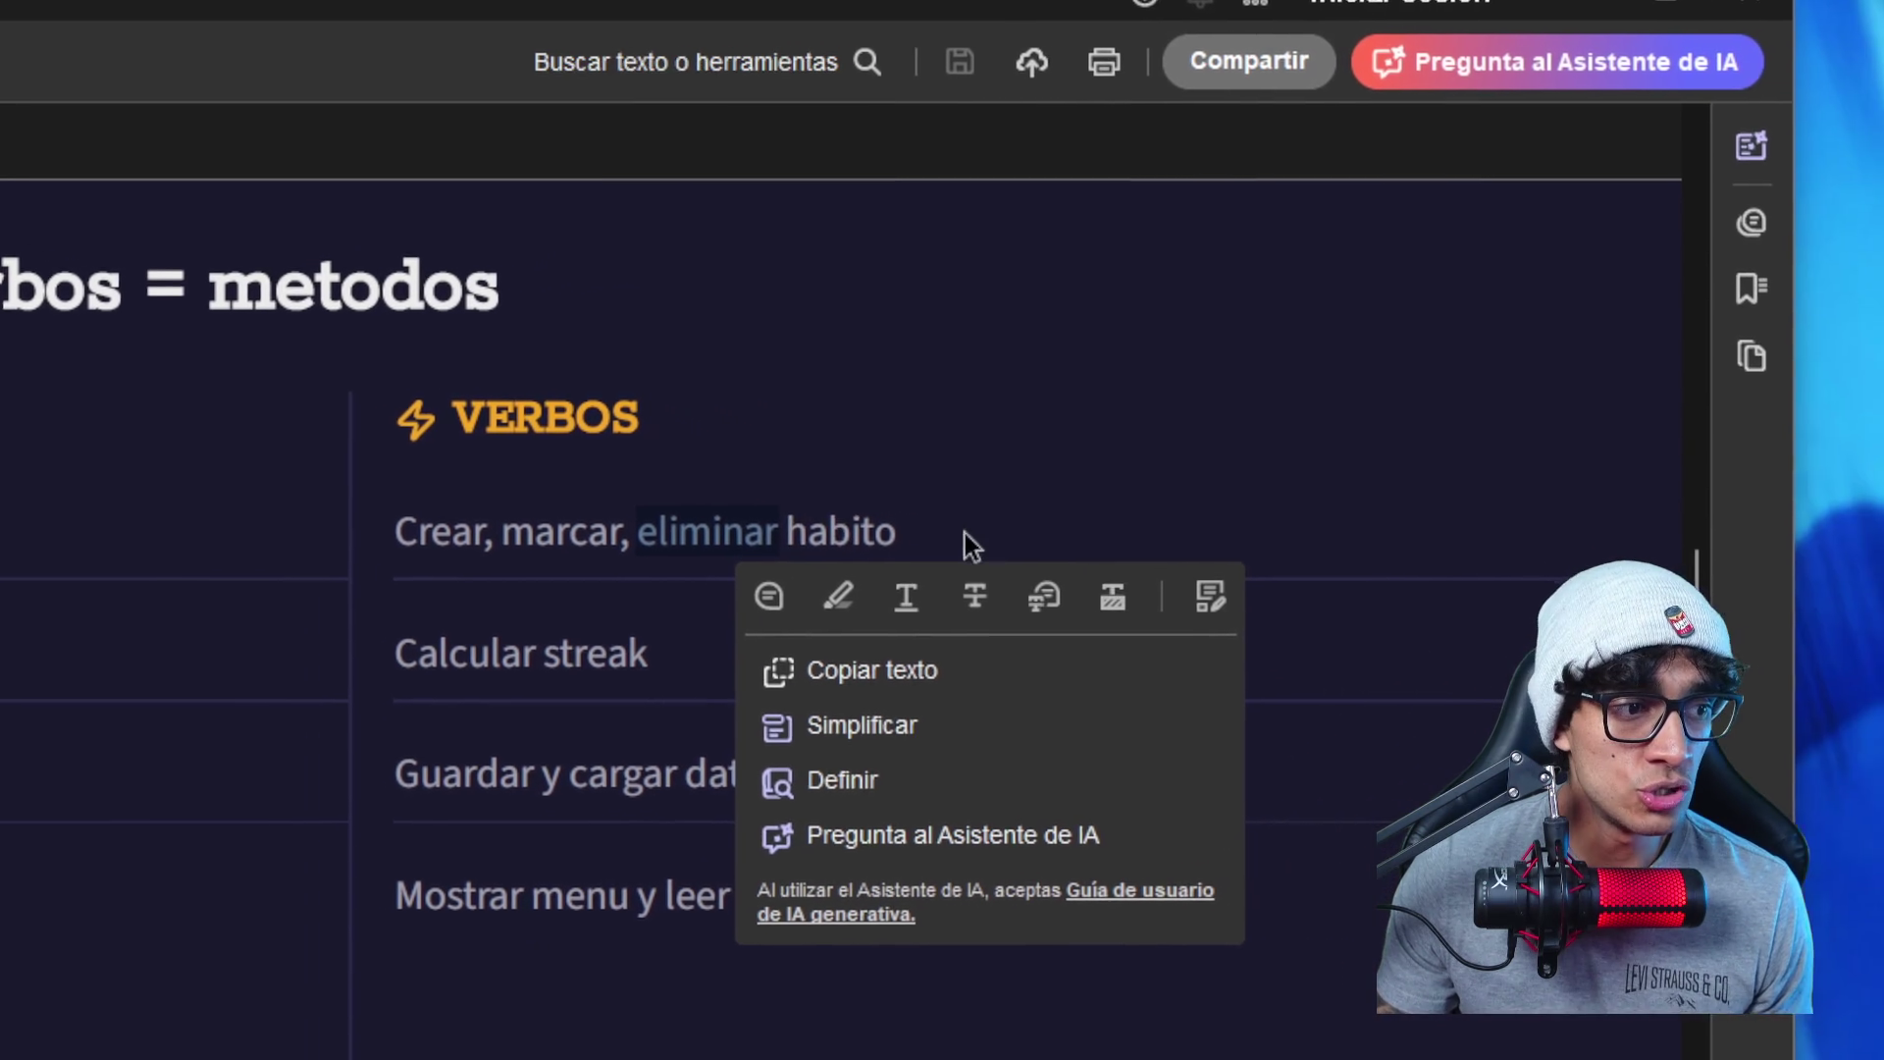
click(940, 527)
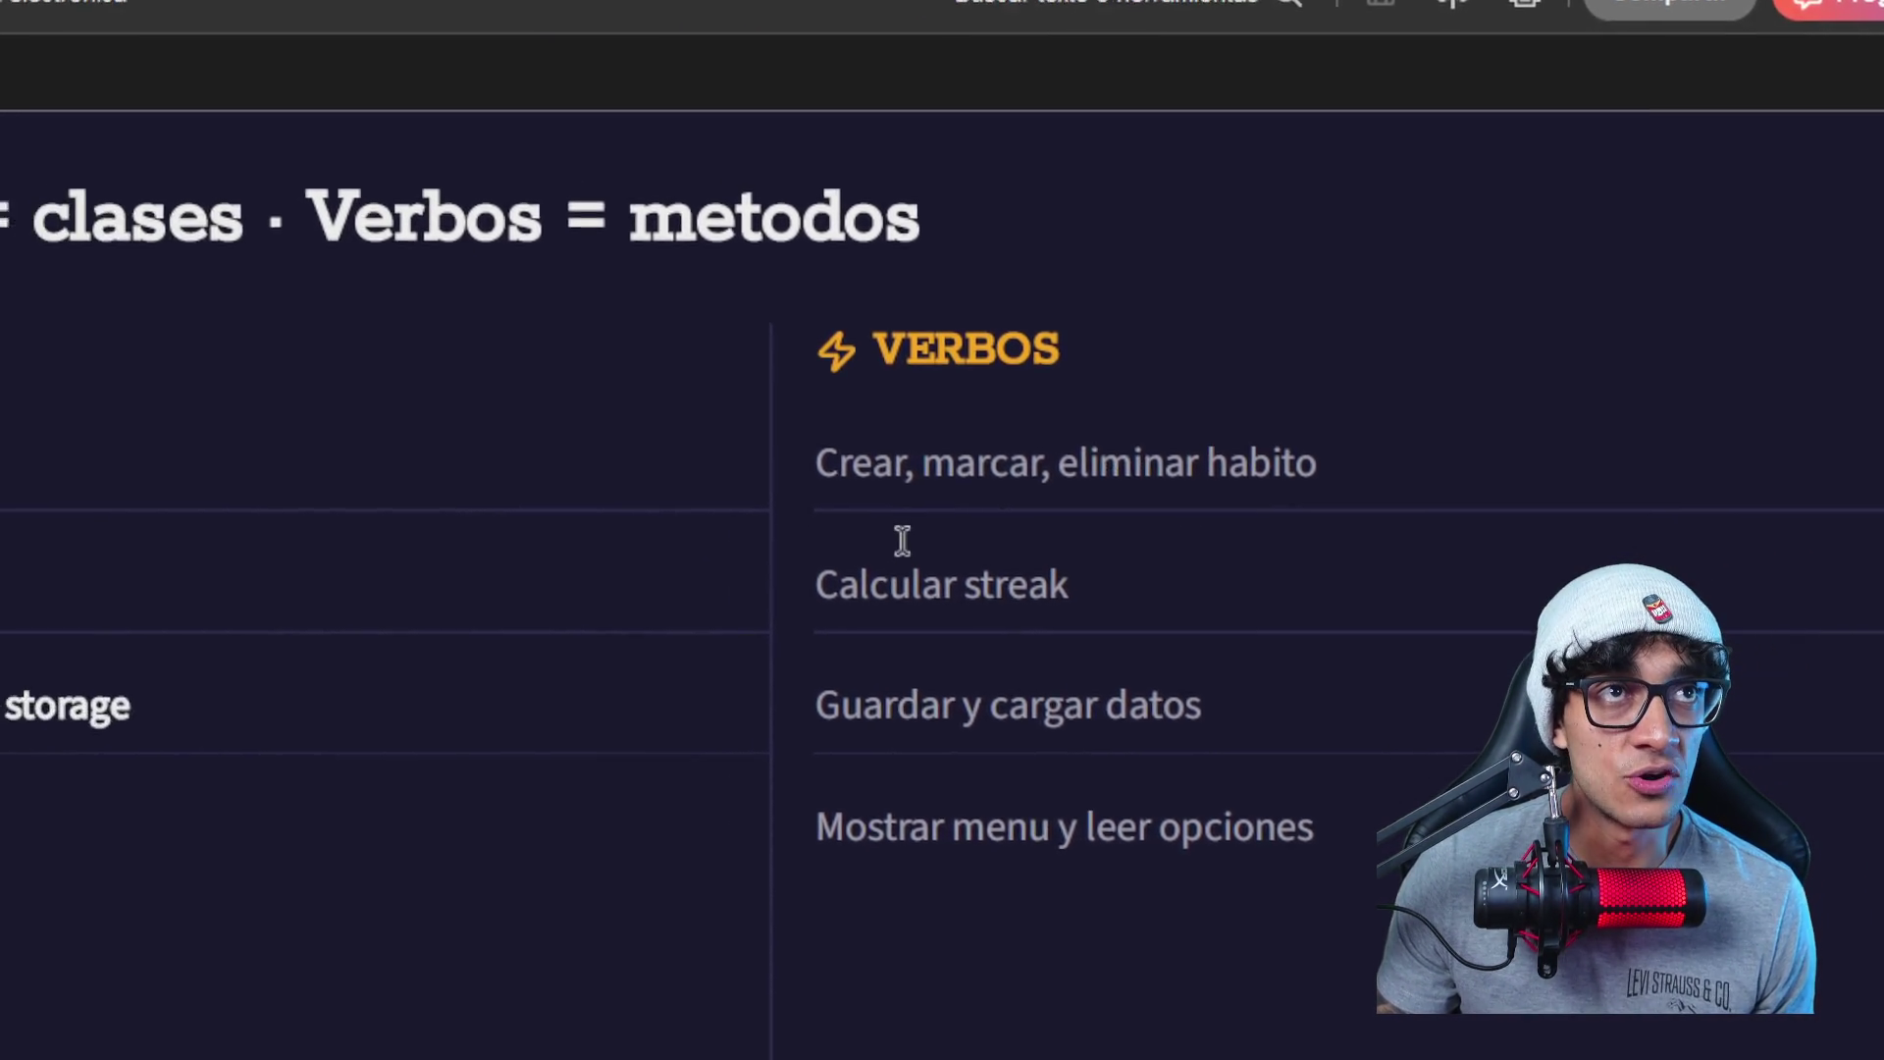
key(Right)
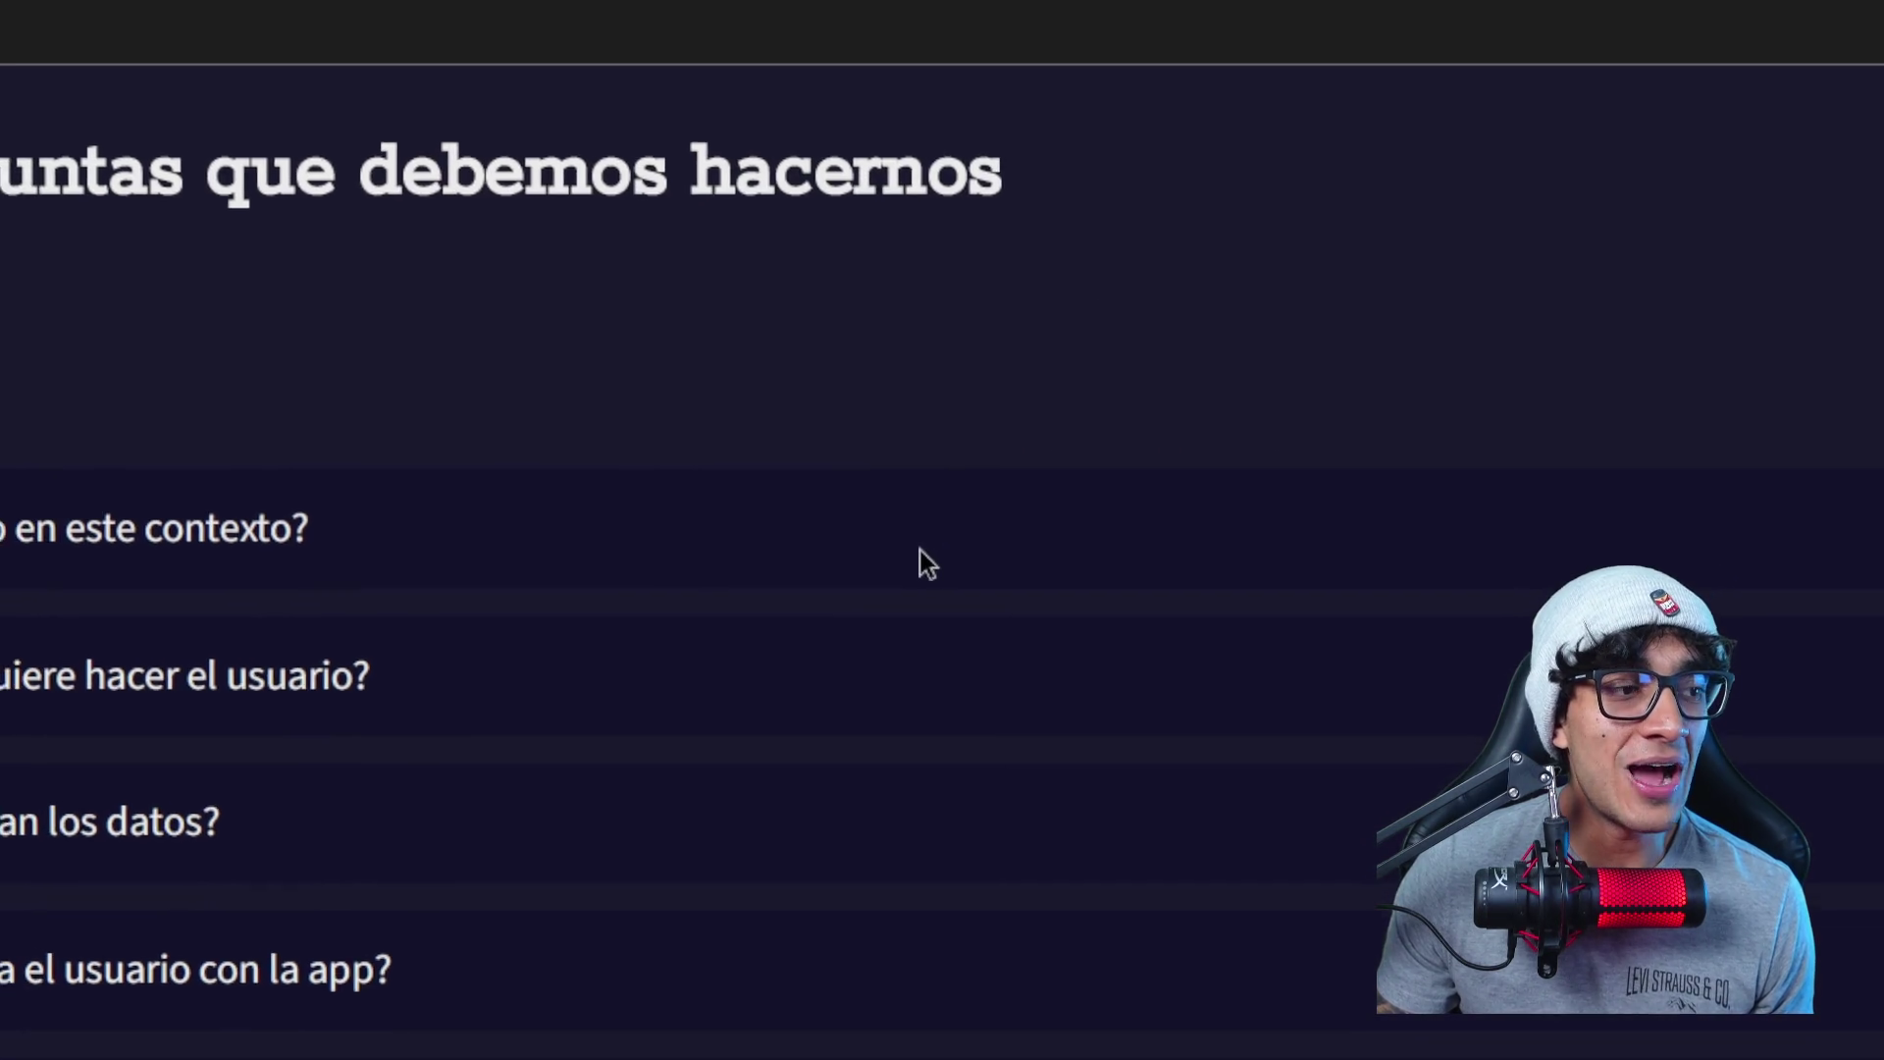
scroll(559, 533, down, 10)
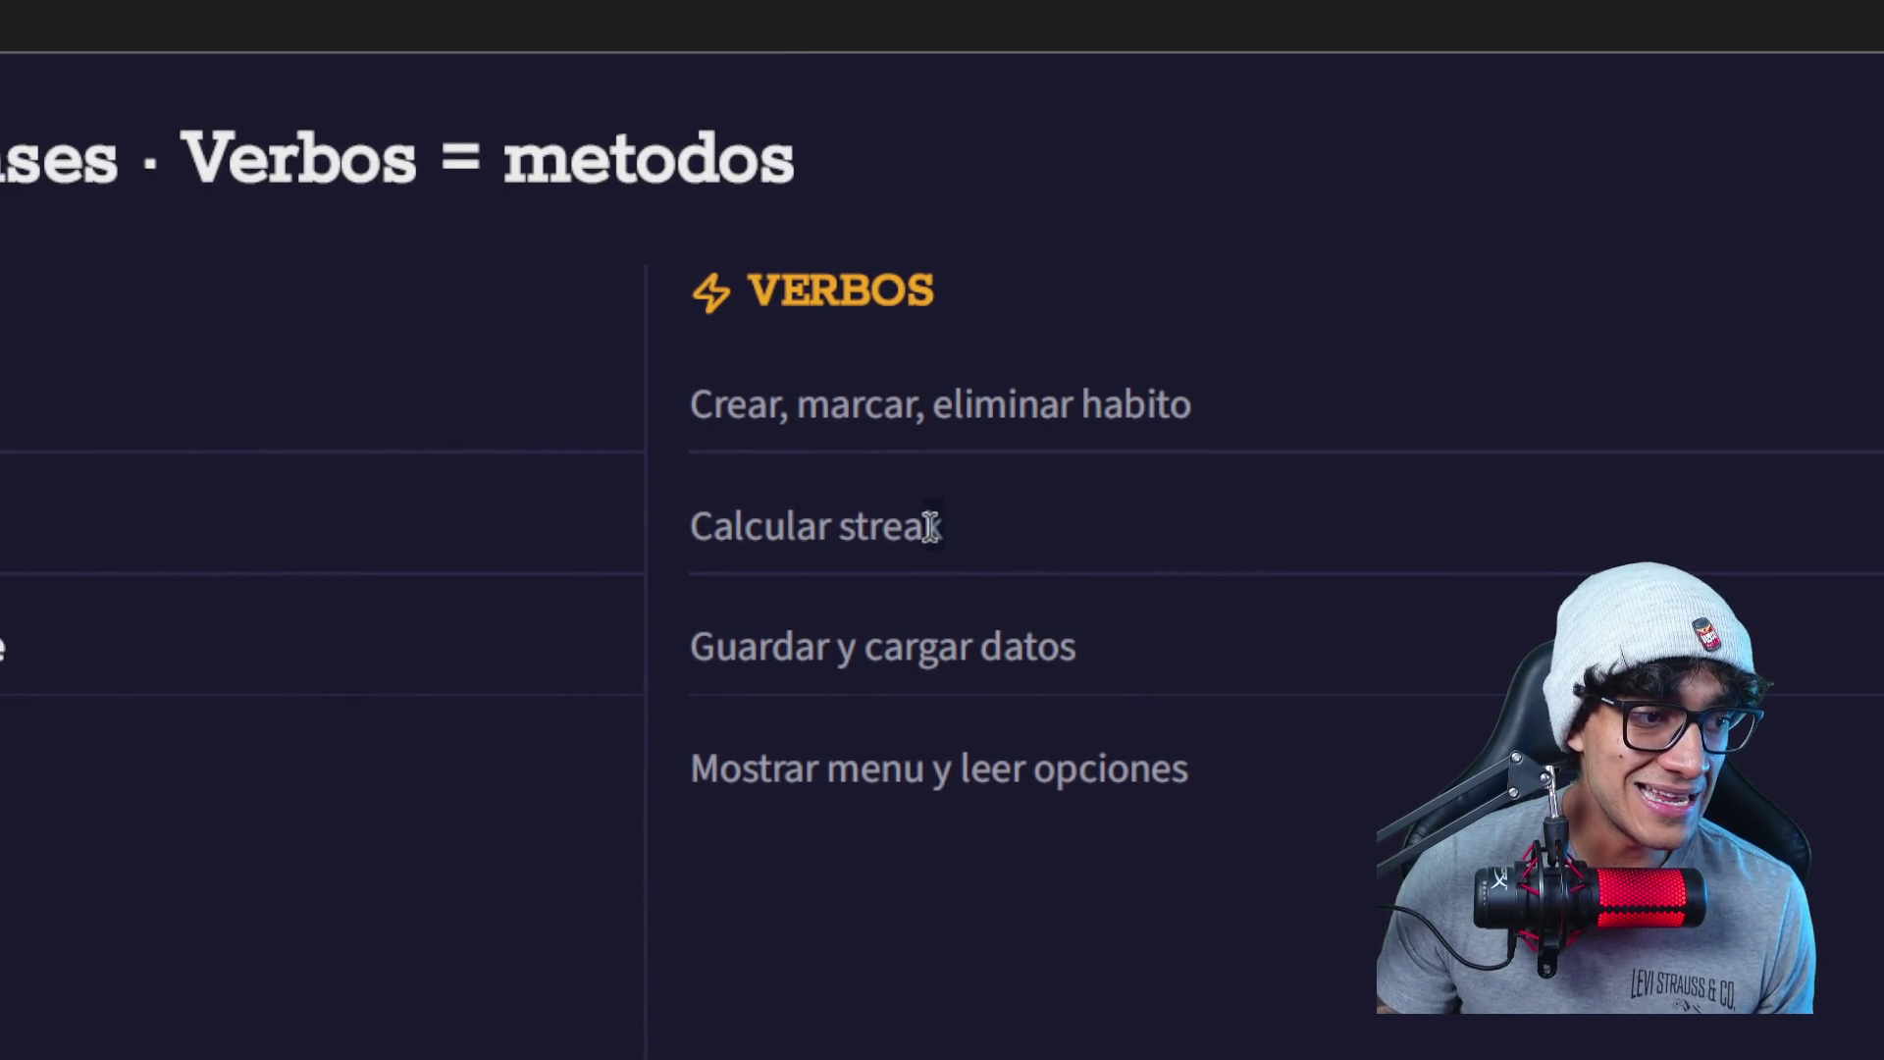
drag(930, 525, 942, 530)
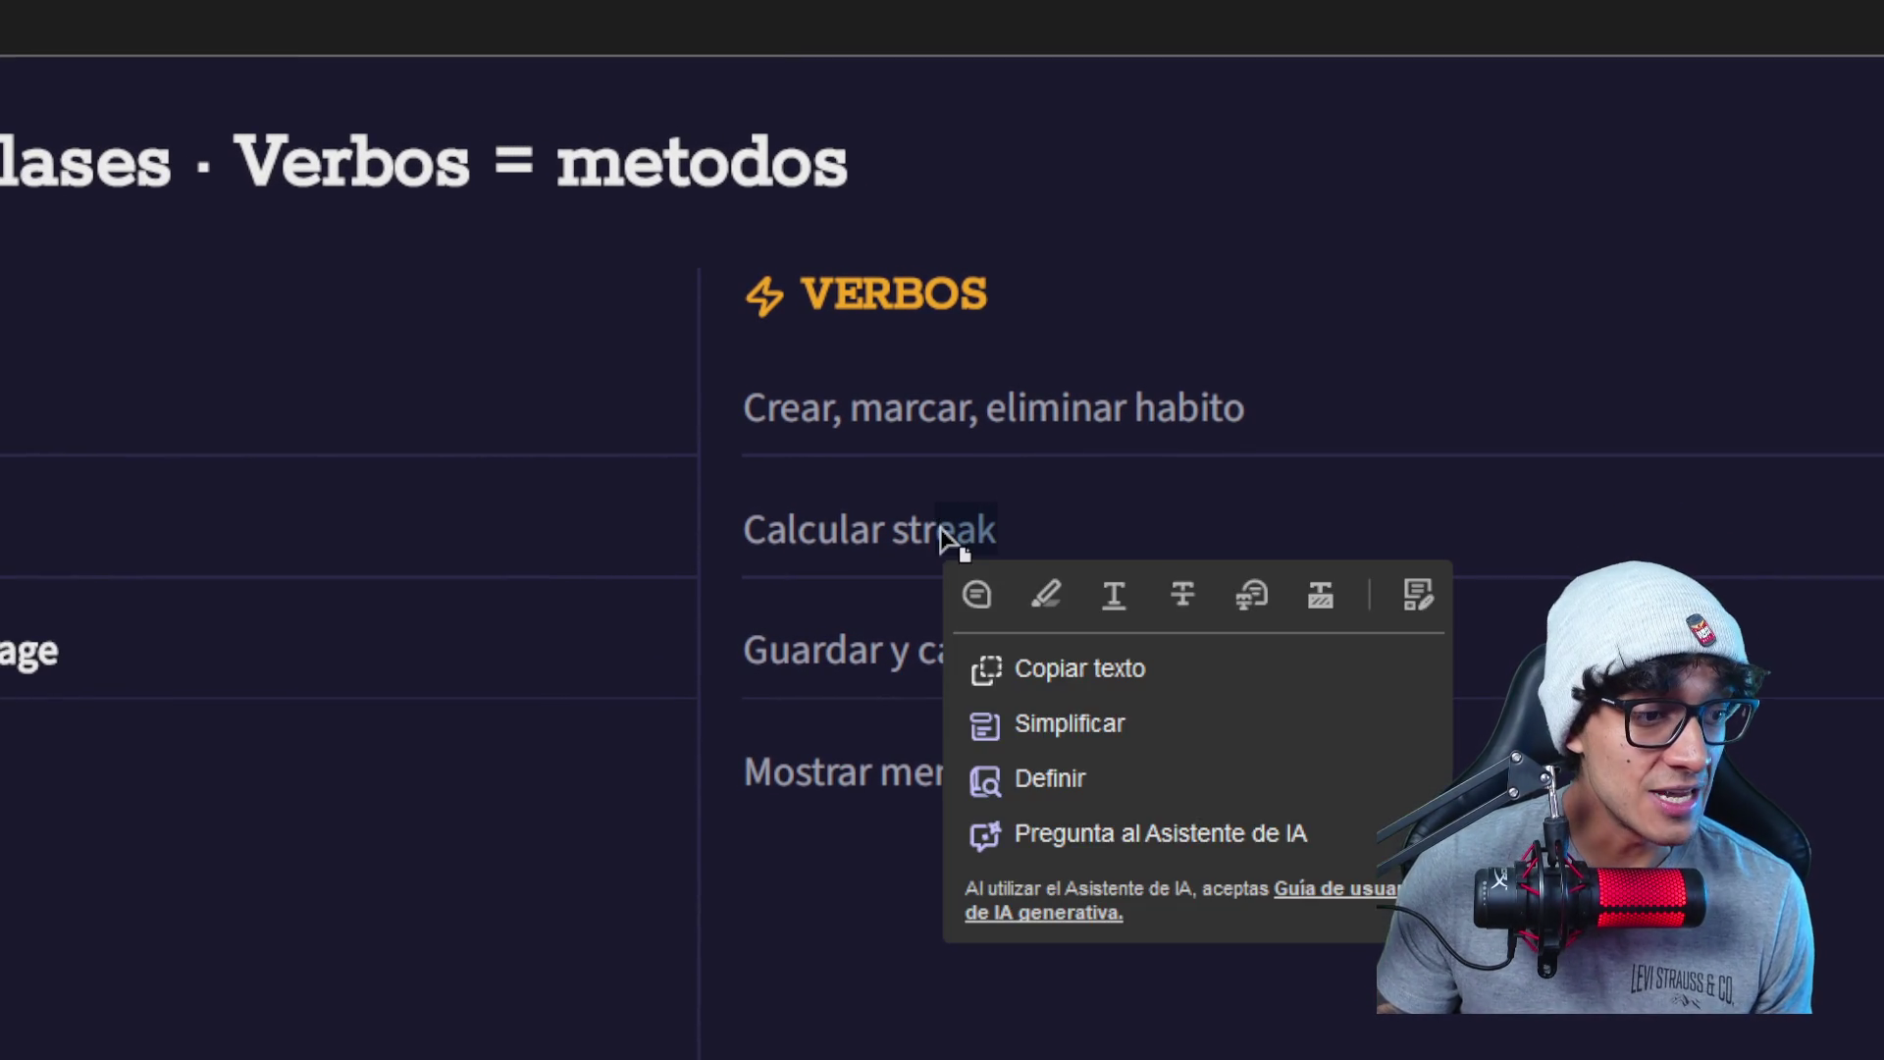
click(930, 549)
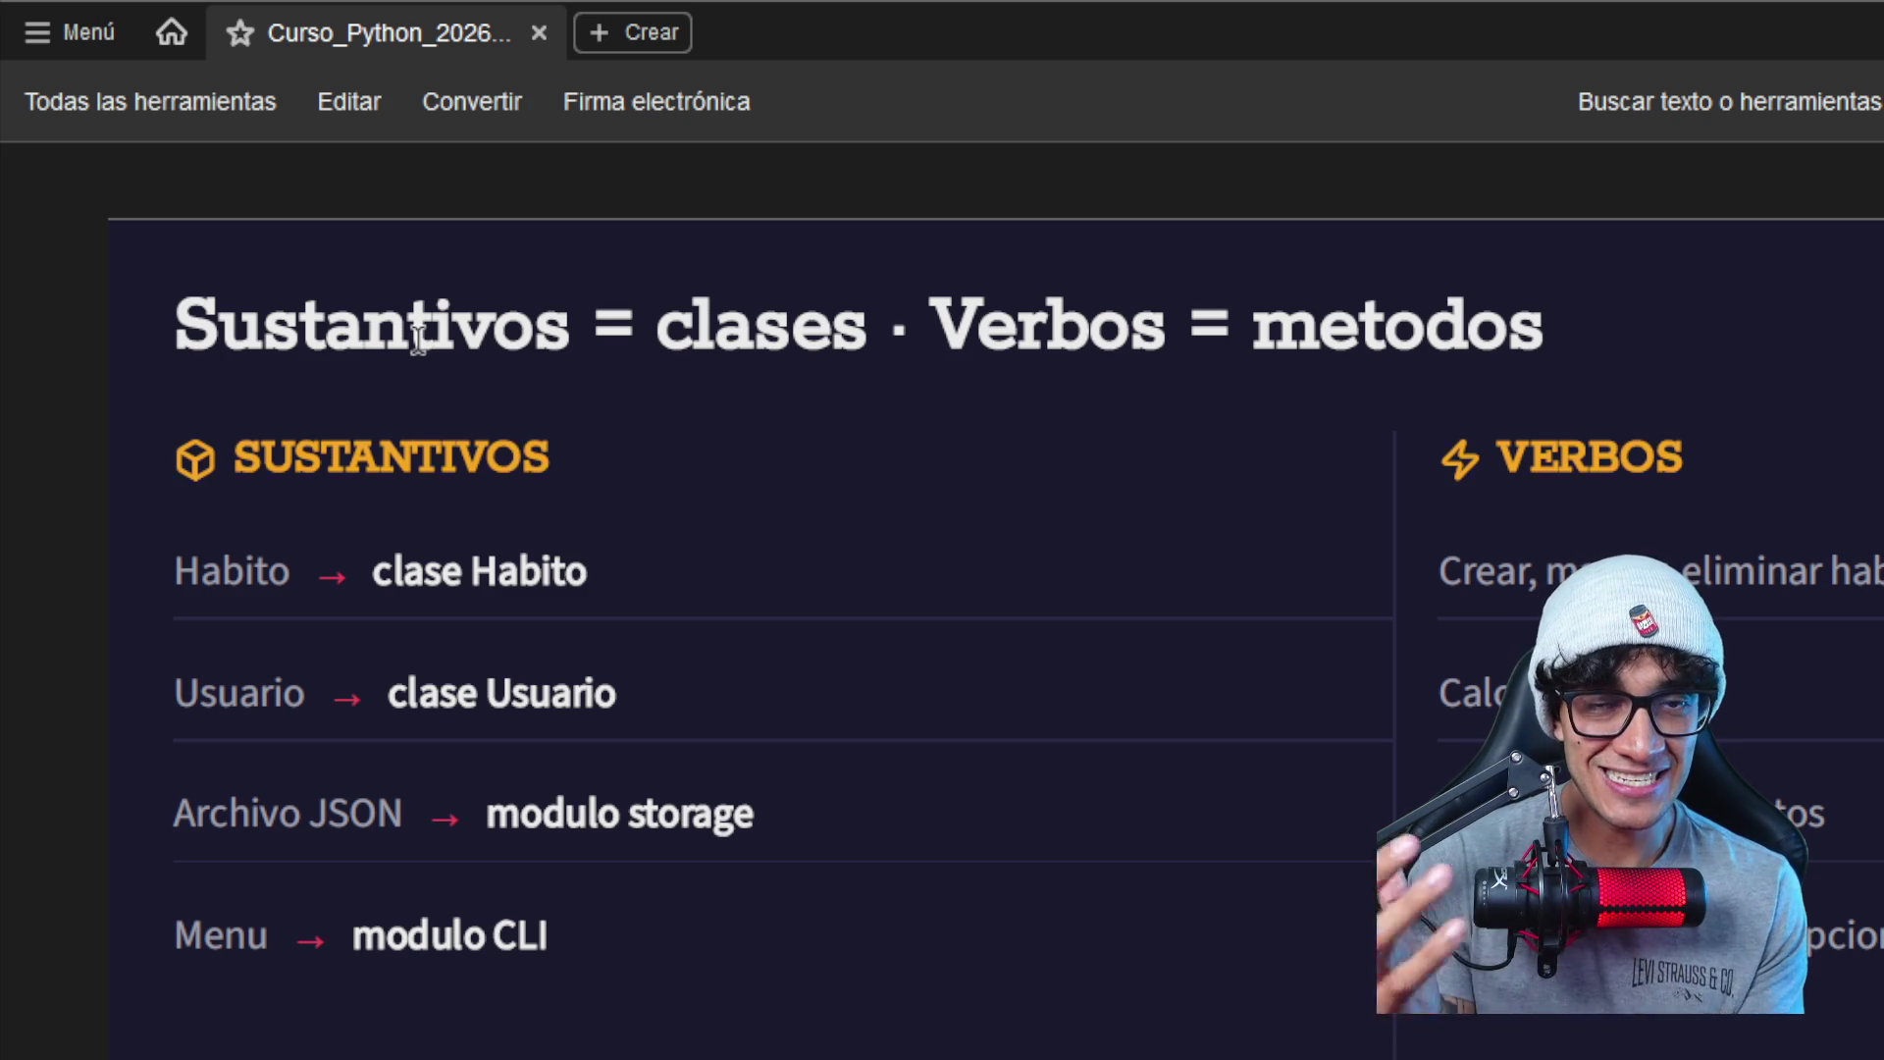
scroll(257, 538, down, 2)
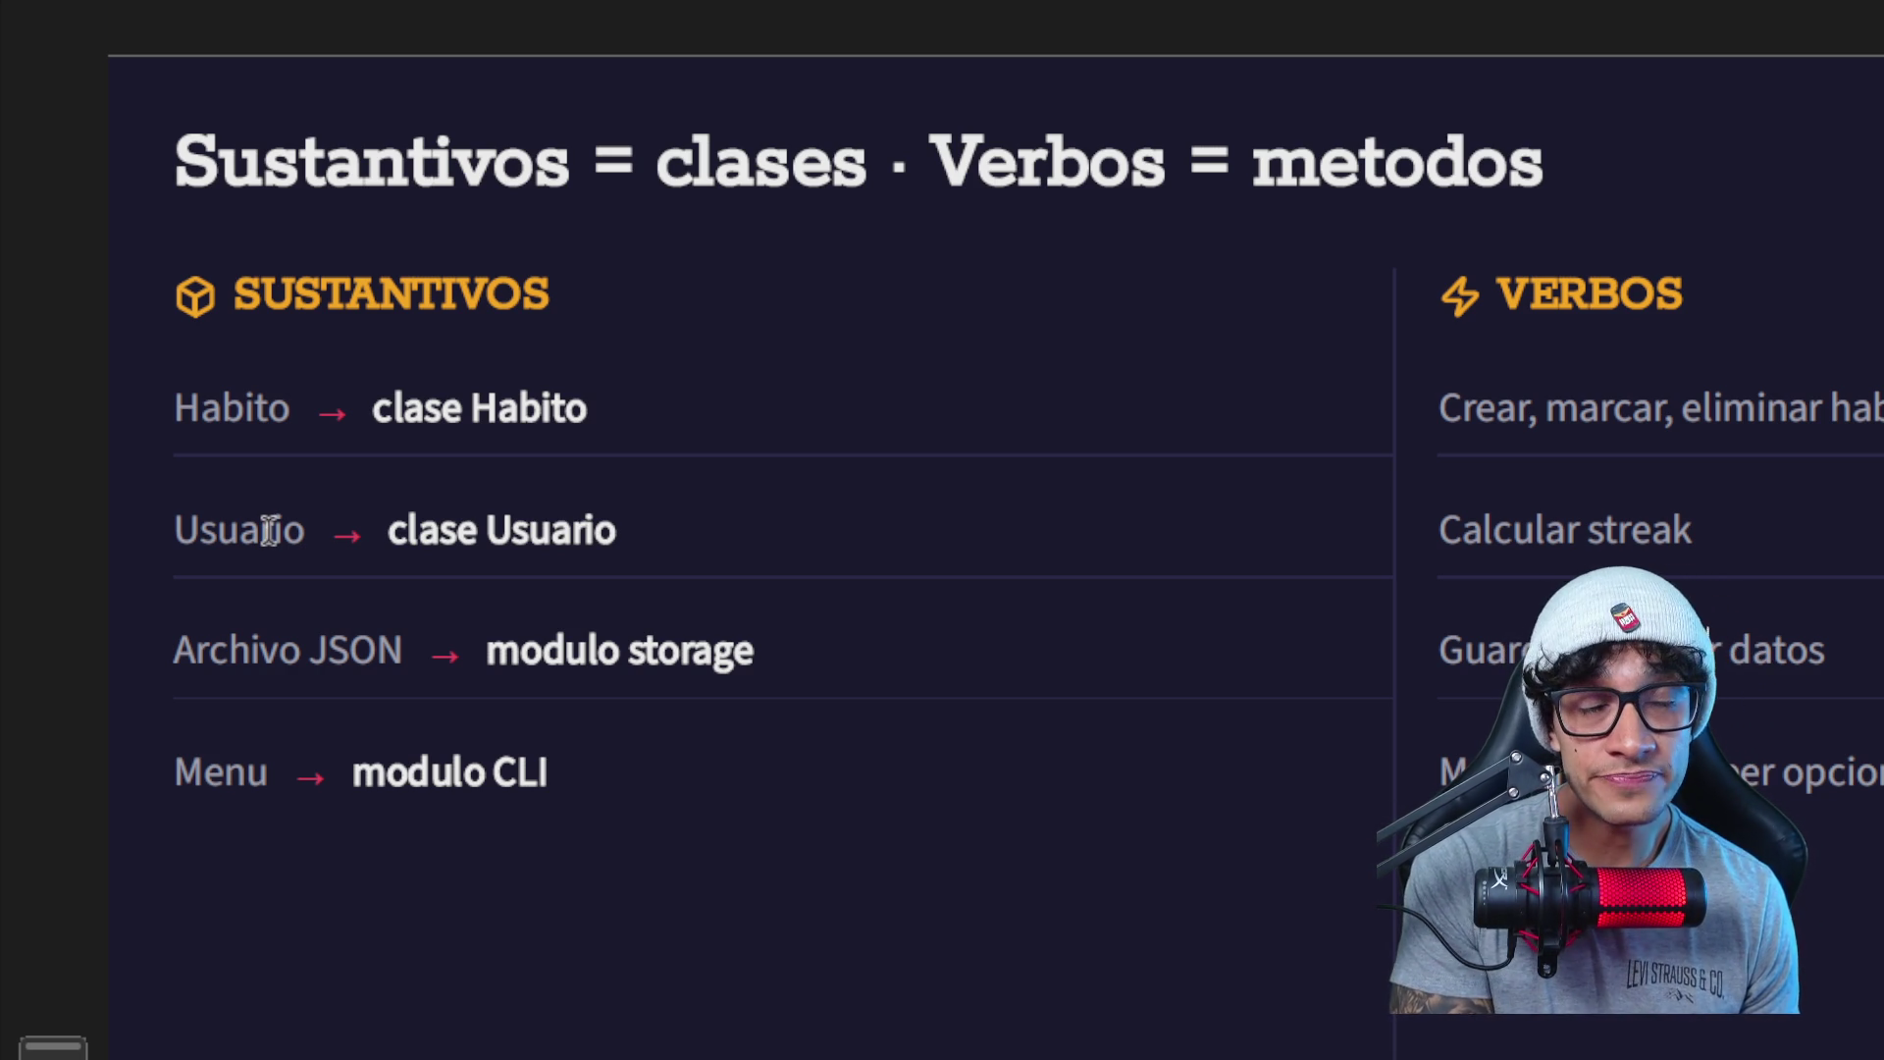
scroll(142, 526, up, 1)
scroll(221, 531, down, 2)
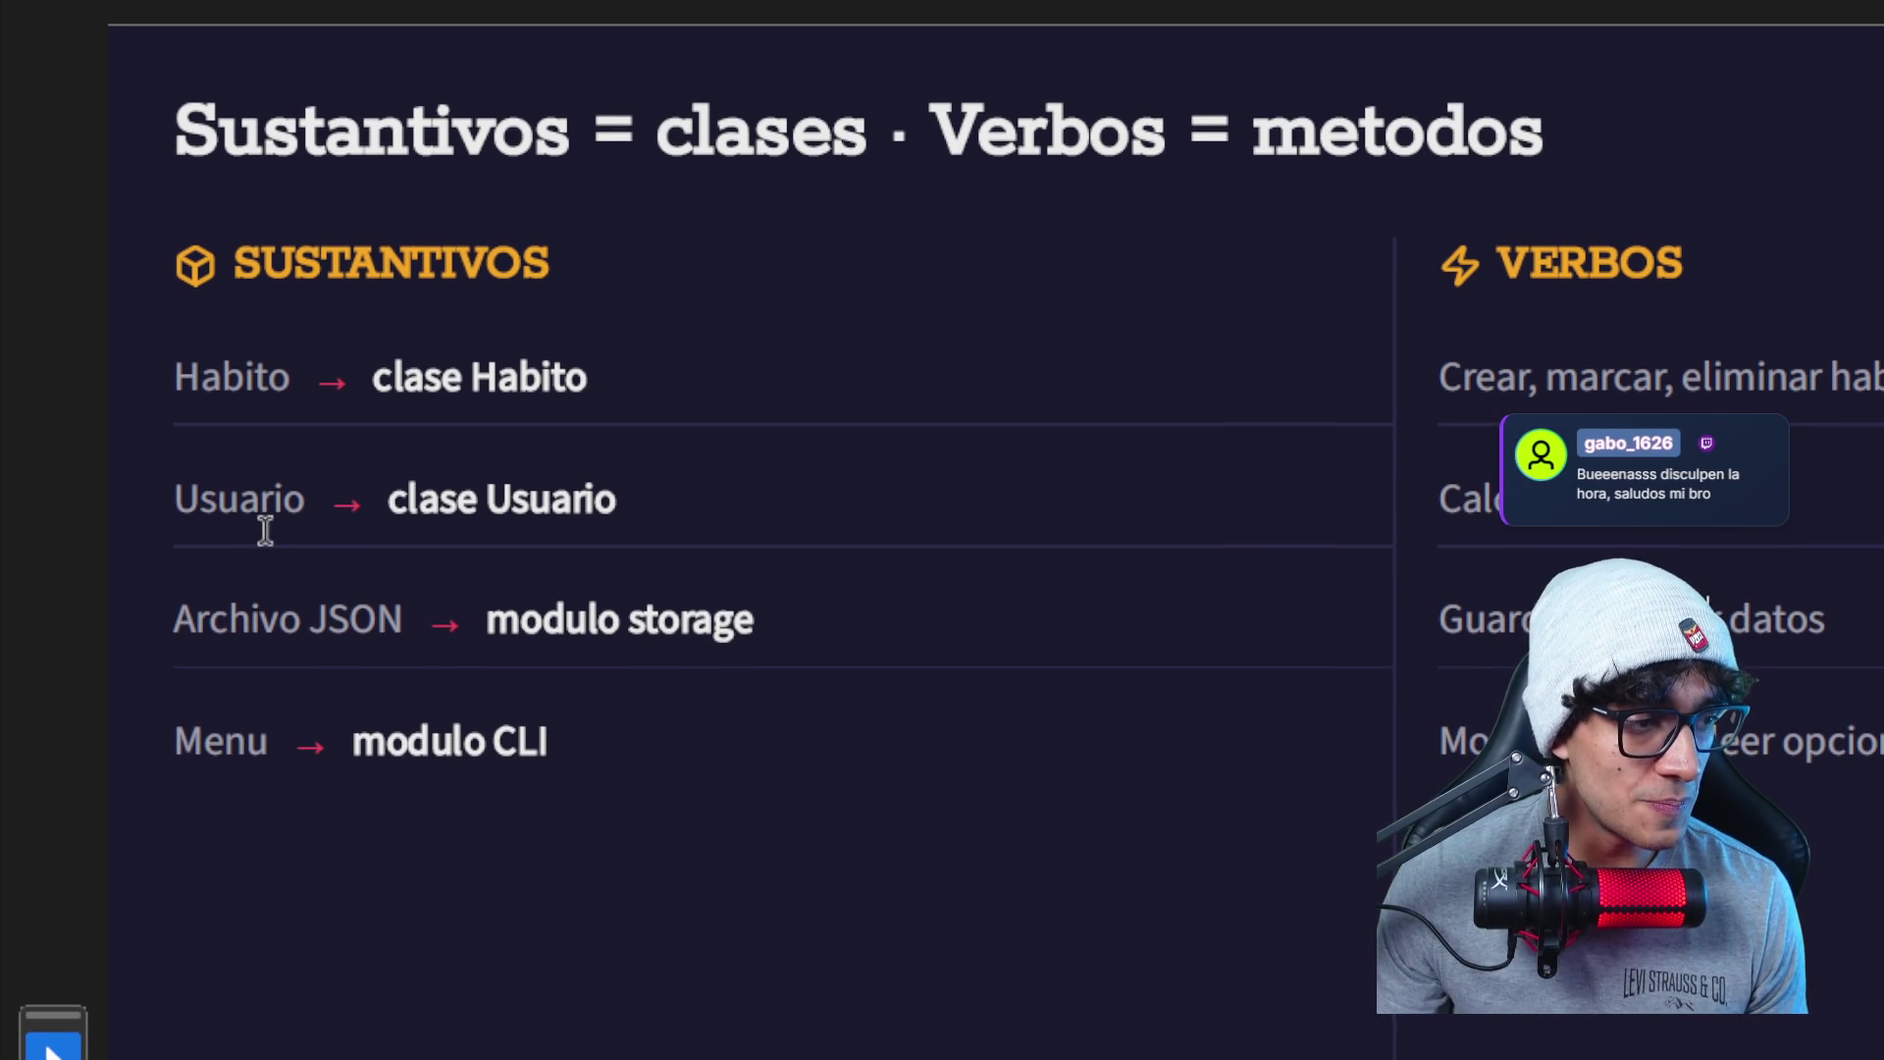
scroll(267, 533, down, 2)
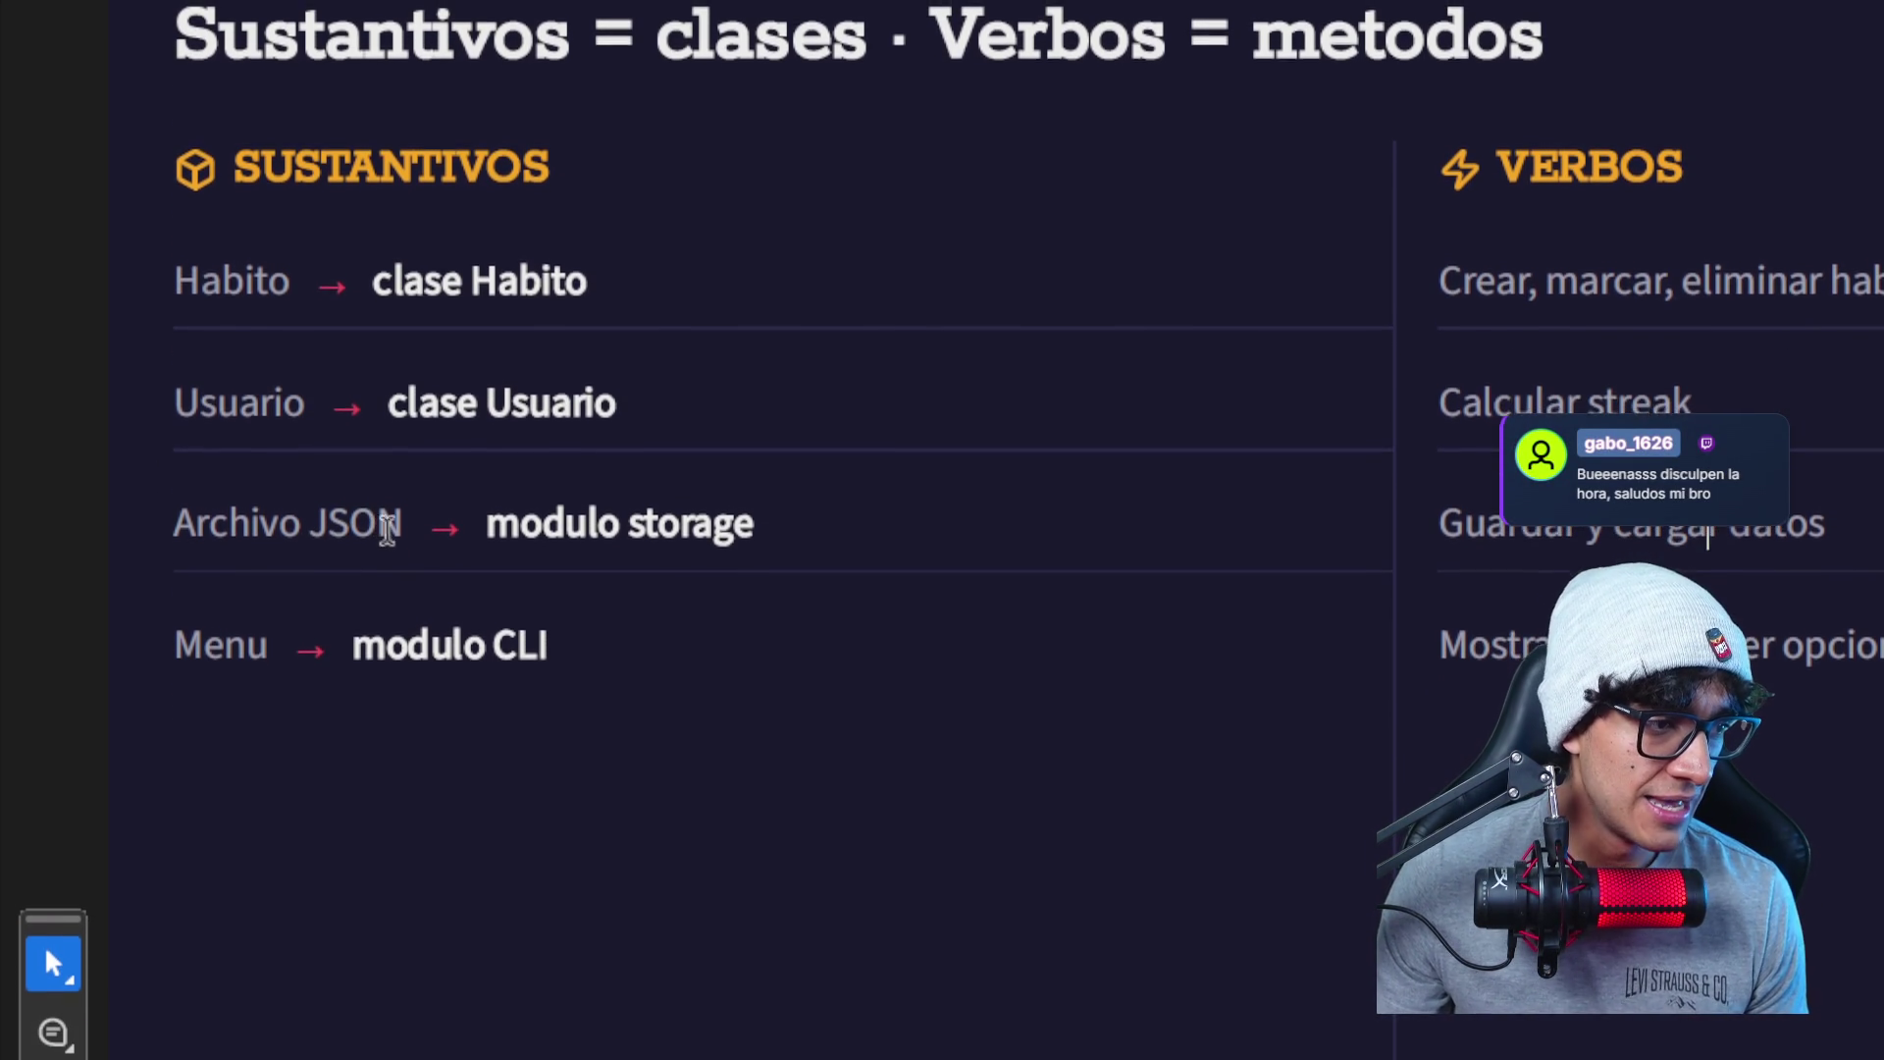
- Review the 'Archivo JSON' wording on the slide, then switch to Notion's Proyecto Final page
drag(424, 534, 261, 531)
click(266, 540)
scroll(266, 541, up, 1)
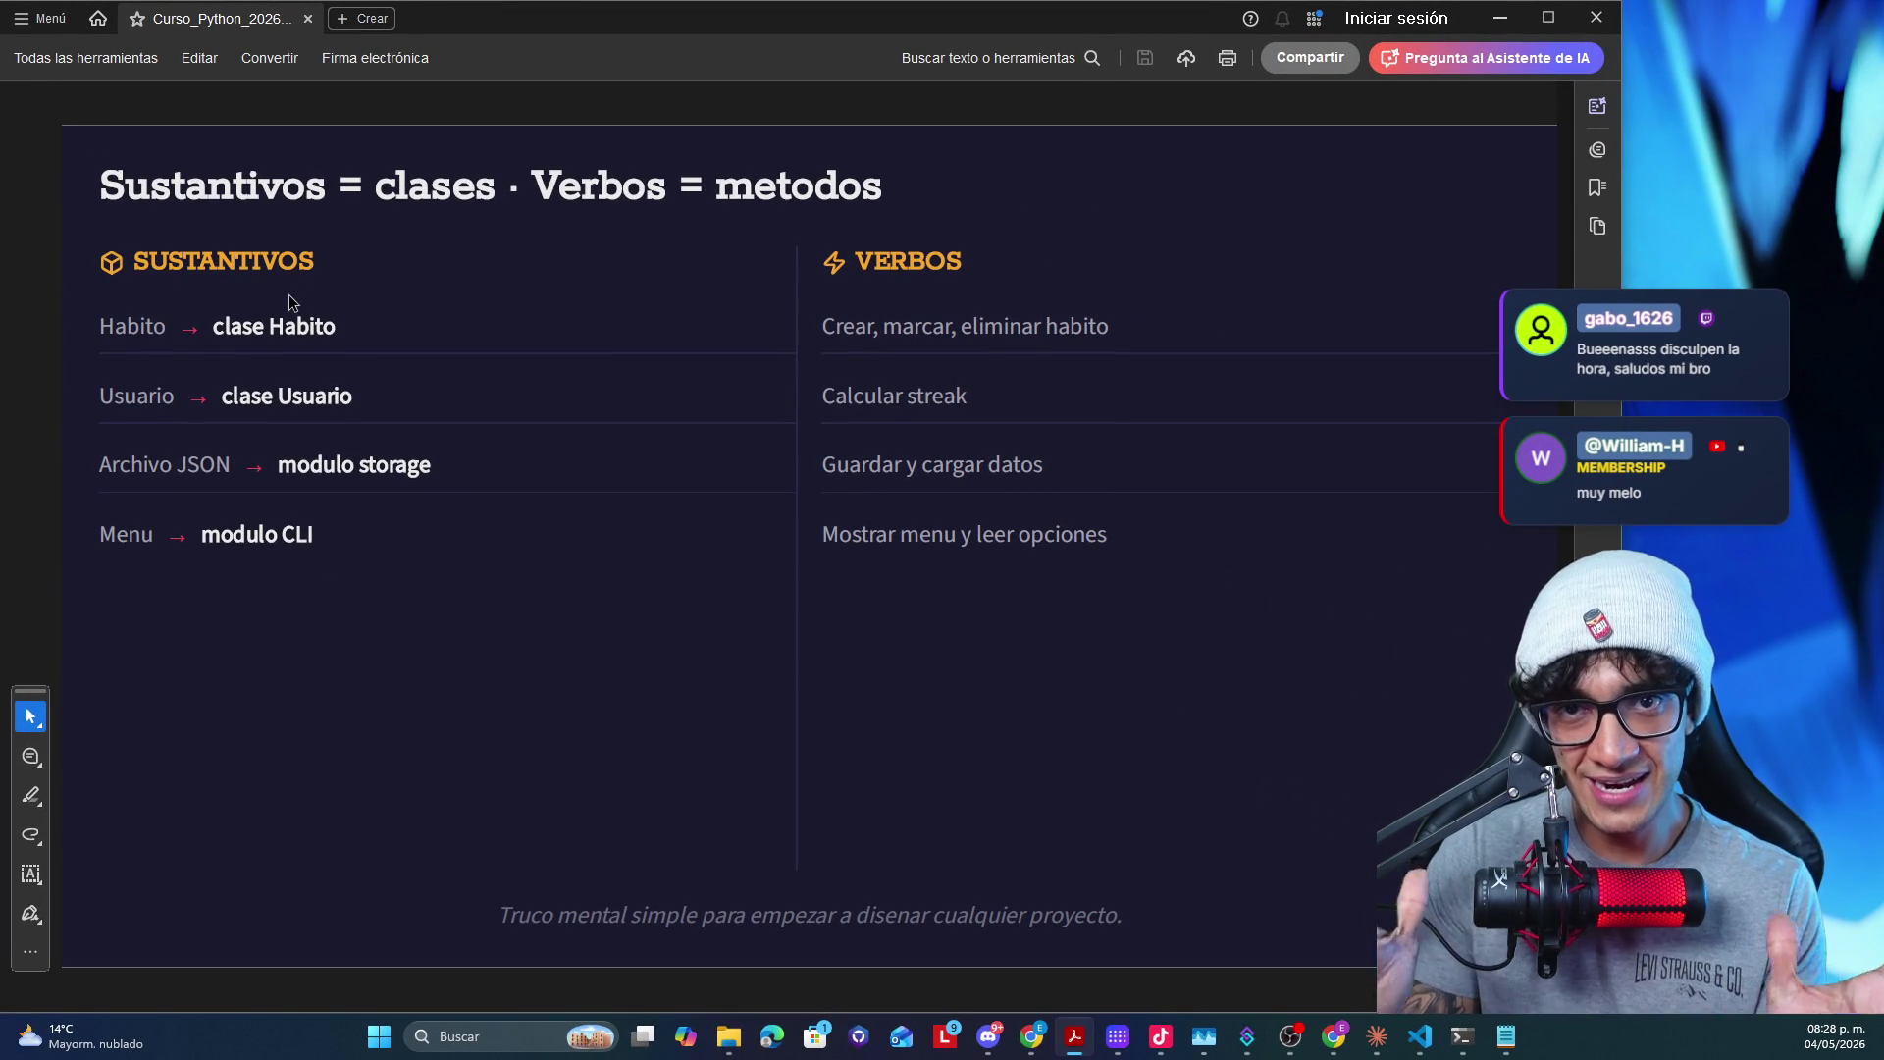
scroll(475, 354, down, 1)
scroll(475, 354, up, 1)
scroll(474, 354, down, 1)
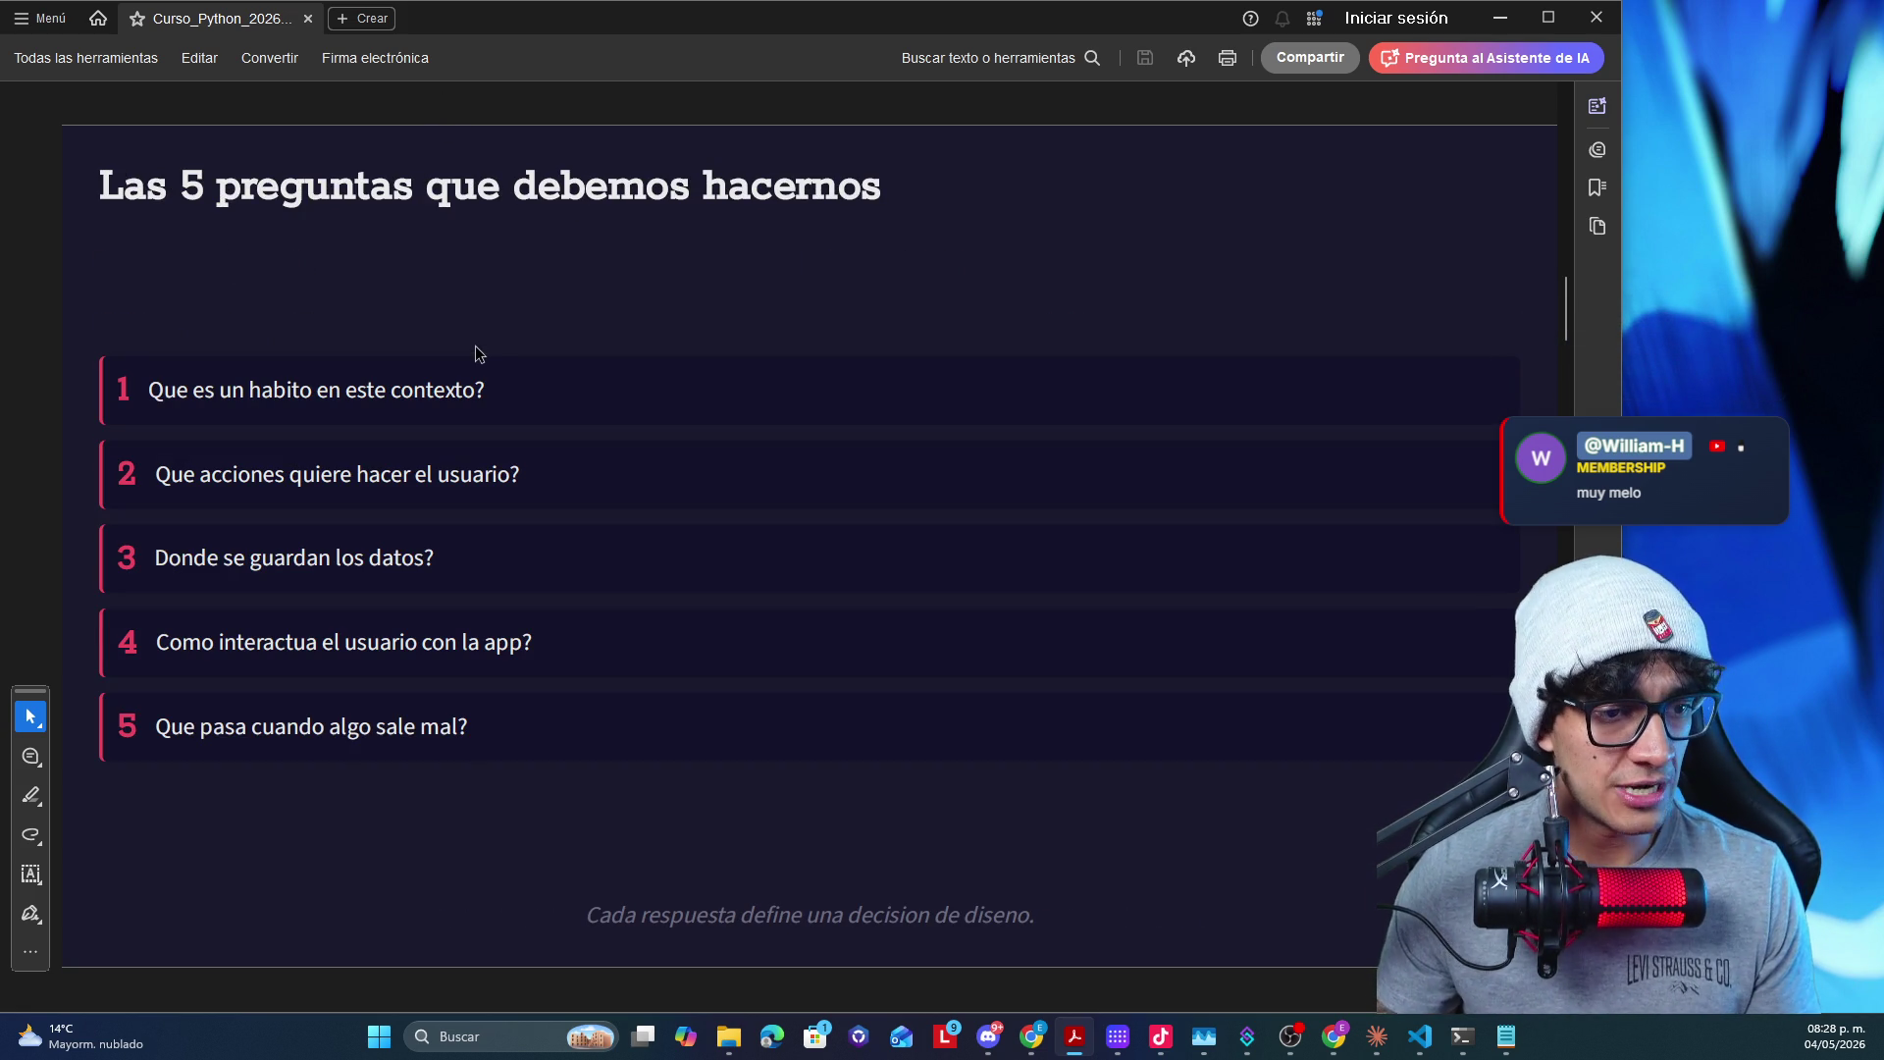
key(alt+Tab)
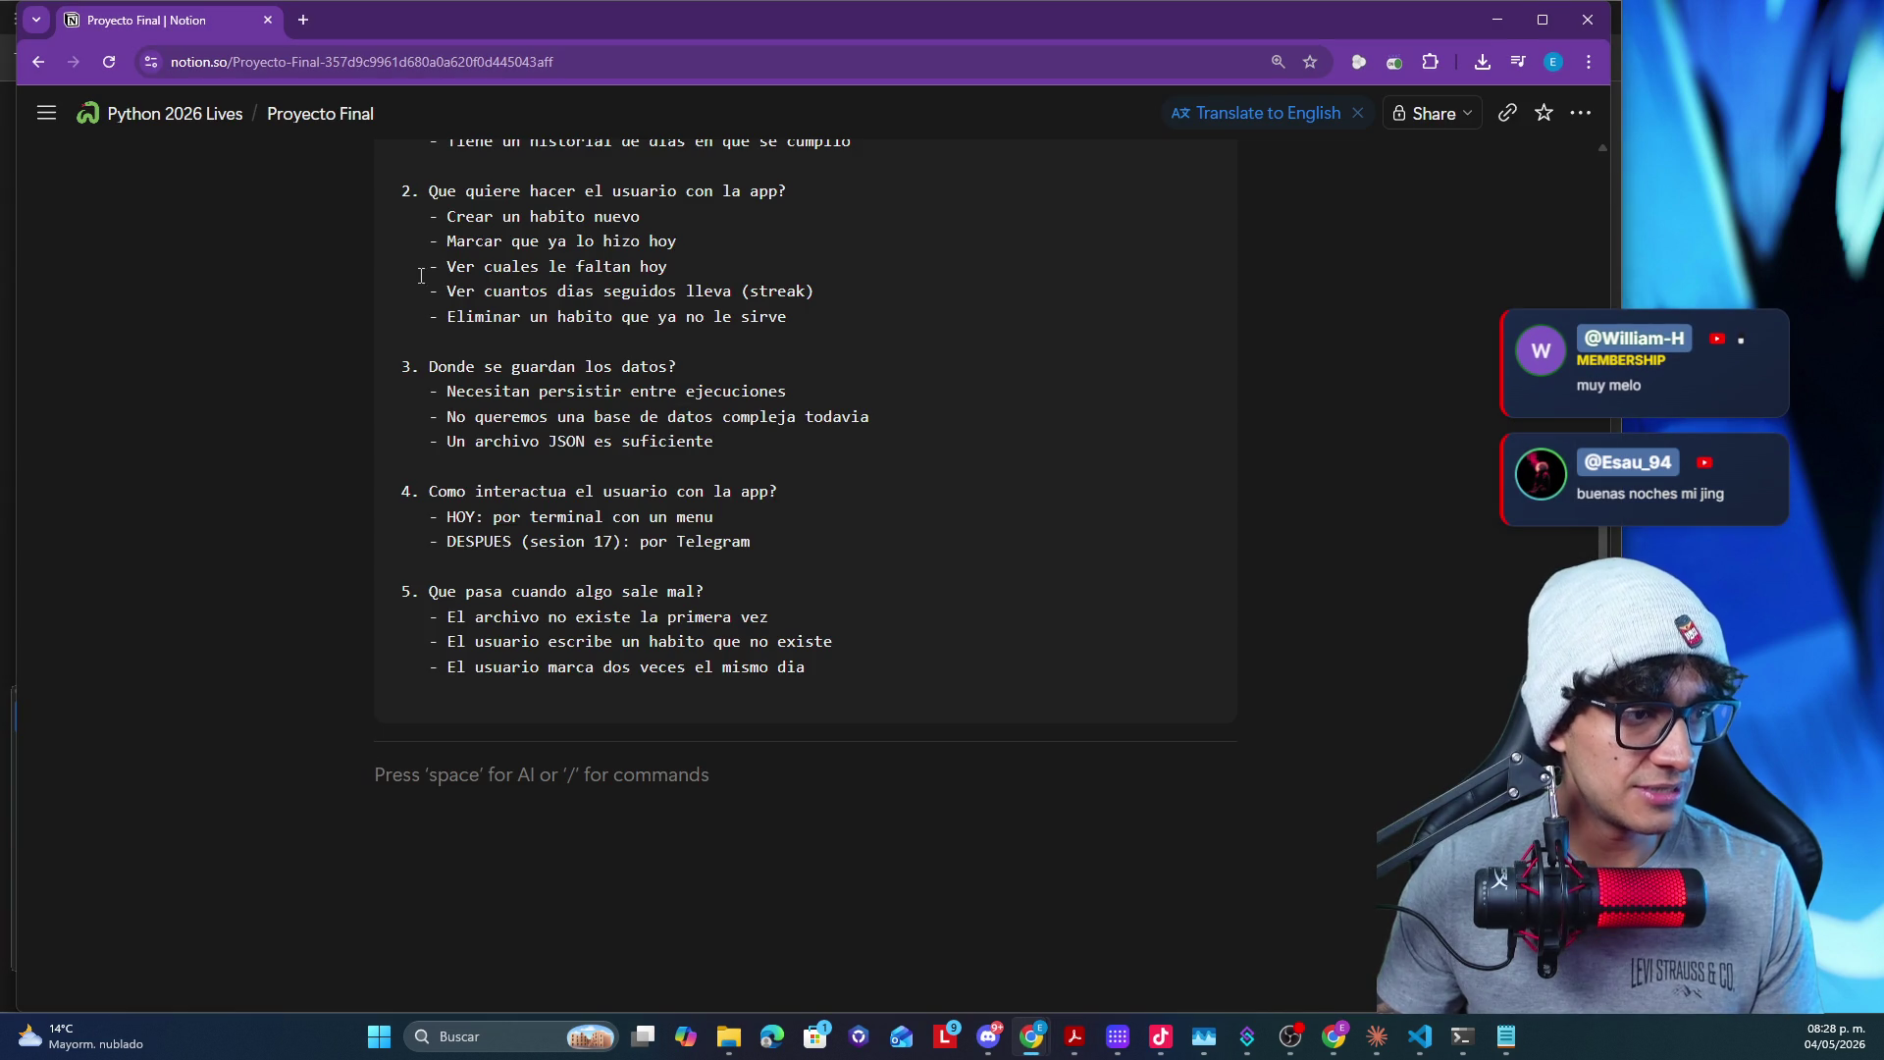
scroll(414, 276, up, 3)
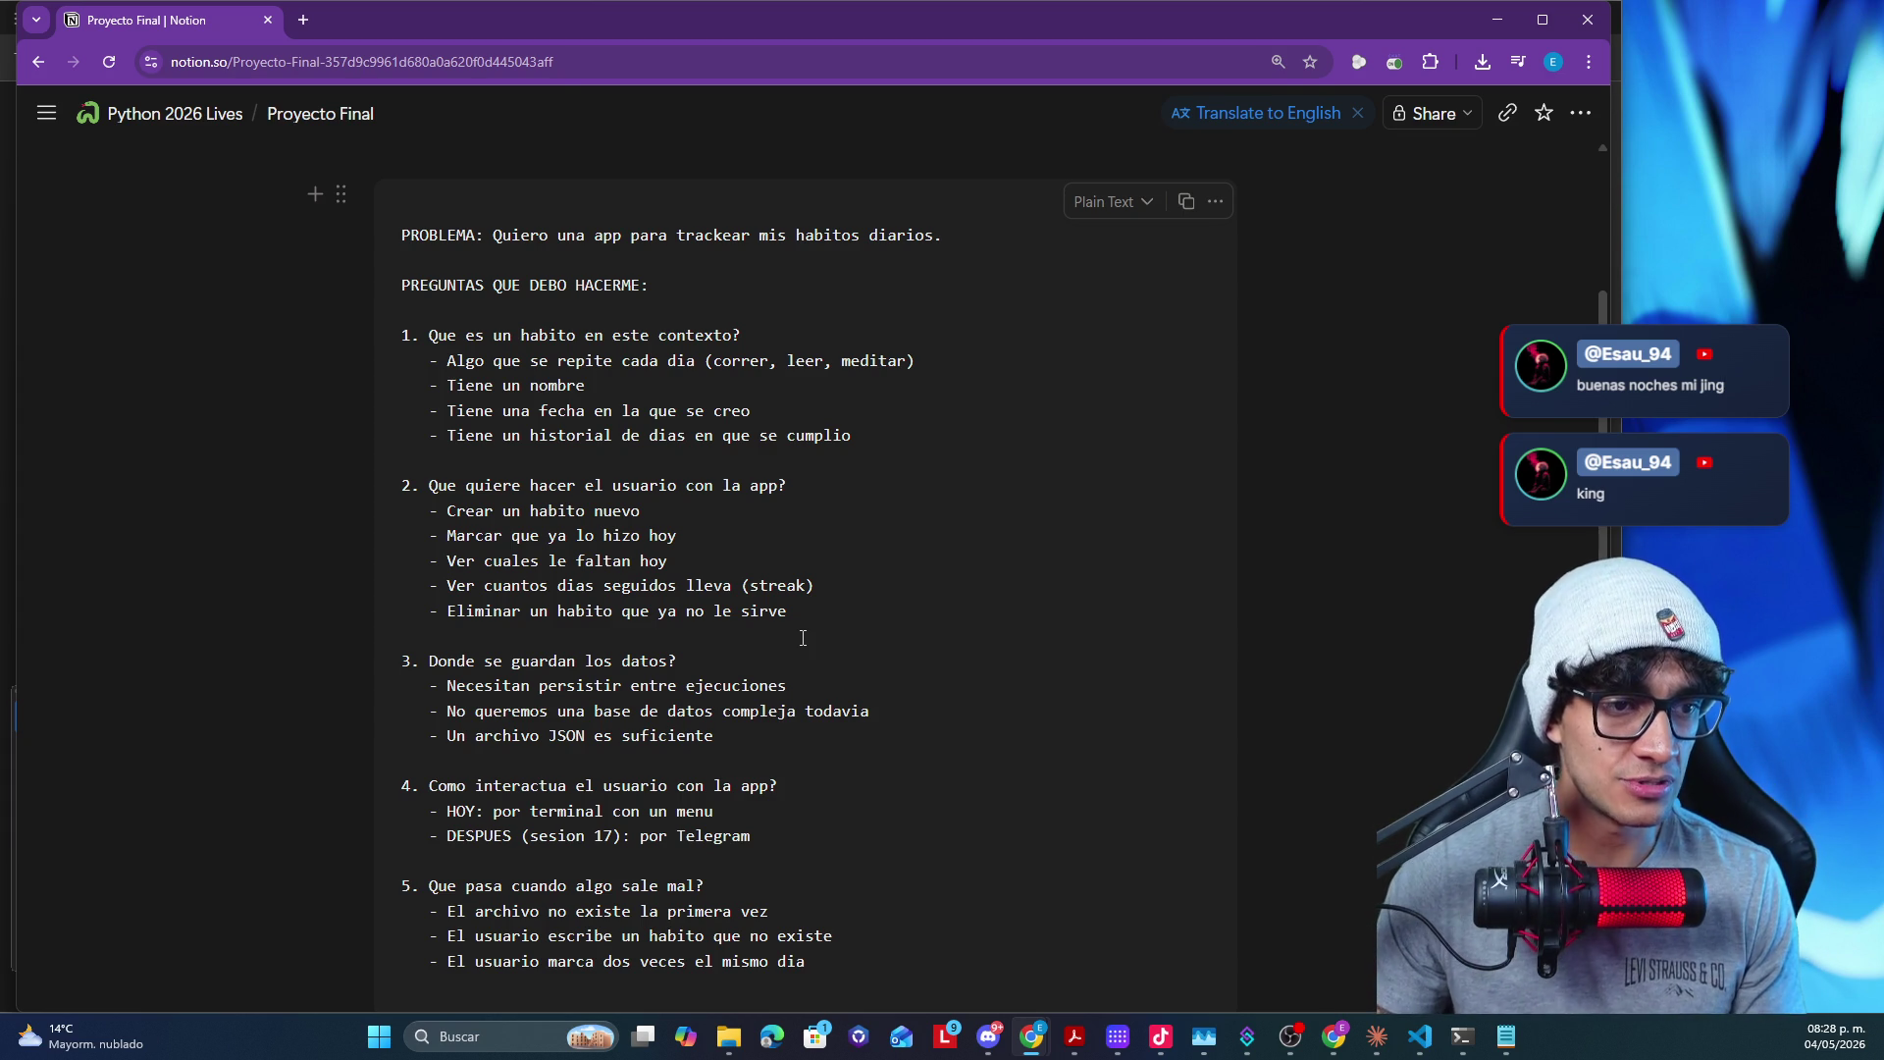
- Return from the Proyecto Final code block to the slide deck in Acrobat
key(alt+Tab)
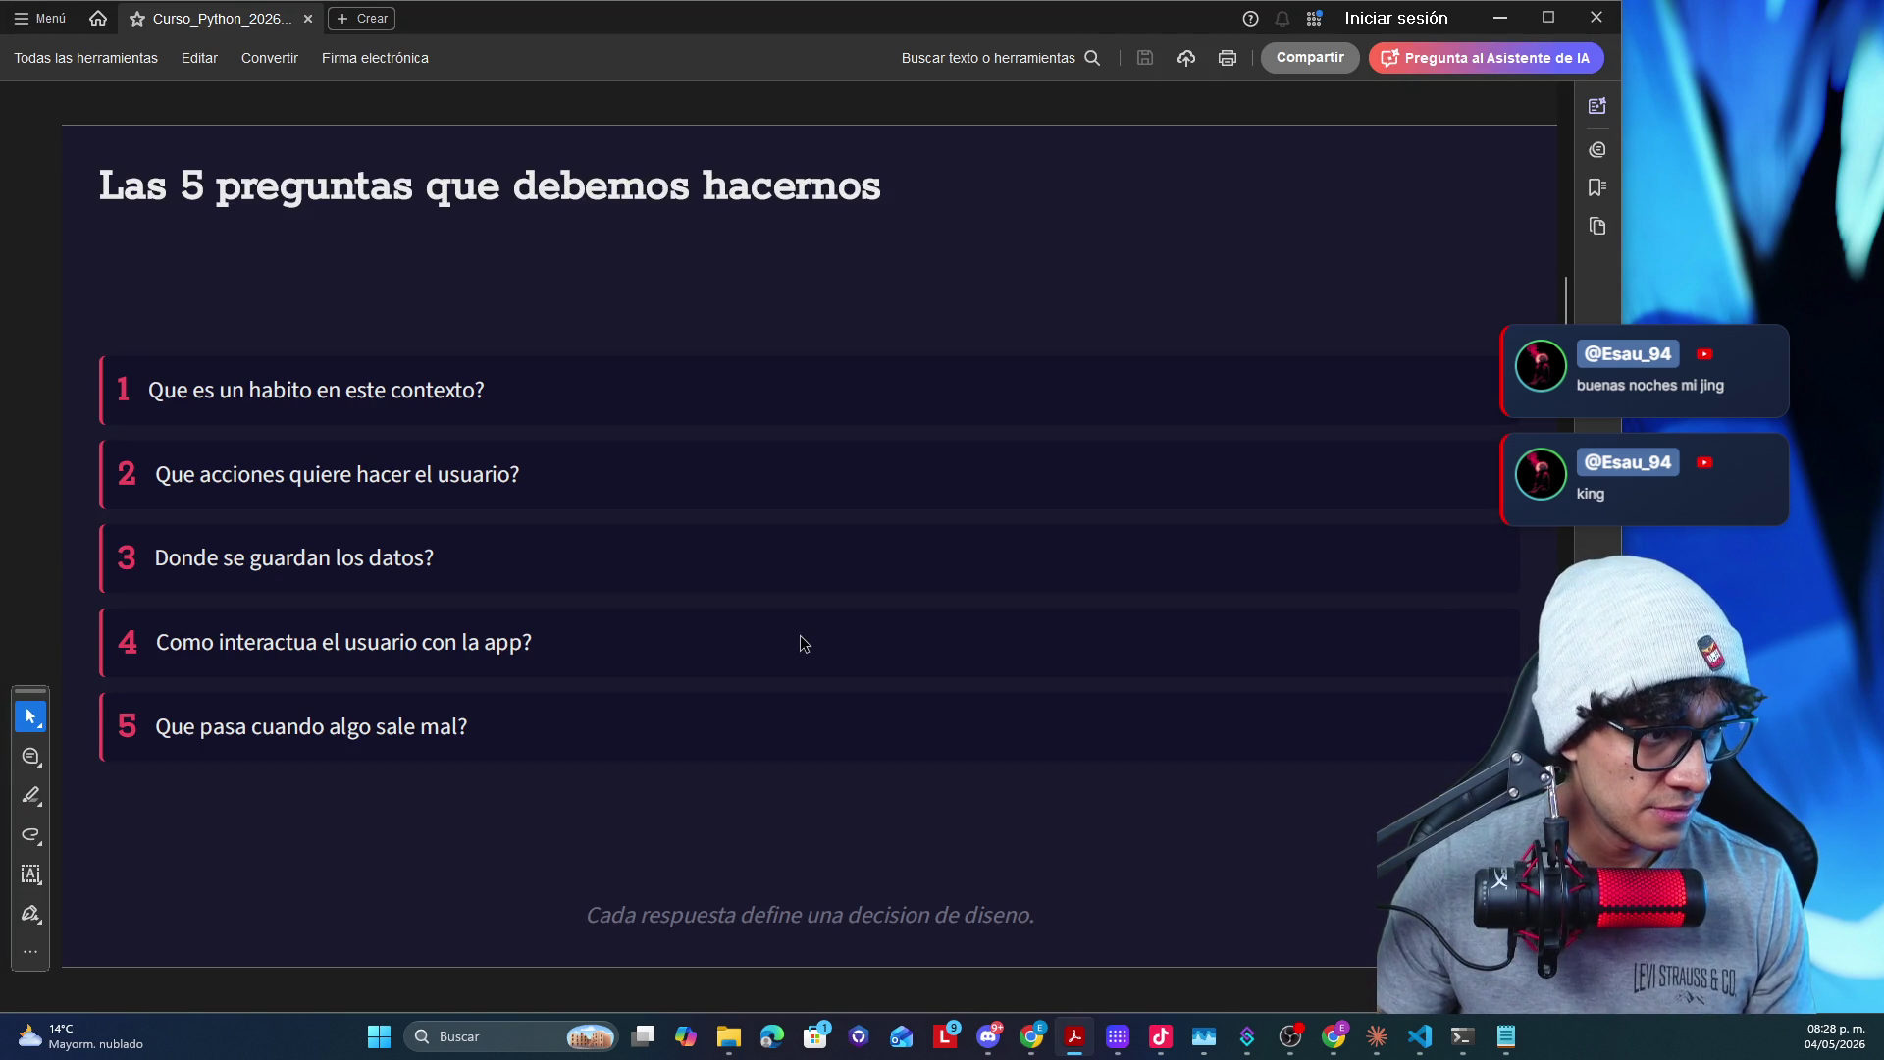
- Page to the Sustantivos = clases and three-layers slides, then hide Acrobat to show the desktop
key(Right)
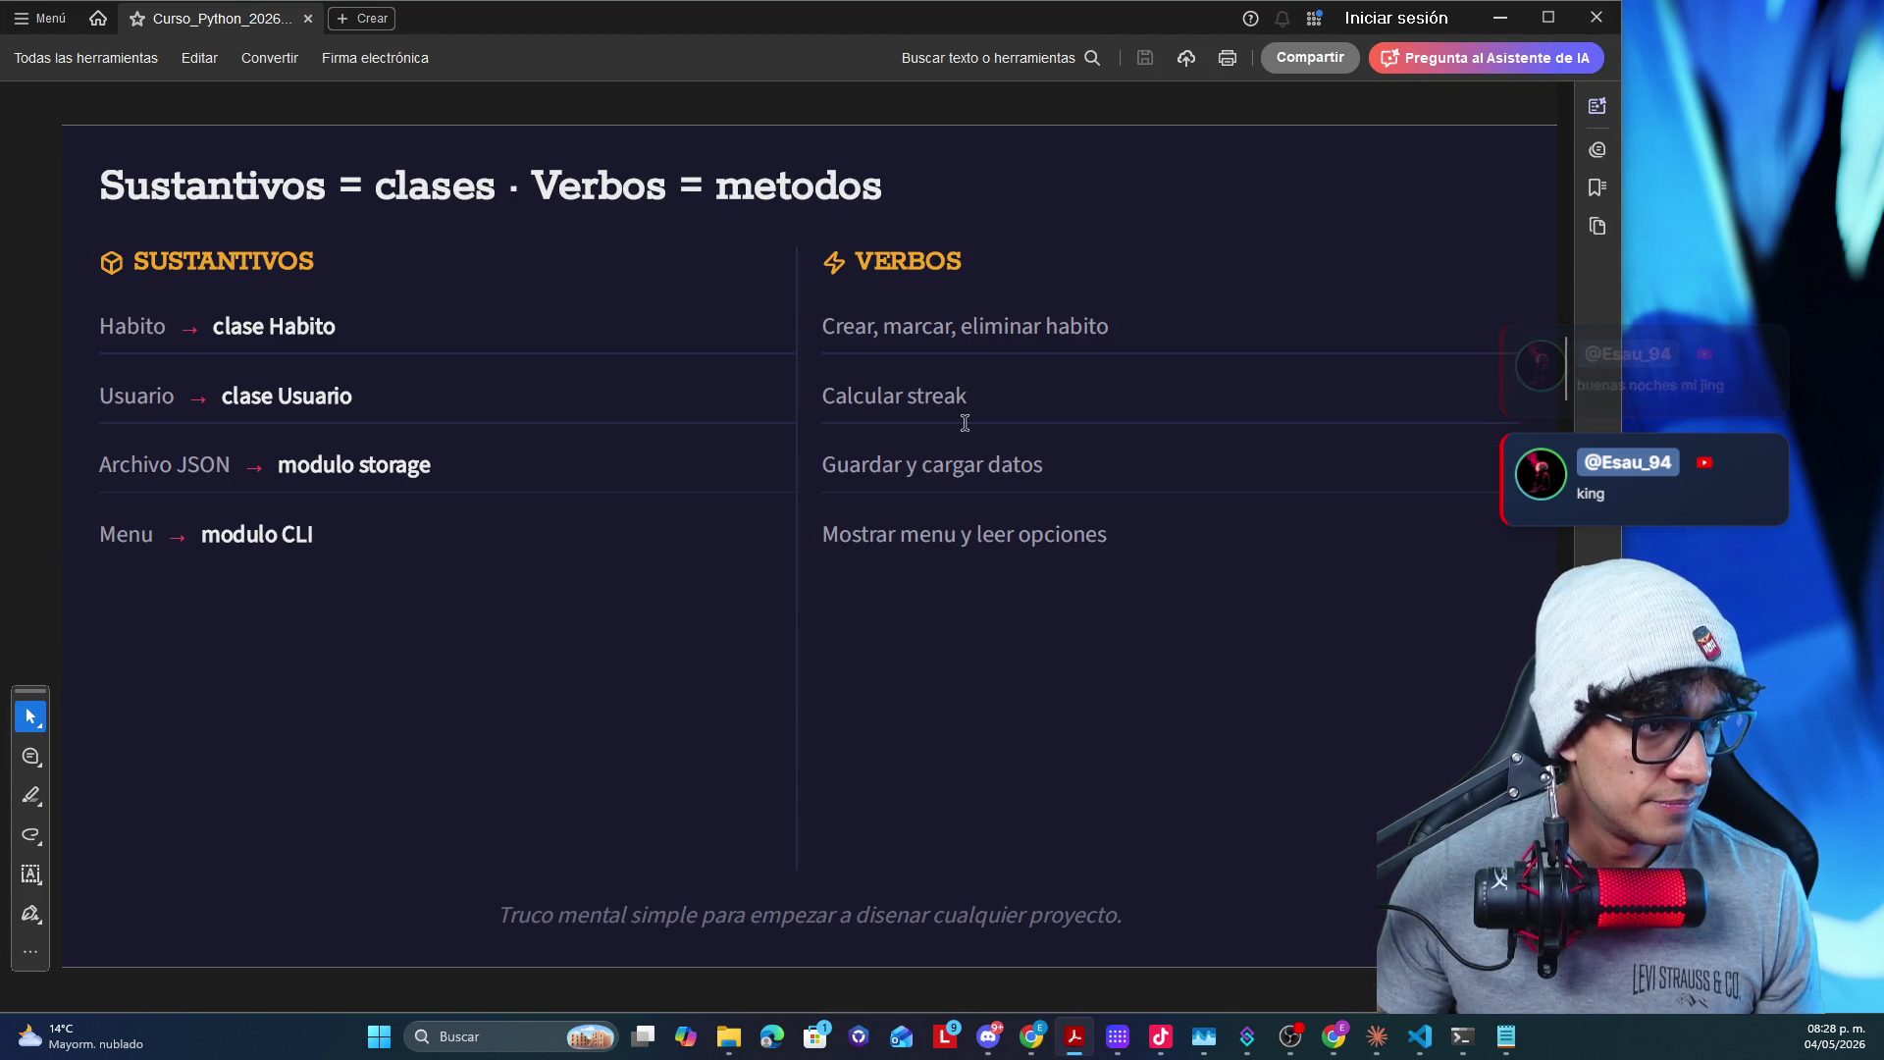
key(Right)
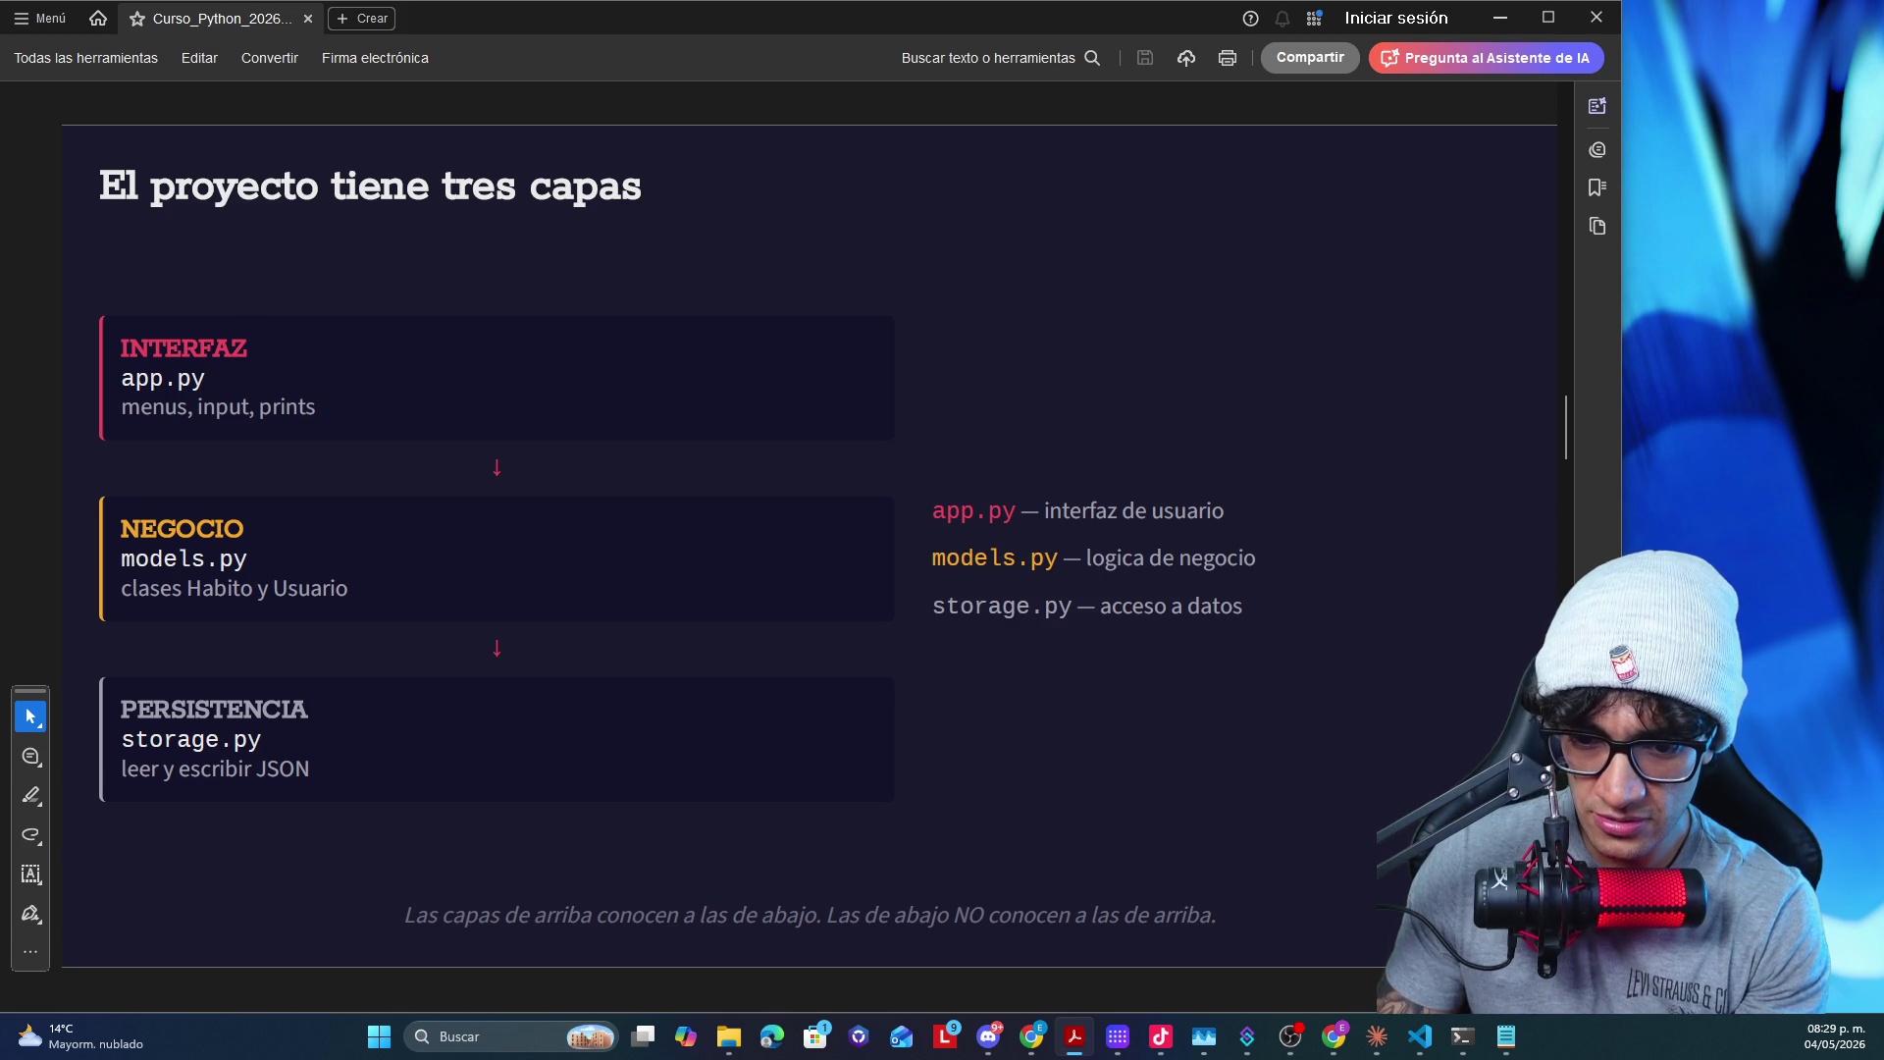
scroll(648, 469, up, 1)
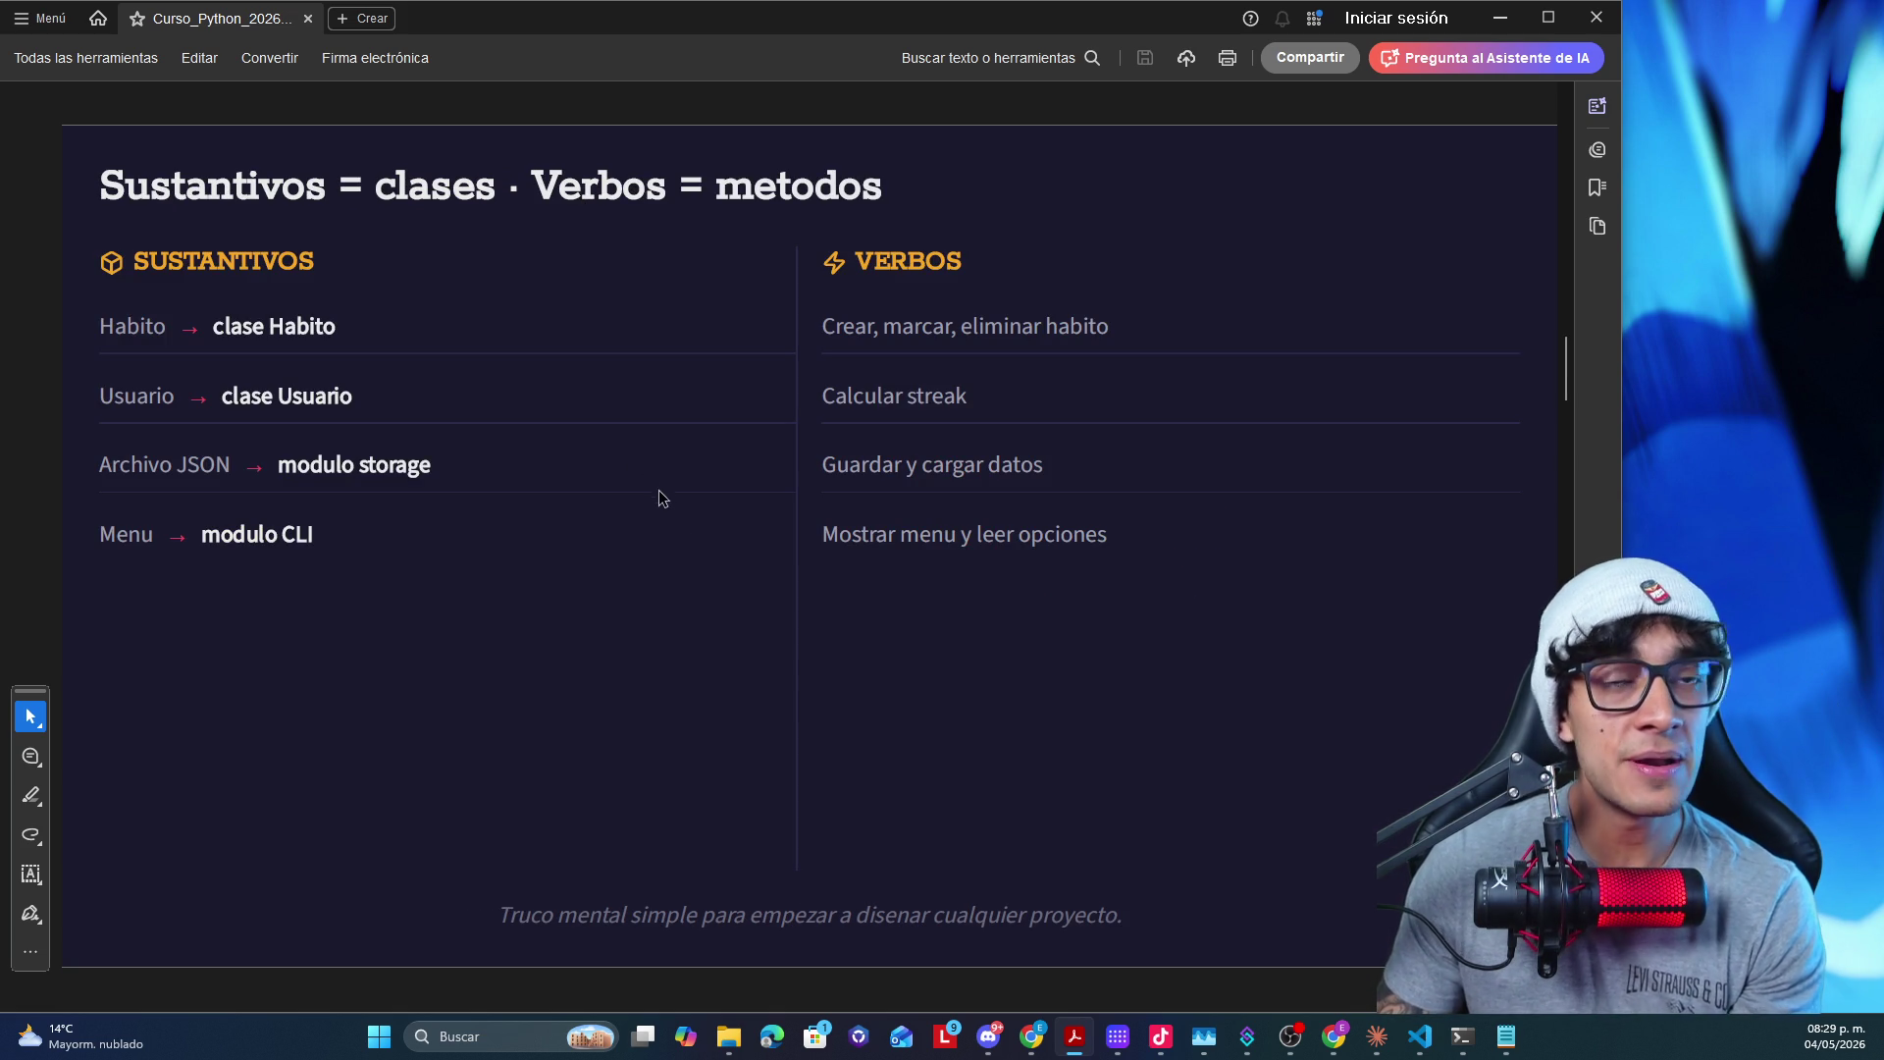
click(1073, 1037)
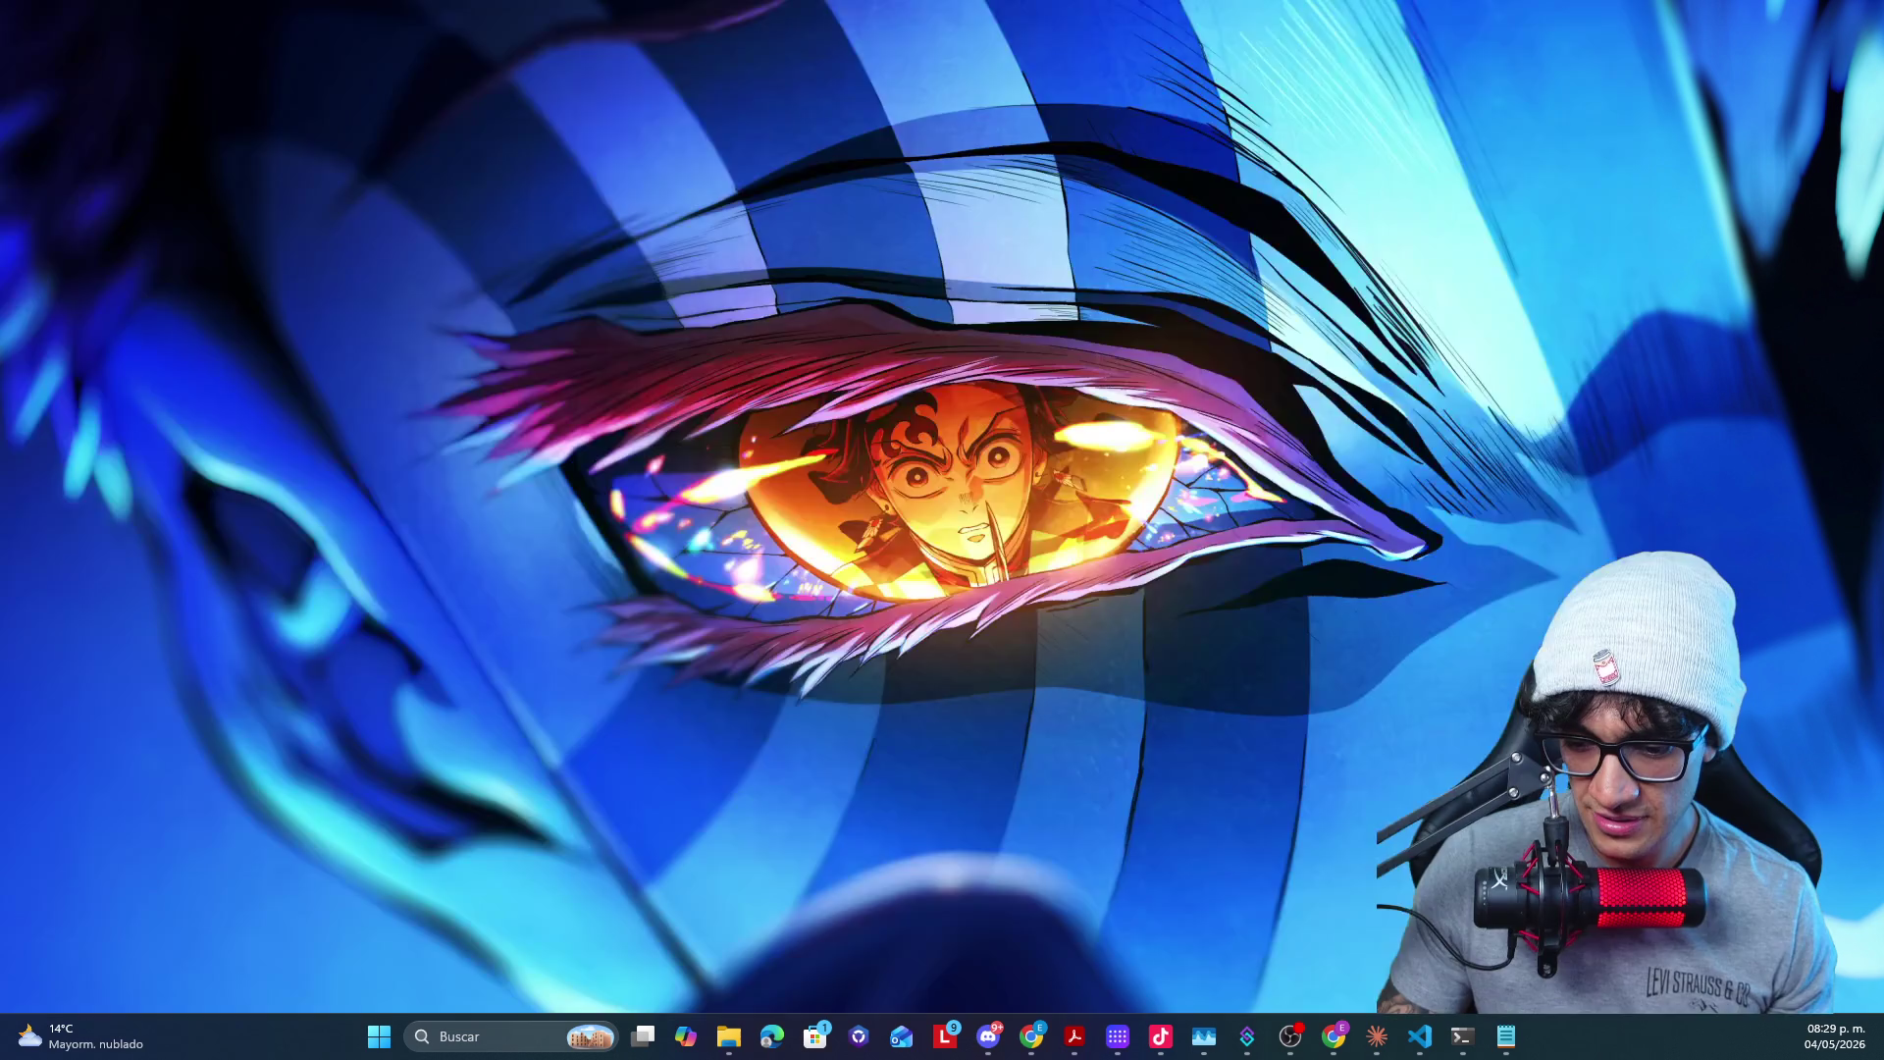
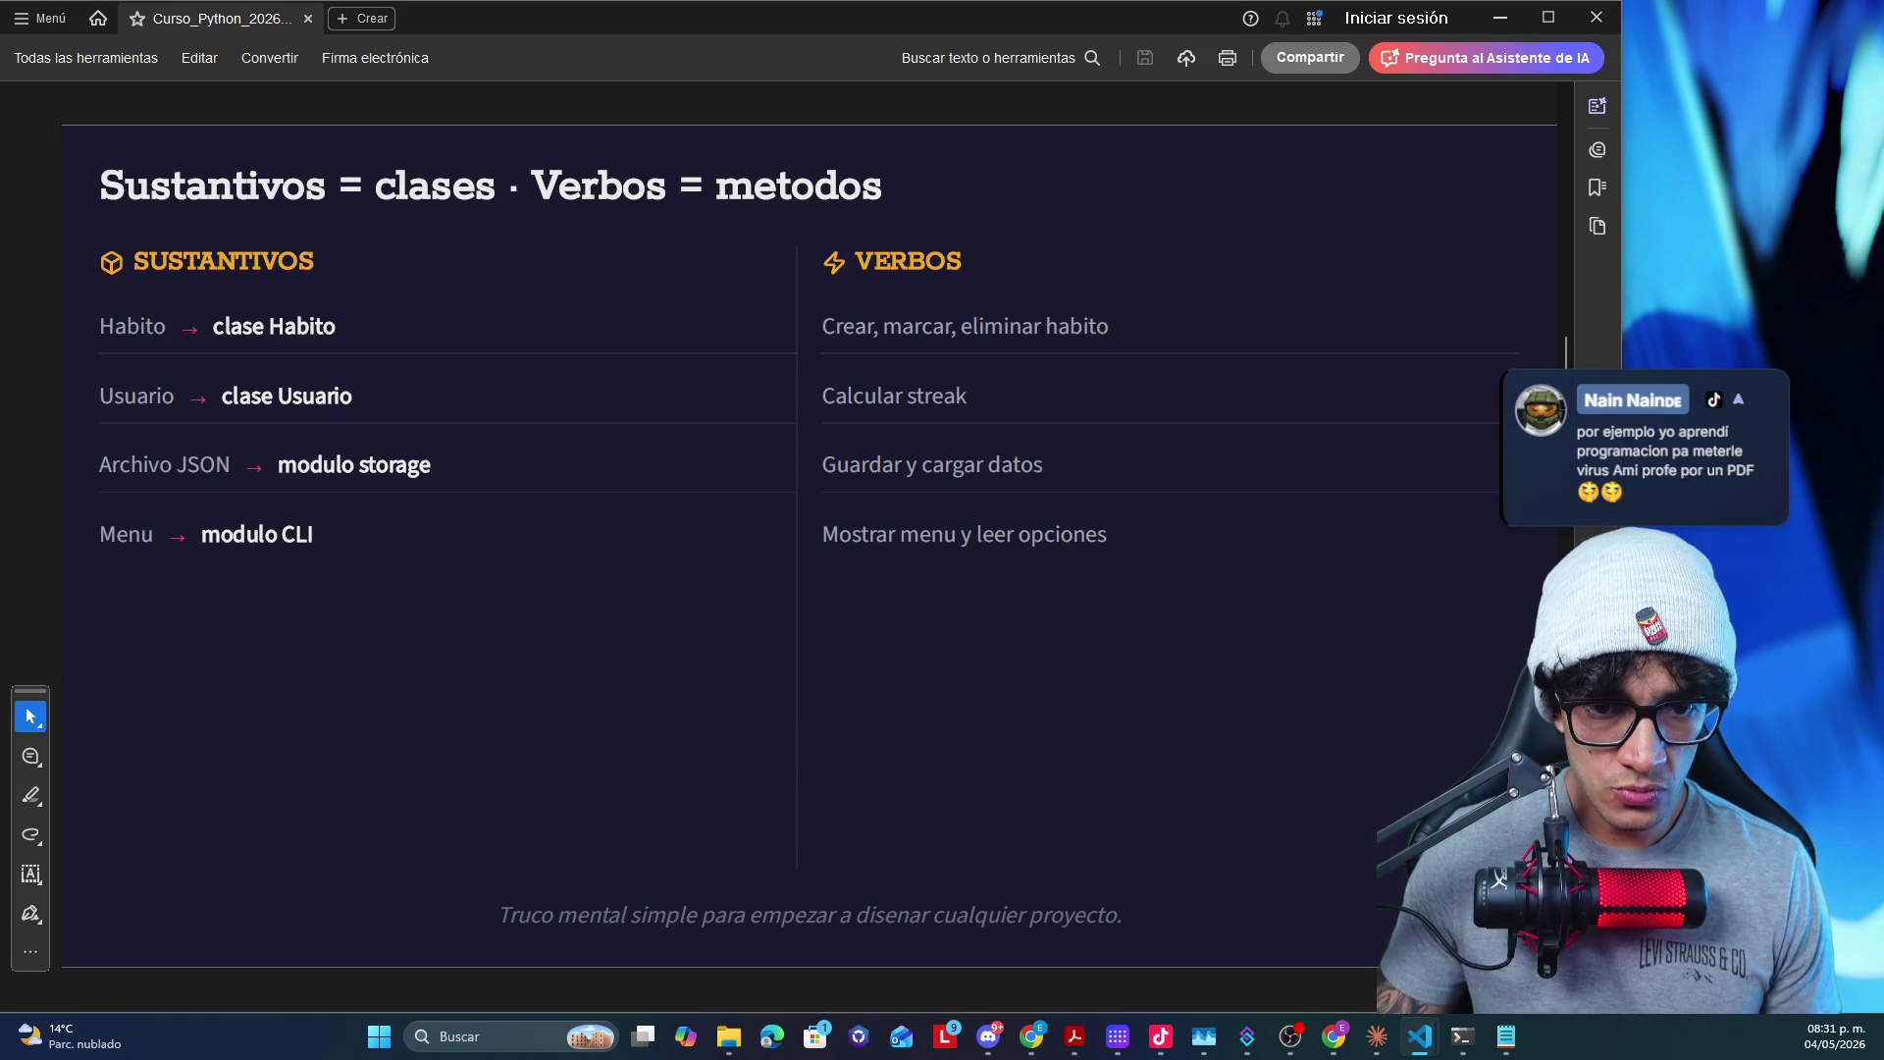
- Paste the detected SUSTANTIVOS/VERBOS text into the empty block under the project questions
key(alt+Tab)
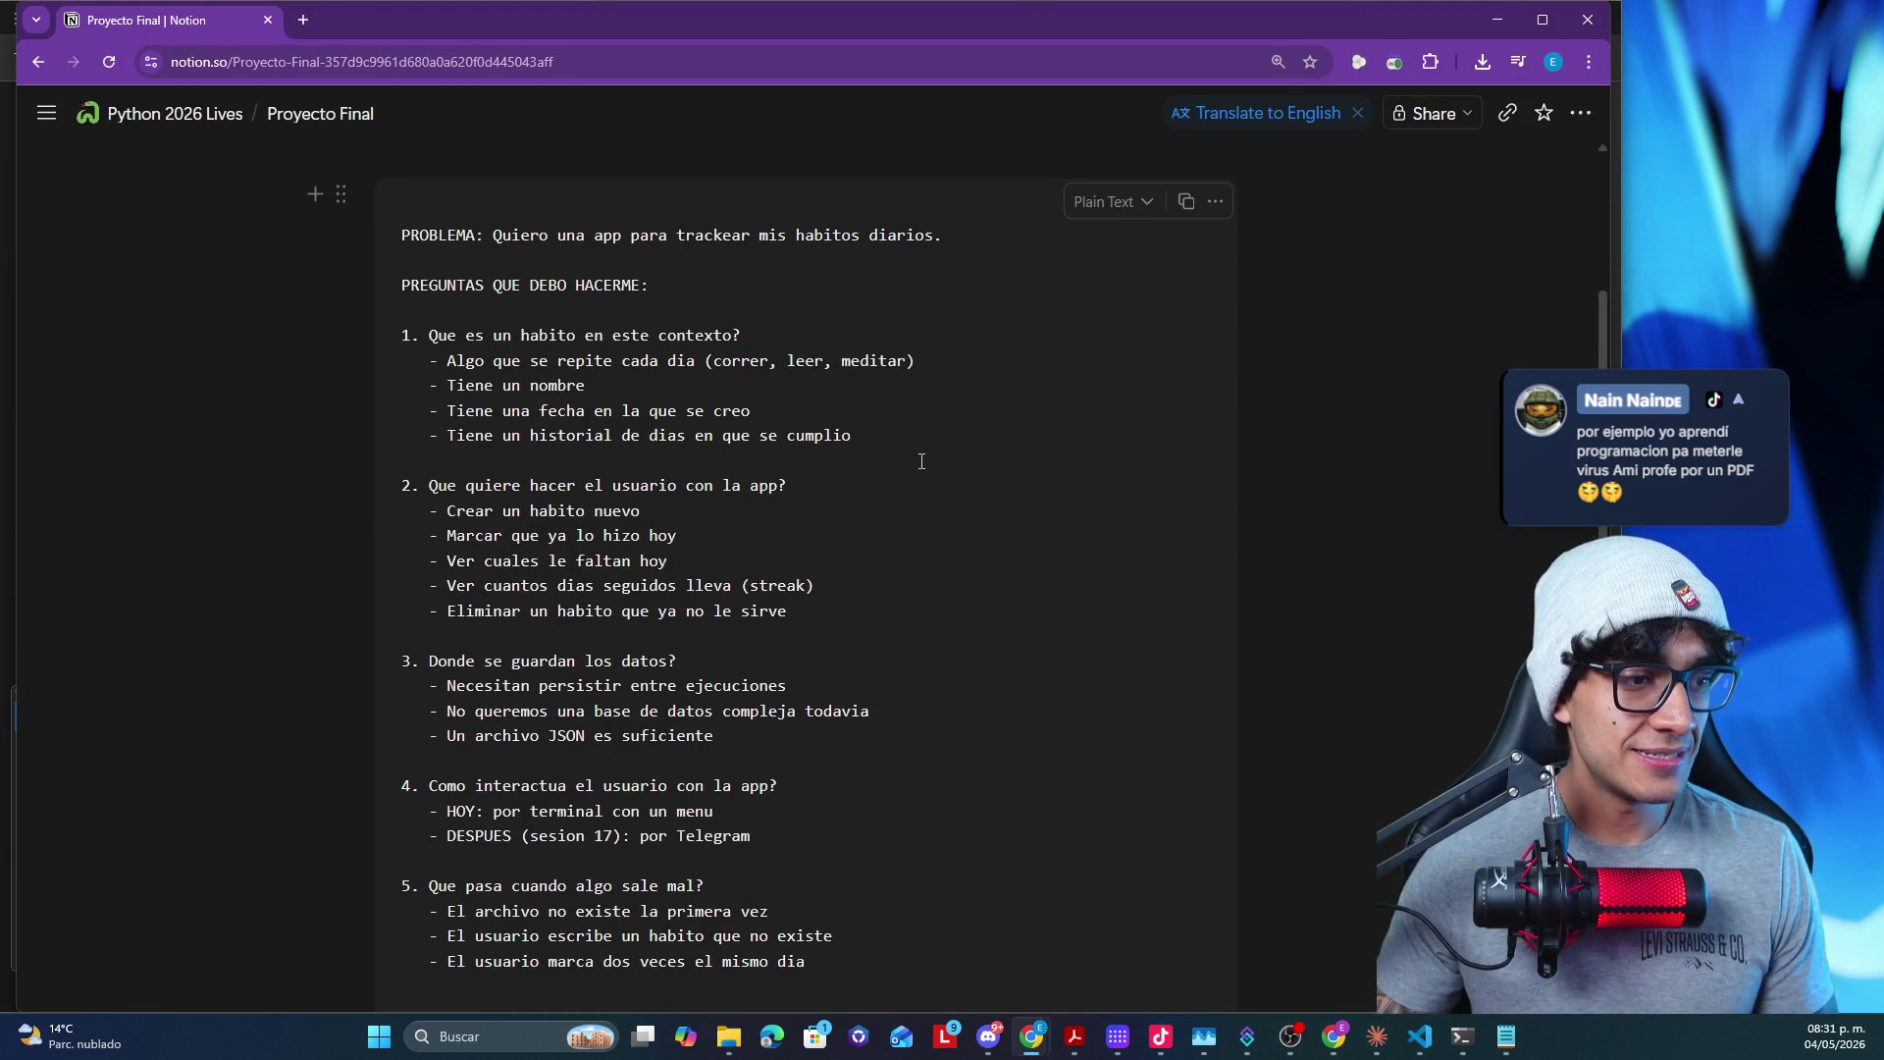
scroll(923, 464, down, 2)
scroll(900, 451, down, 1)
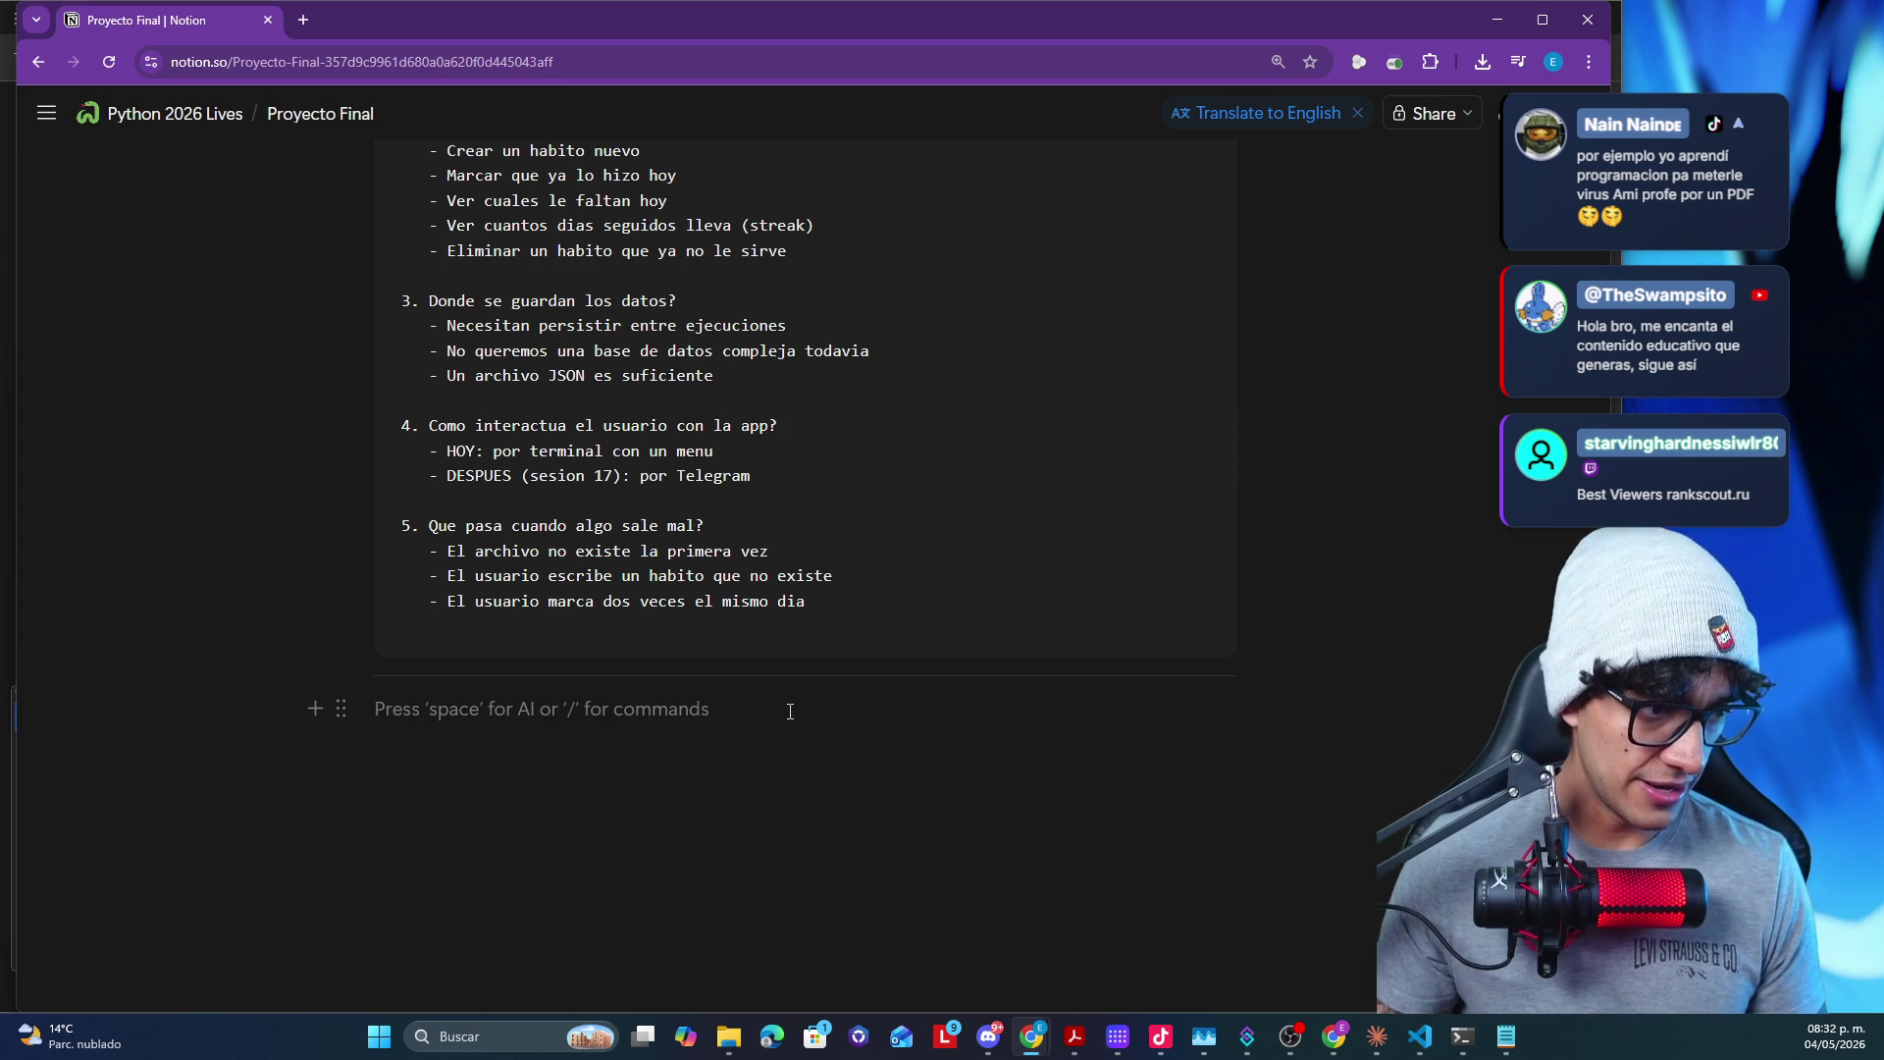
key(ctrl+v)
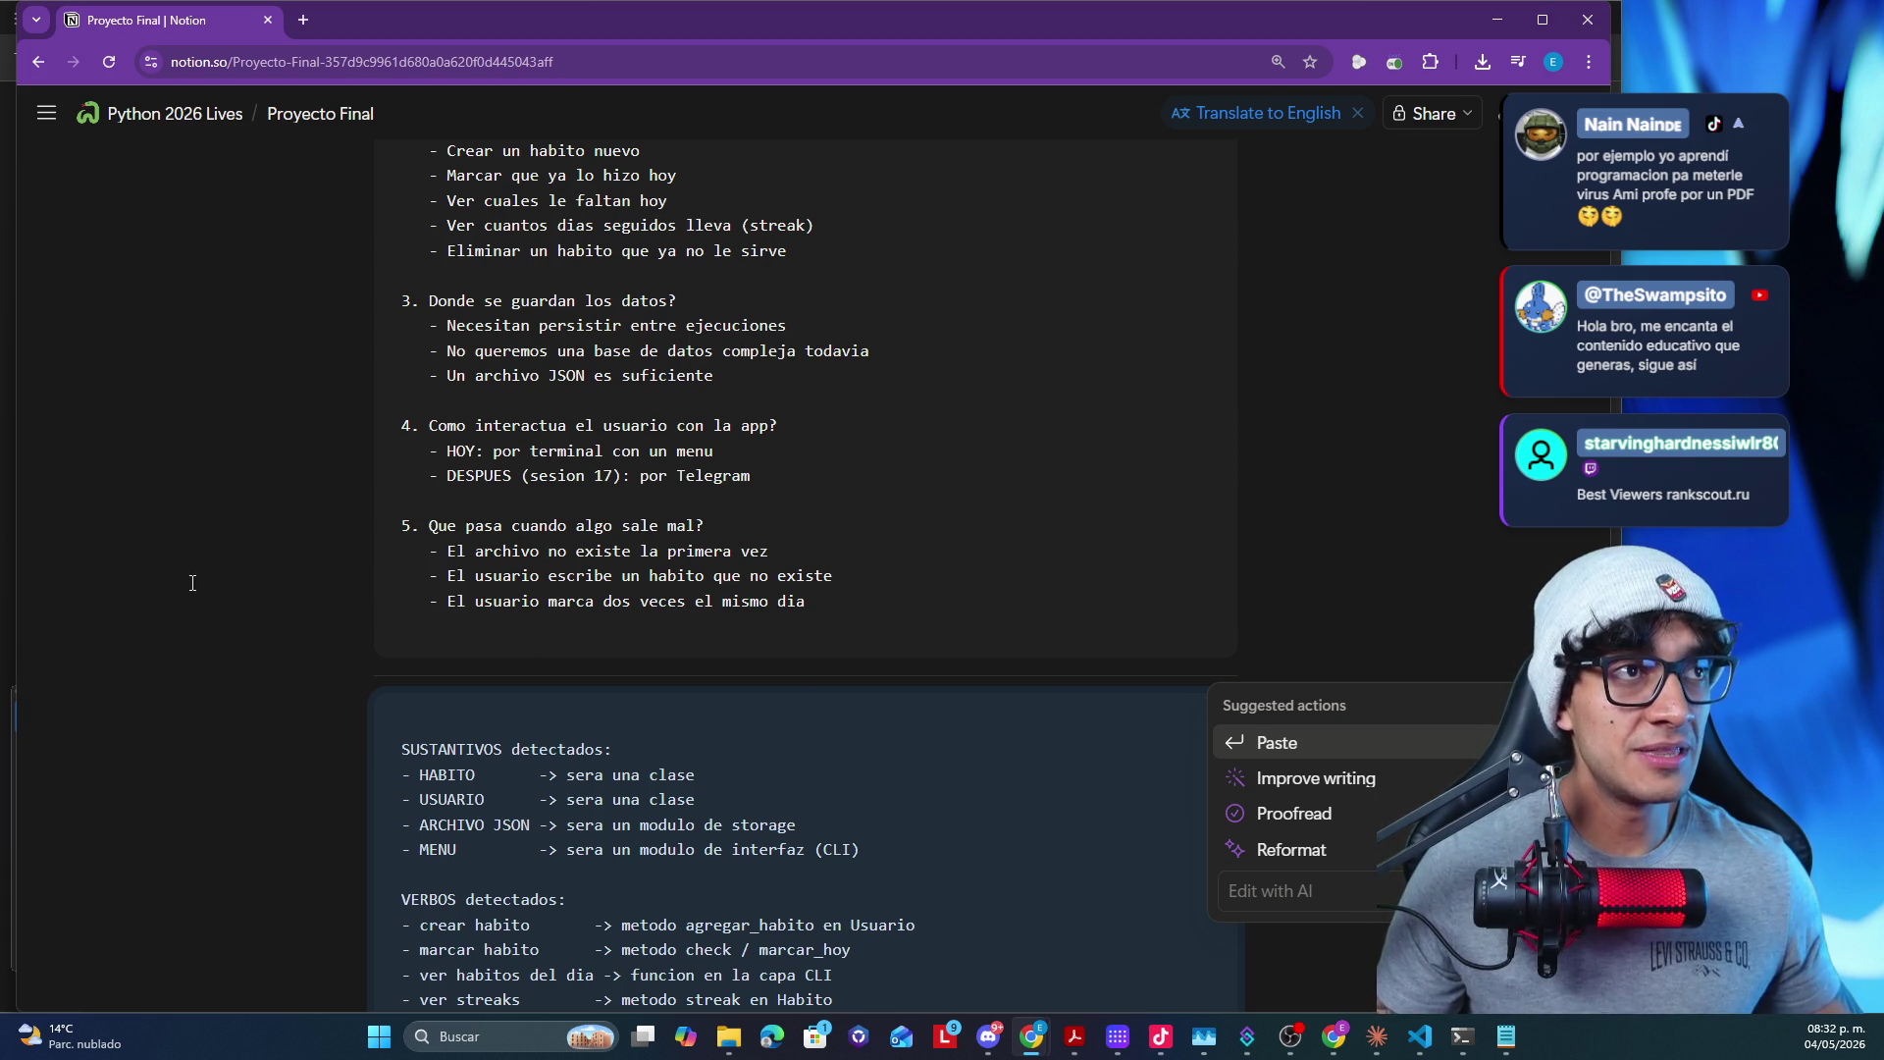
key(Escape)
scroll(583, 686, down, 3)
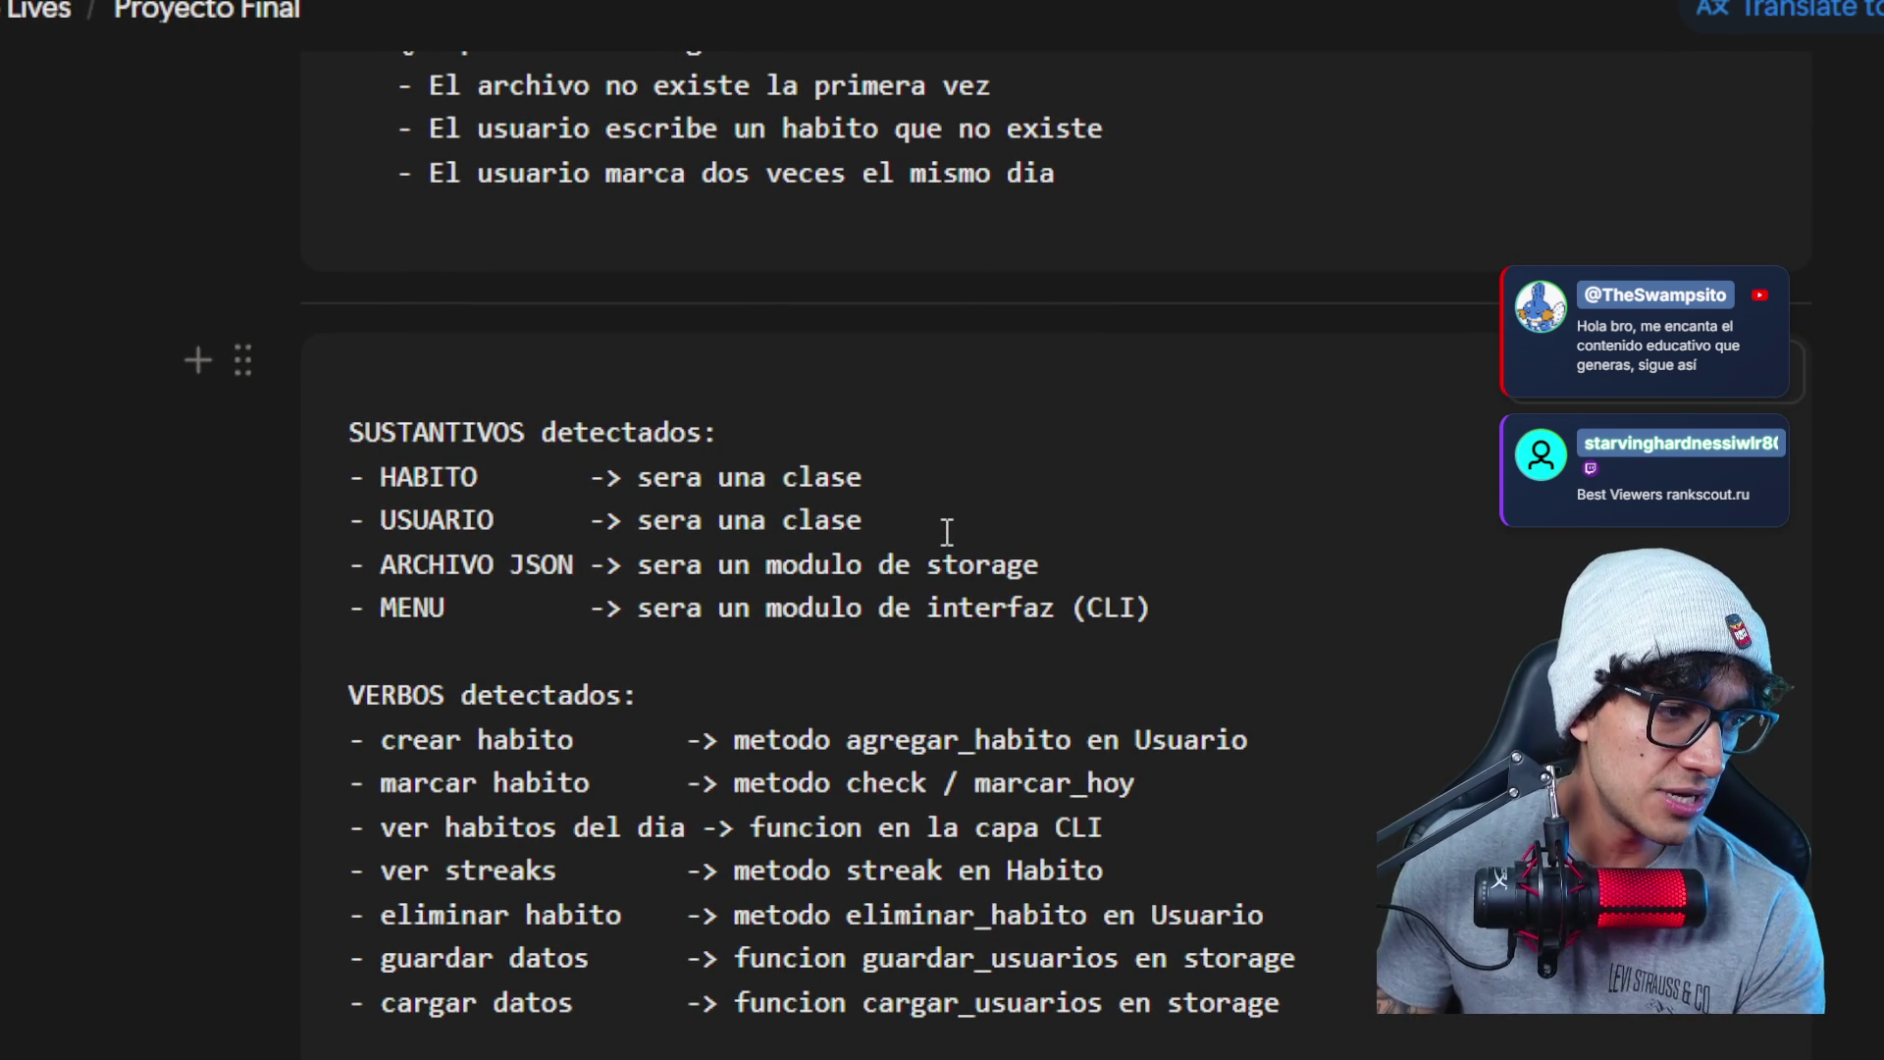
drag(947, 532, 662, 491)
click(947, 533)
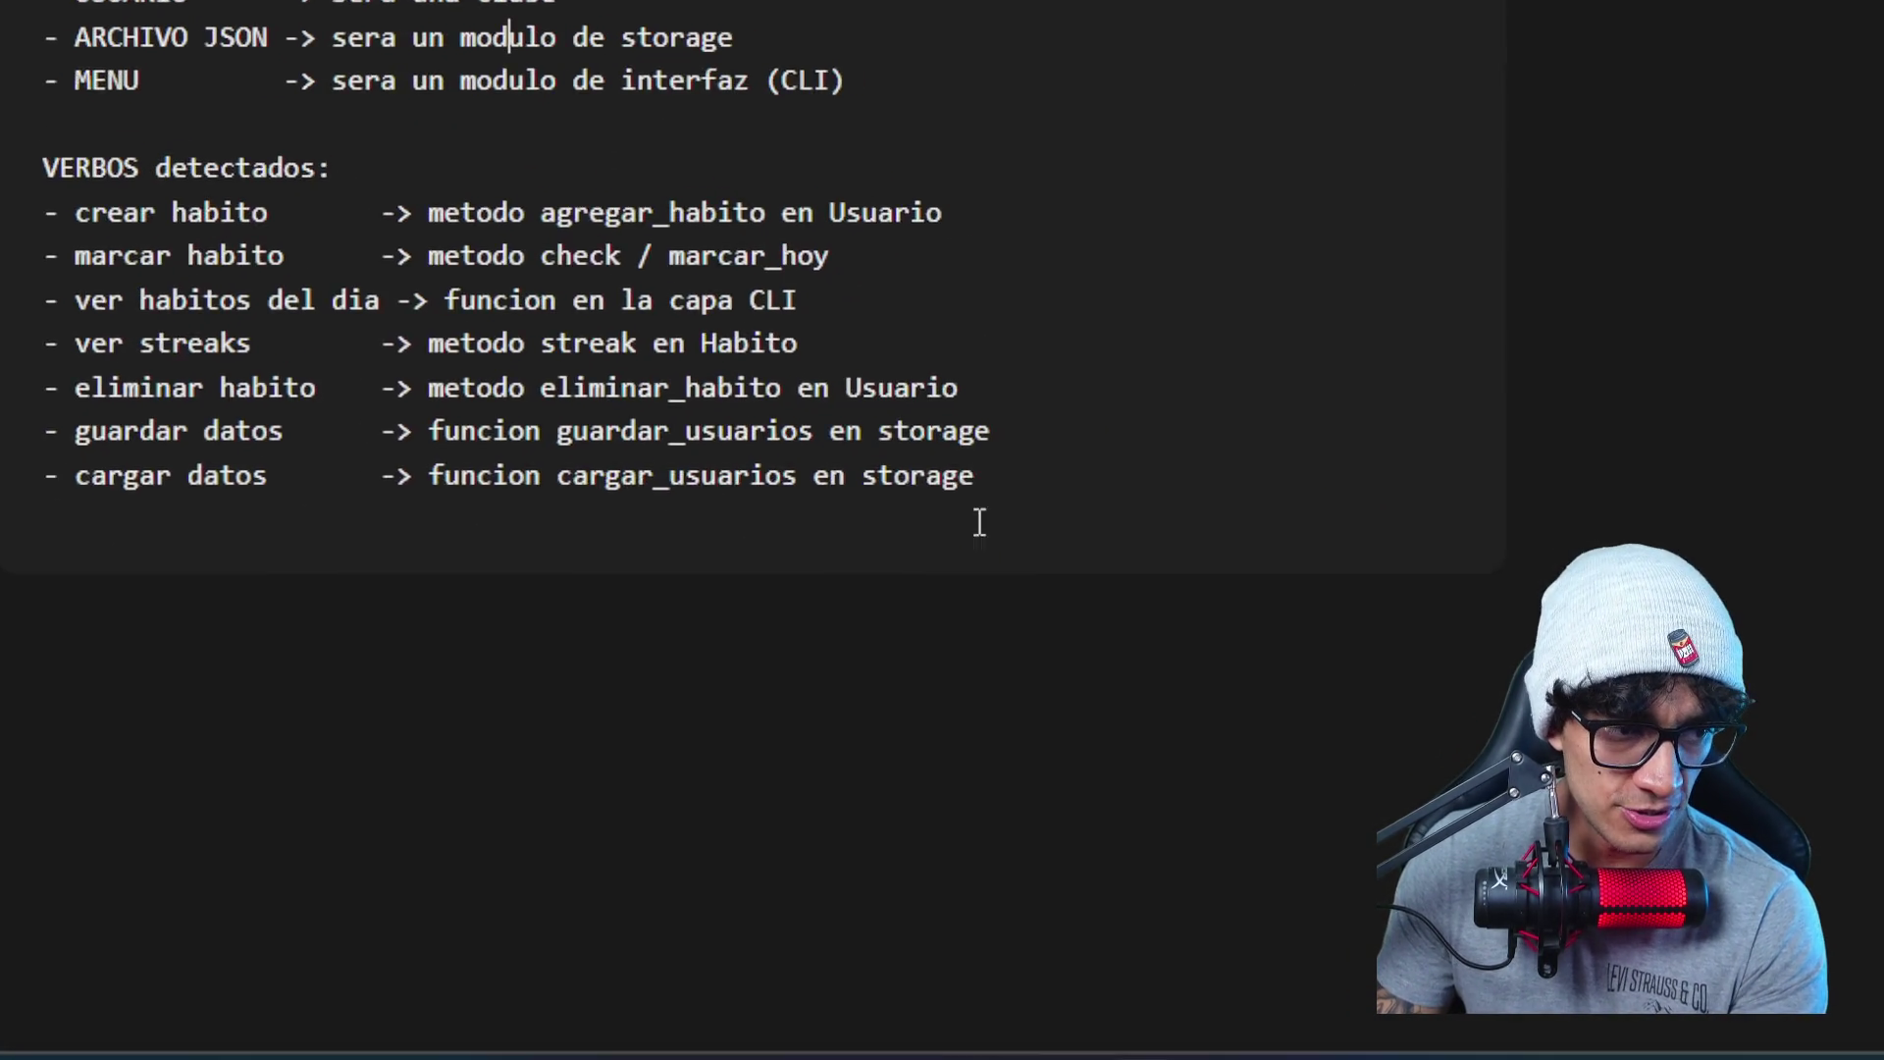
drag(947, 528, 702, 535)
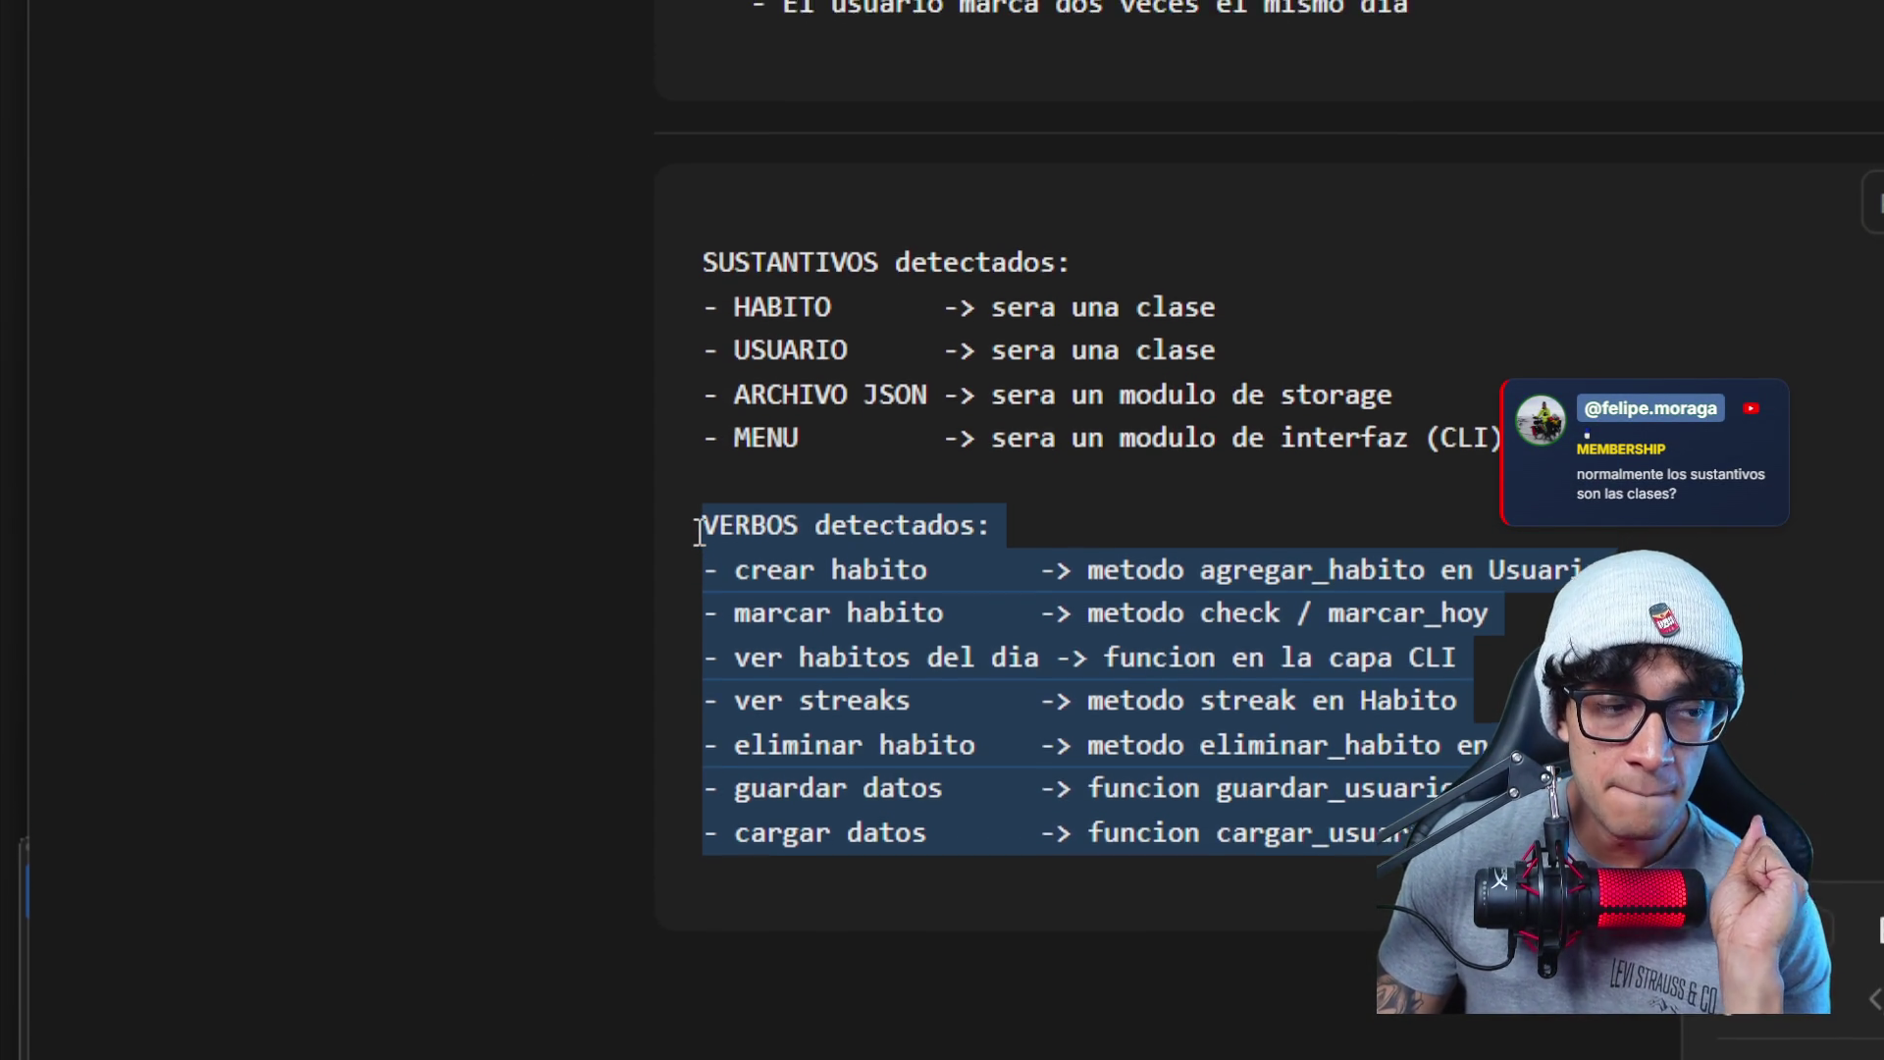
scroll(765, 529, up, 1)
scroll(808, 528, up, 2)
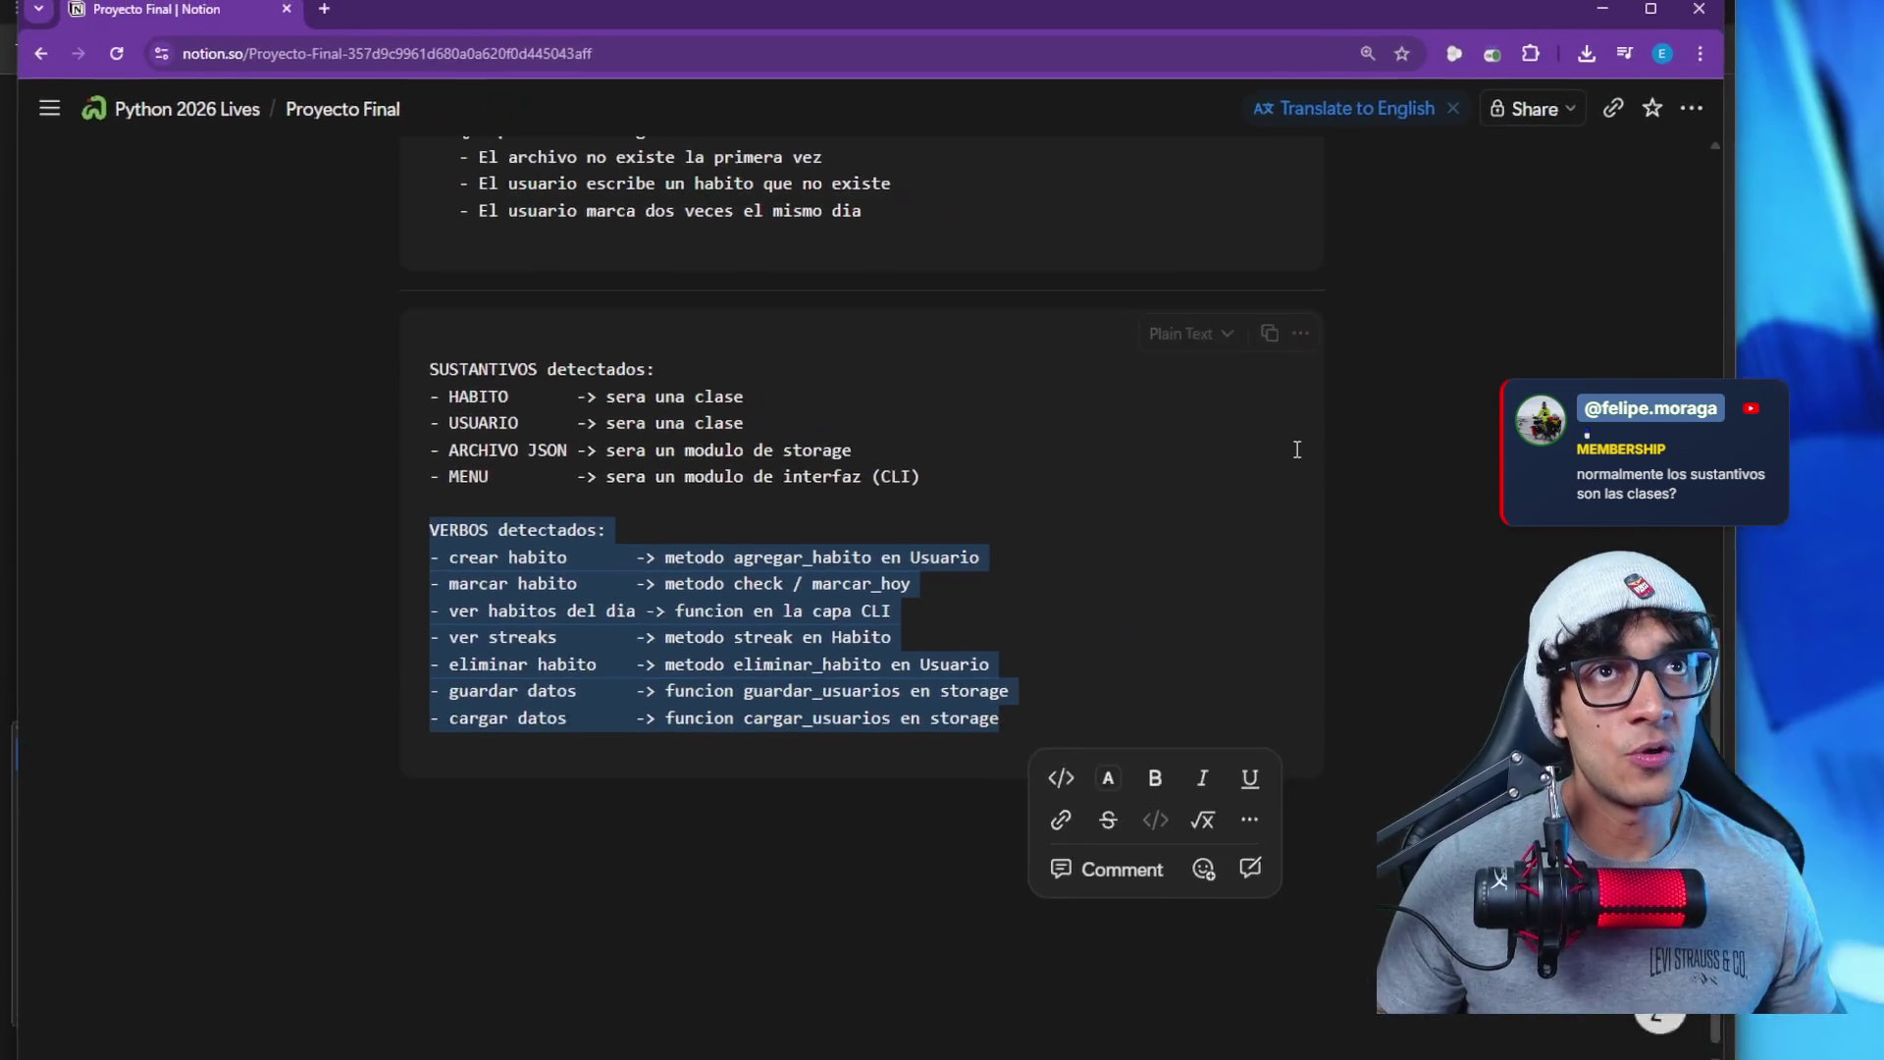
key(alt+Tab)
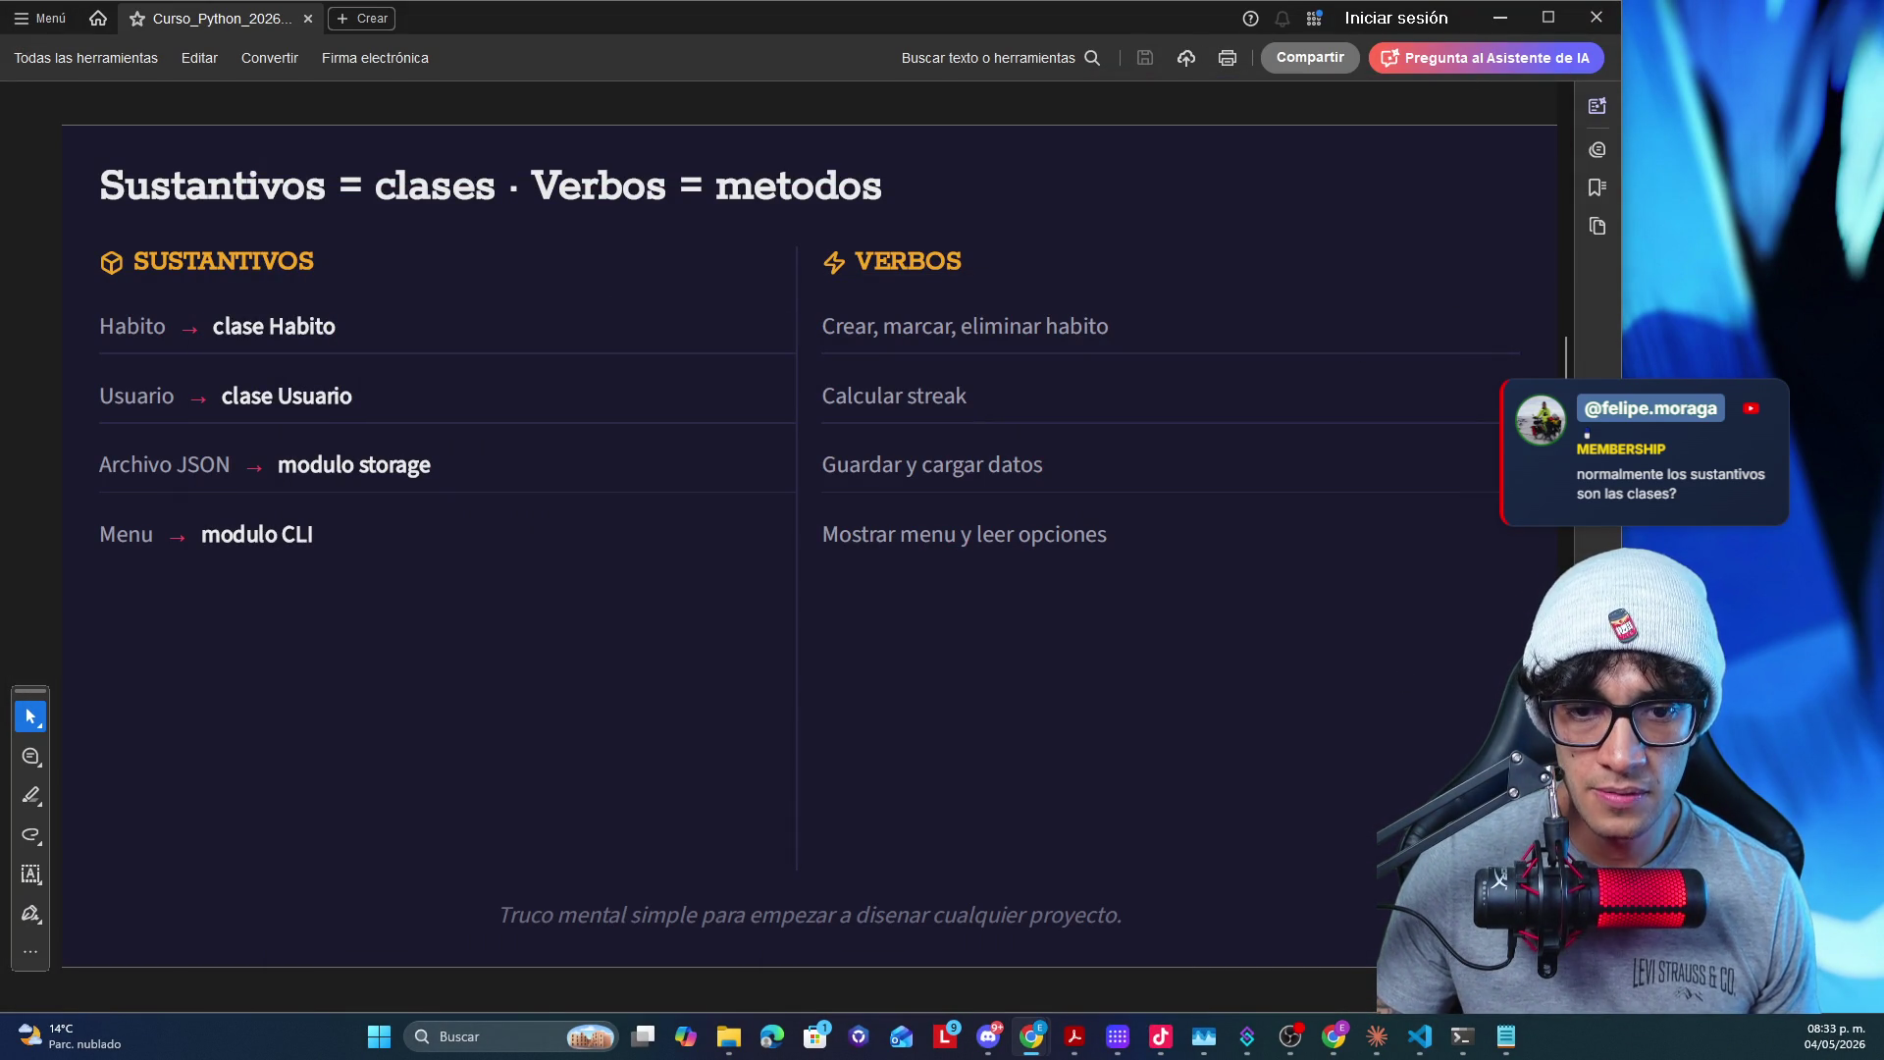
key(Right)
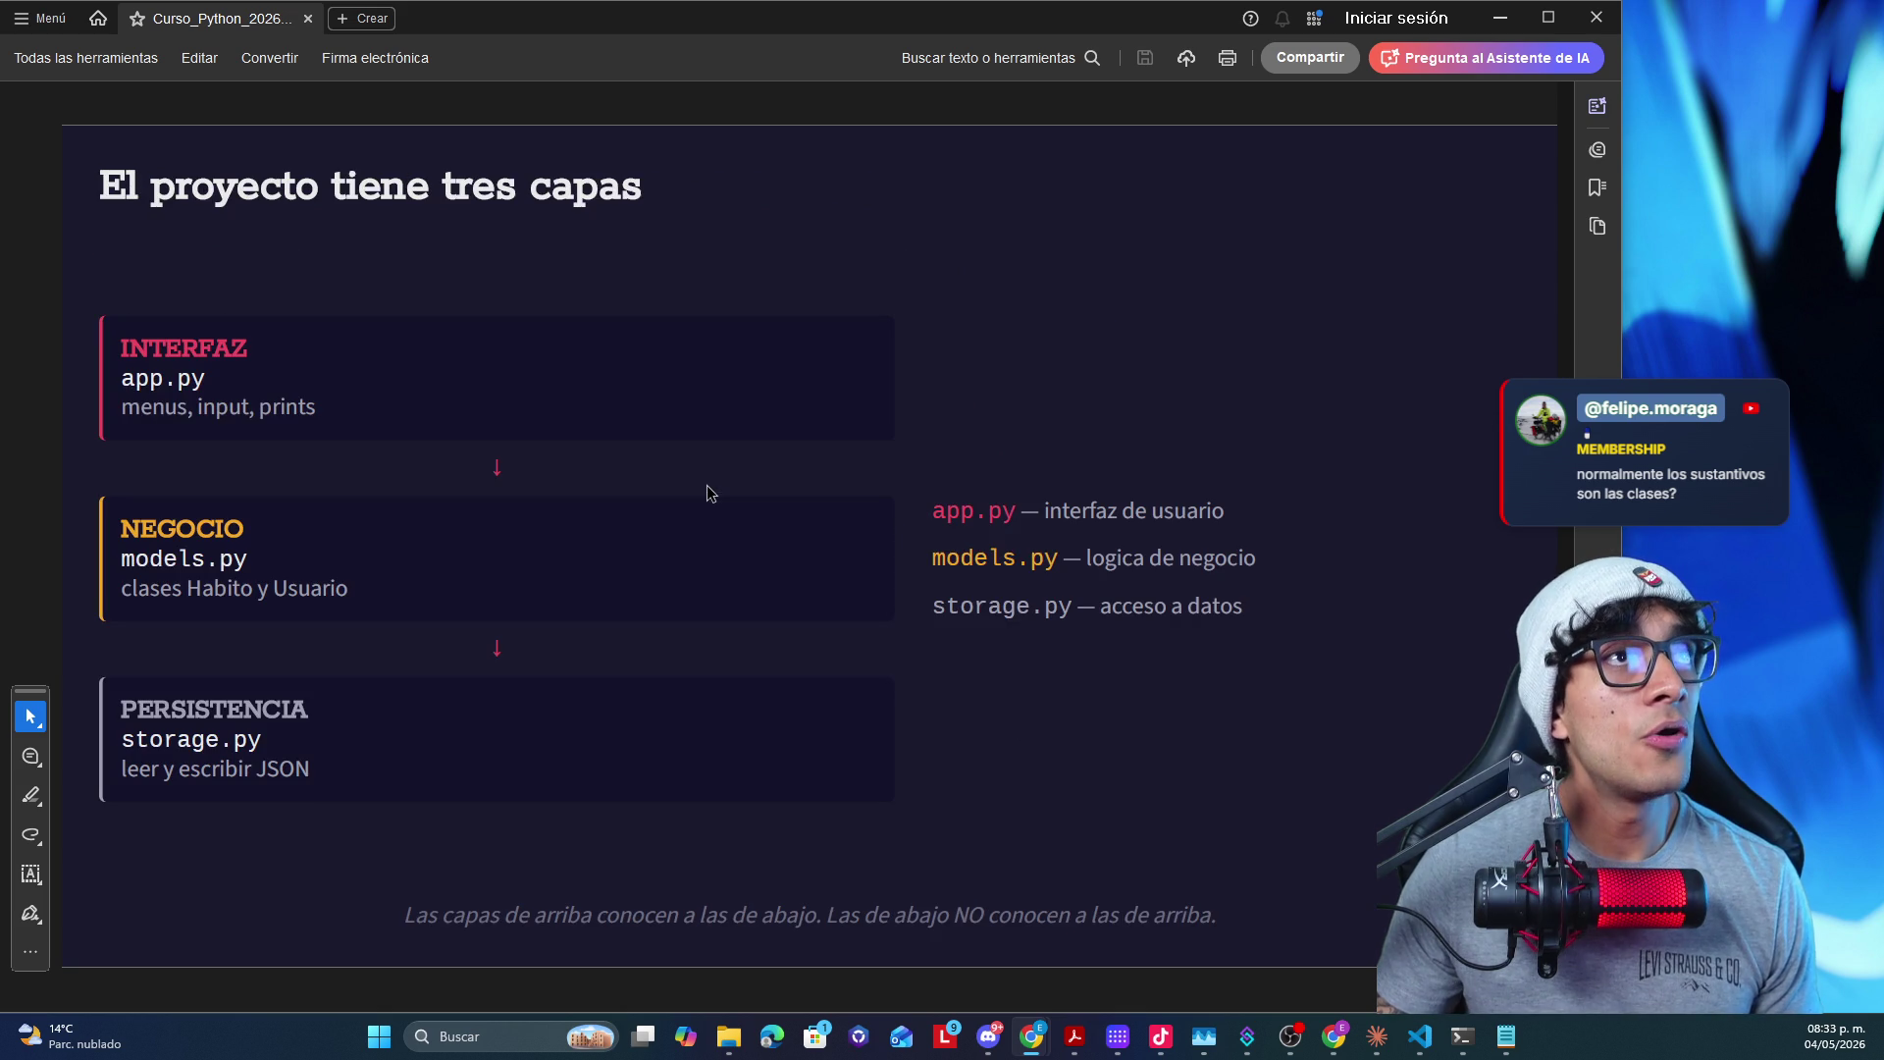
key(Left)
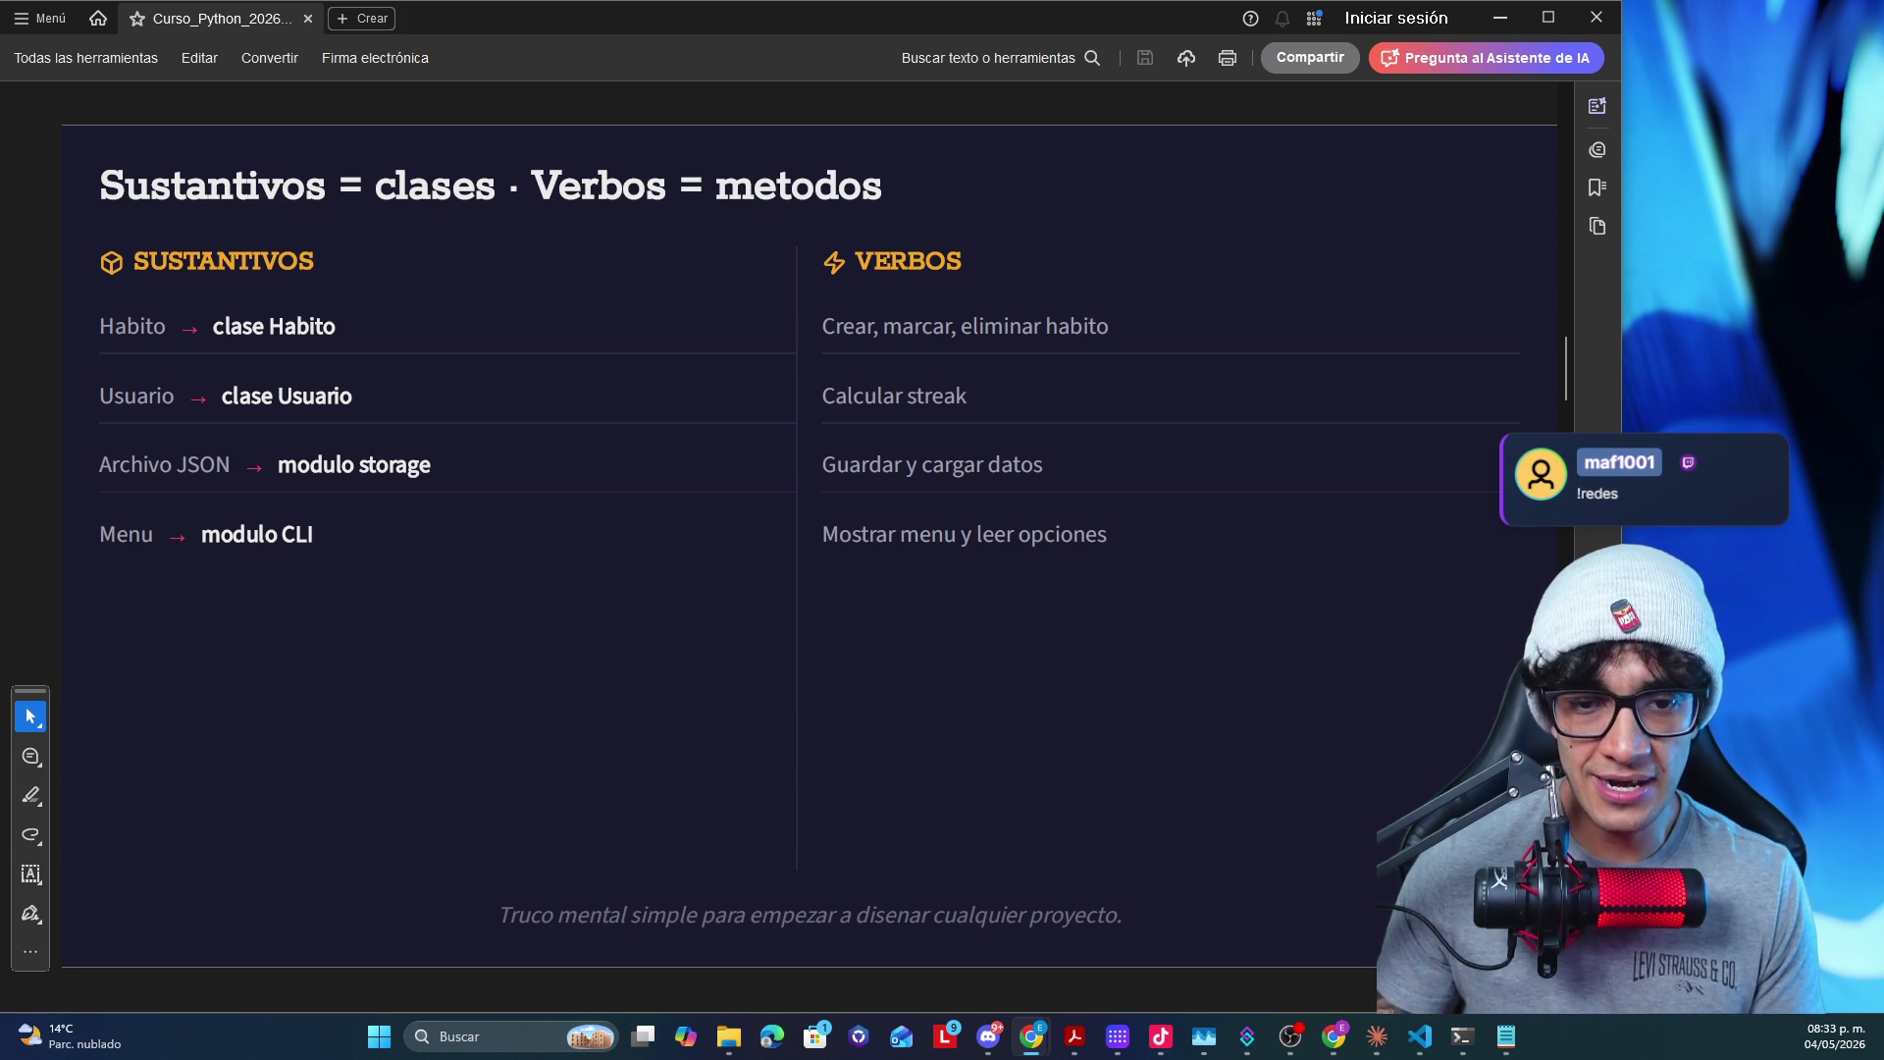
key(alt+Tab)
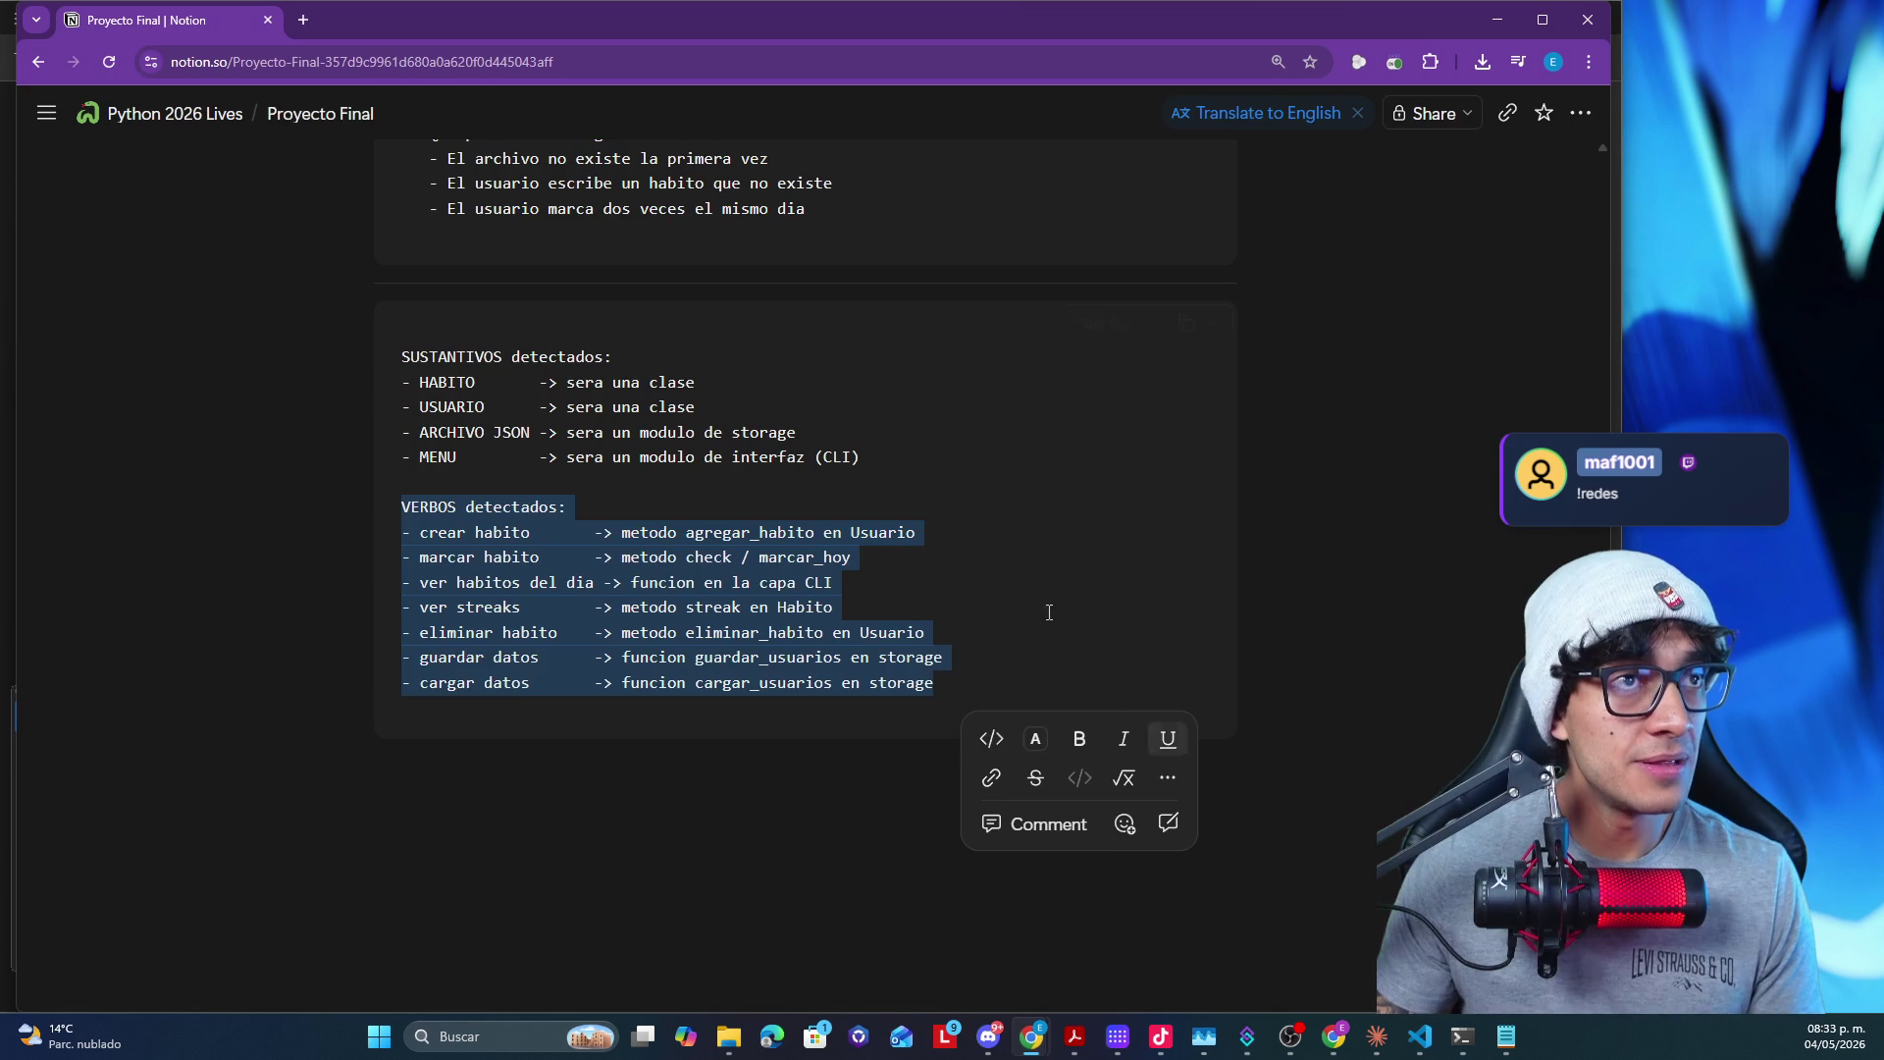
- Paste the class outline below the nouns/verbs block, then undo the Markdown-formatted paste
click(536, 776)
text(---)
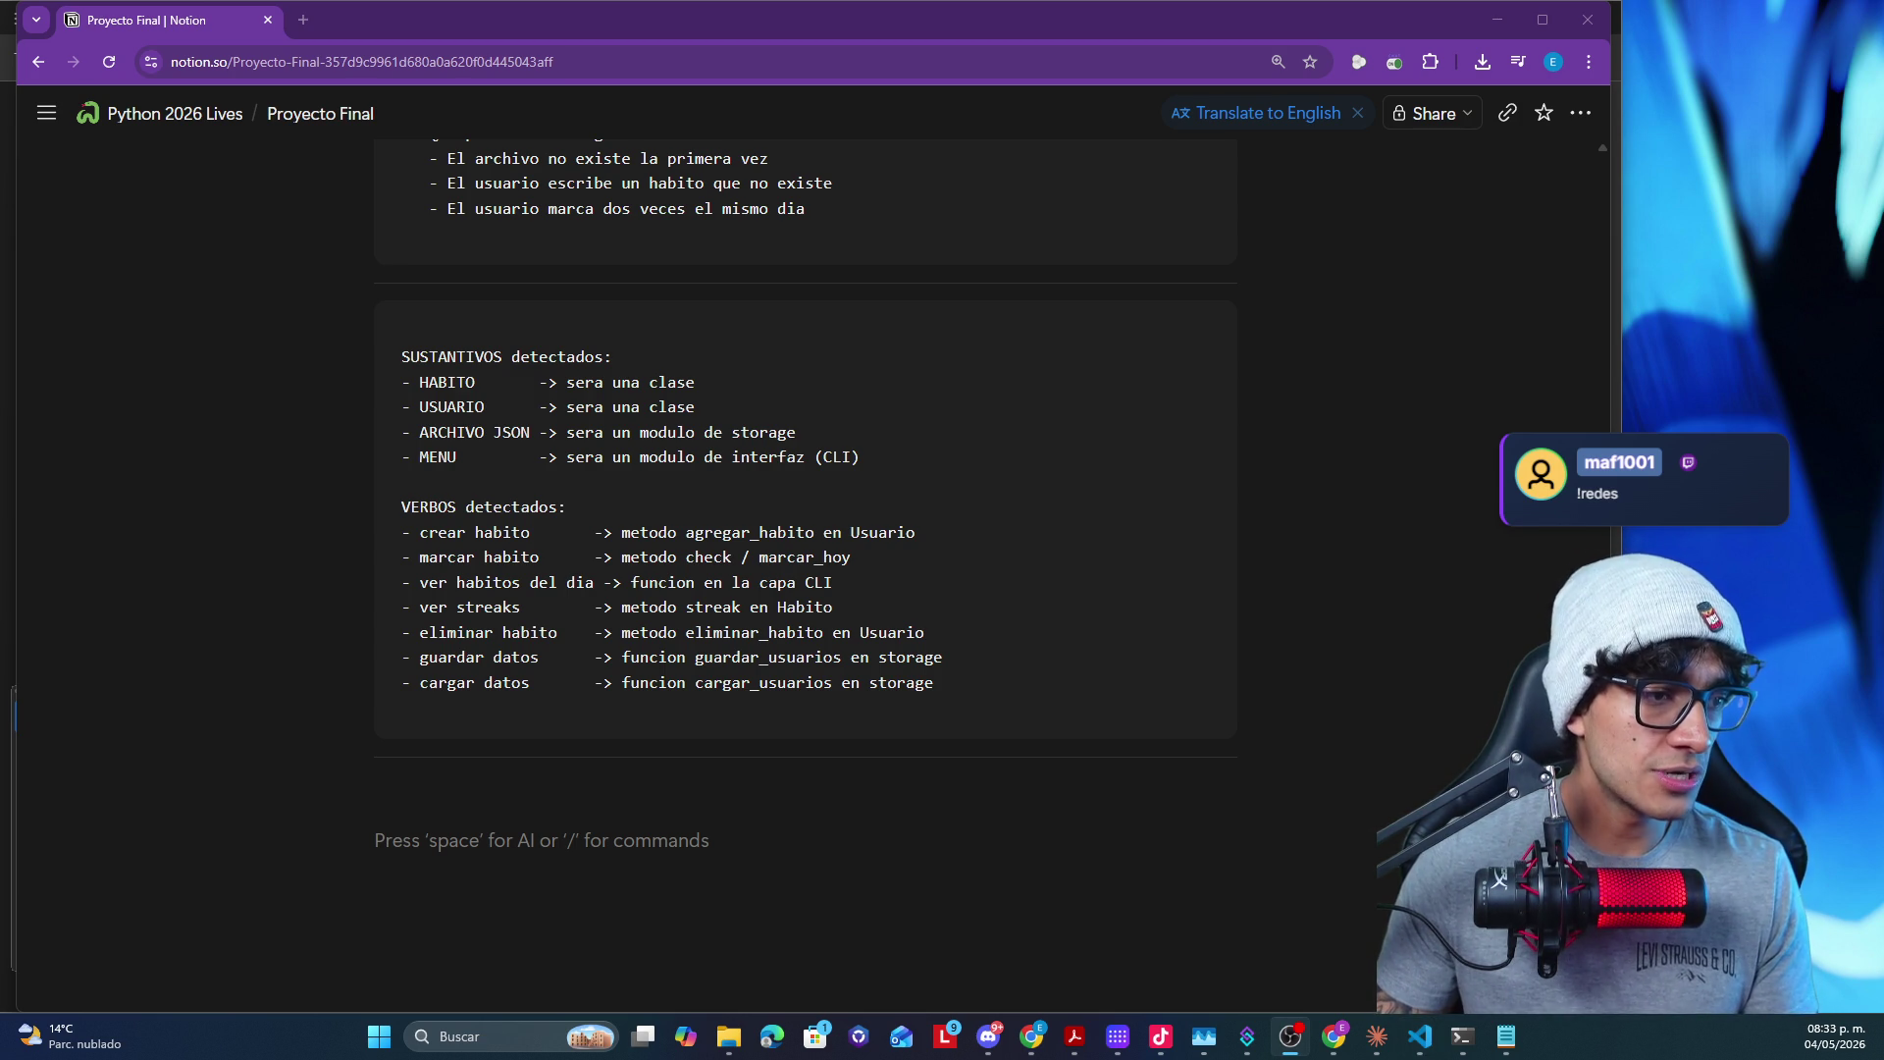
scroll(616, 608, down, 1)
double_click(447, 283)
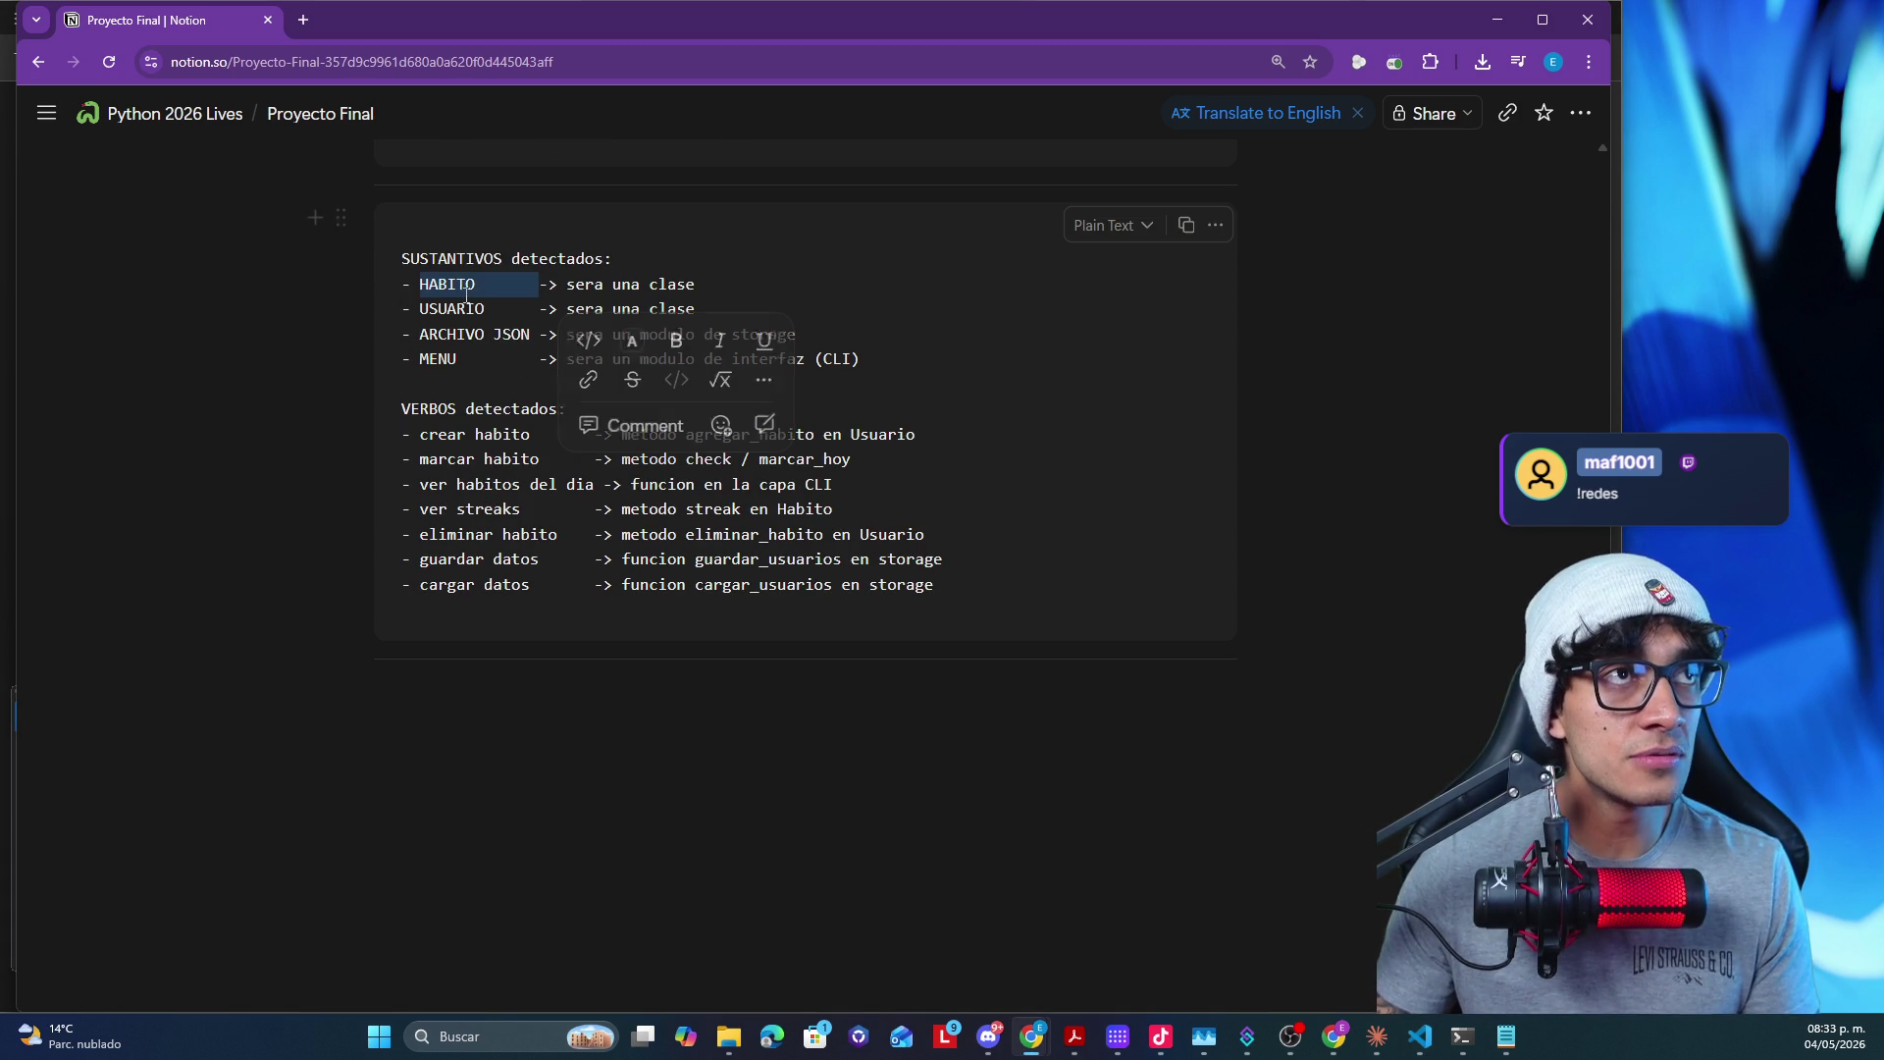
click(519, 702)
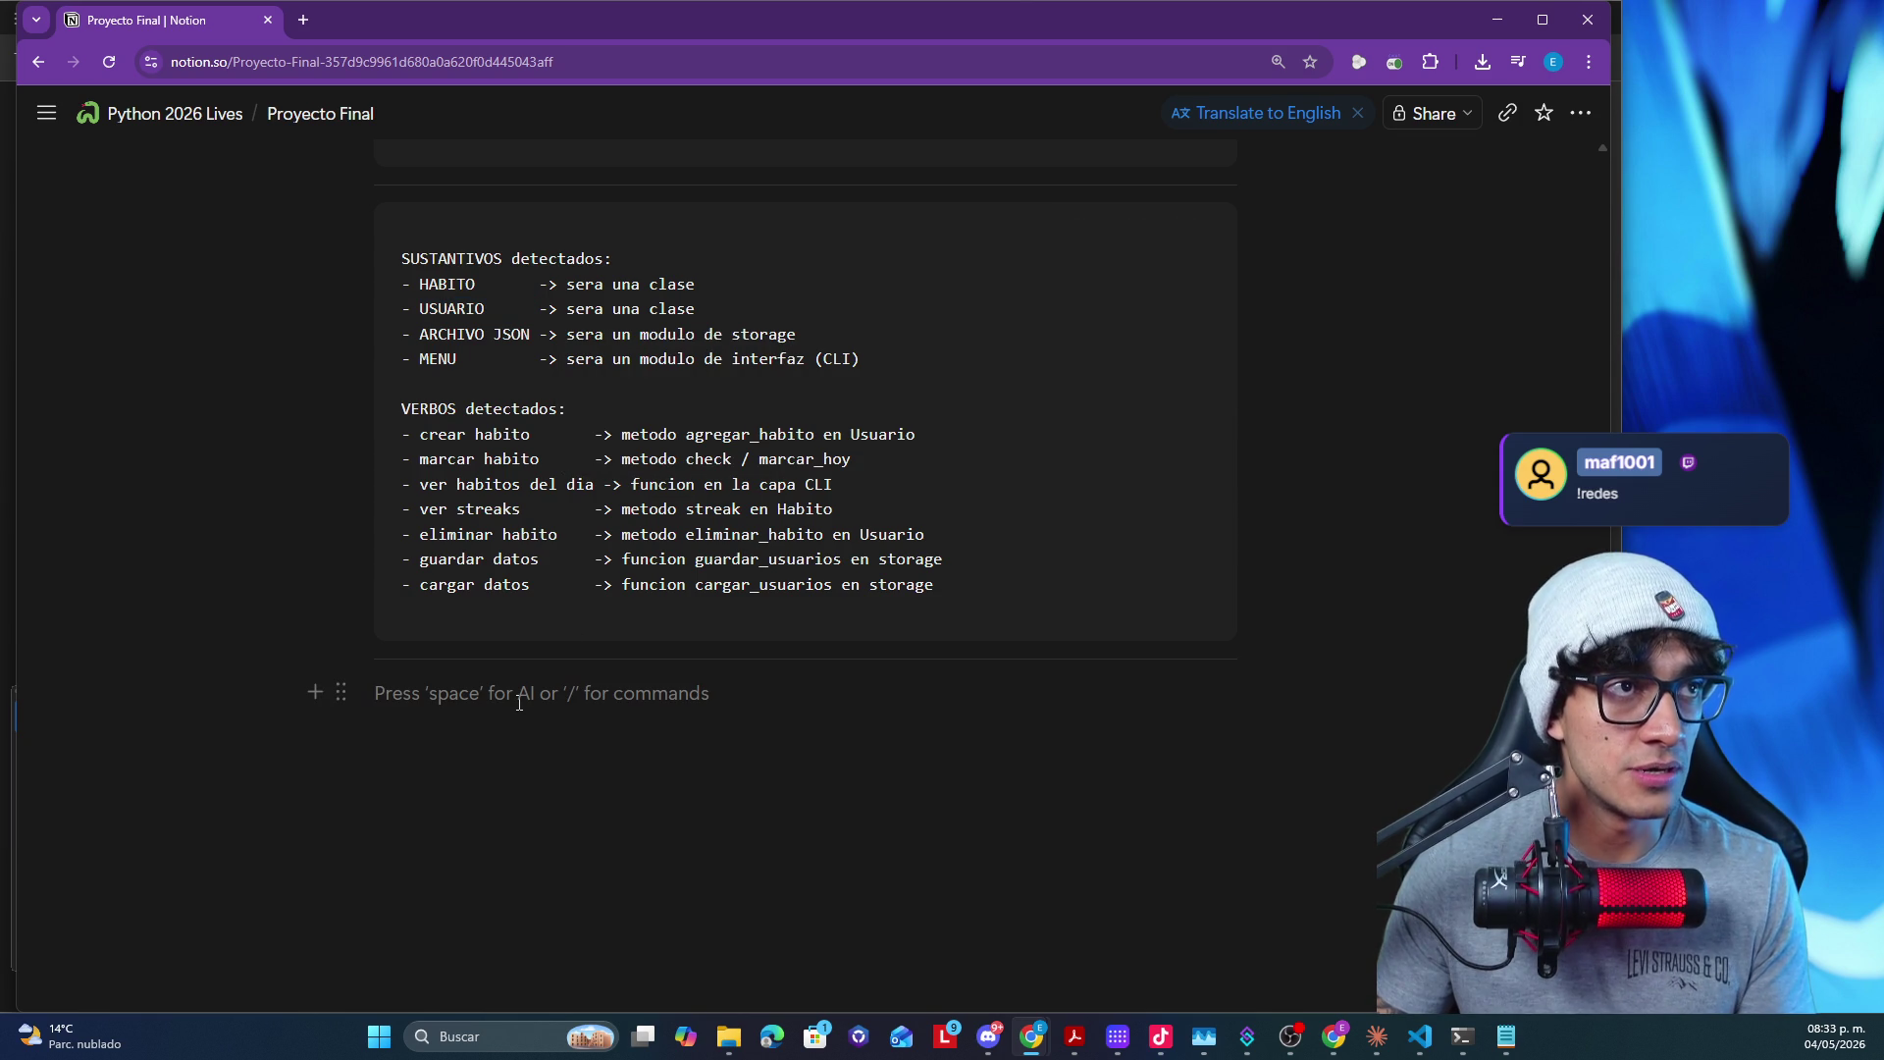
key(ctrl+v)
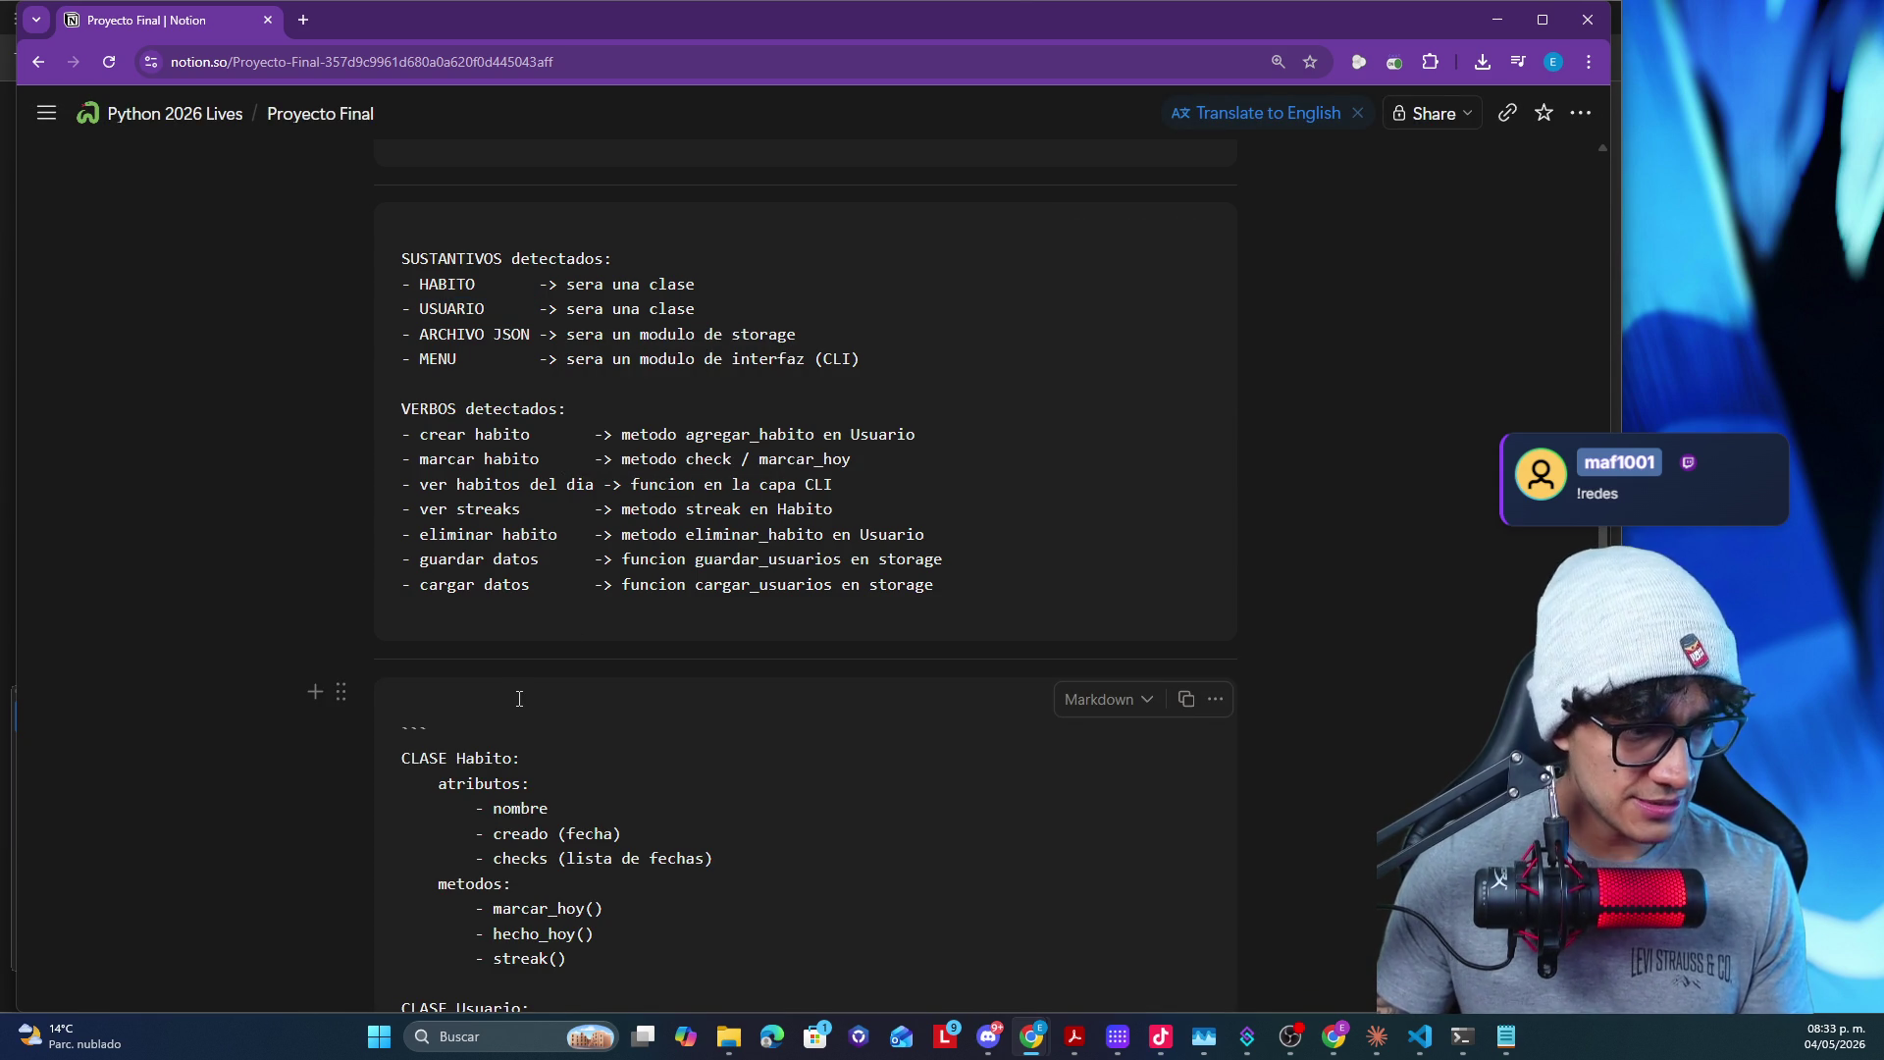
key(ctrl+z)
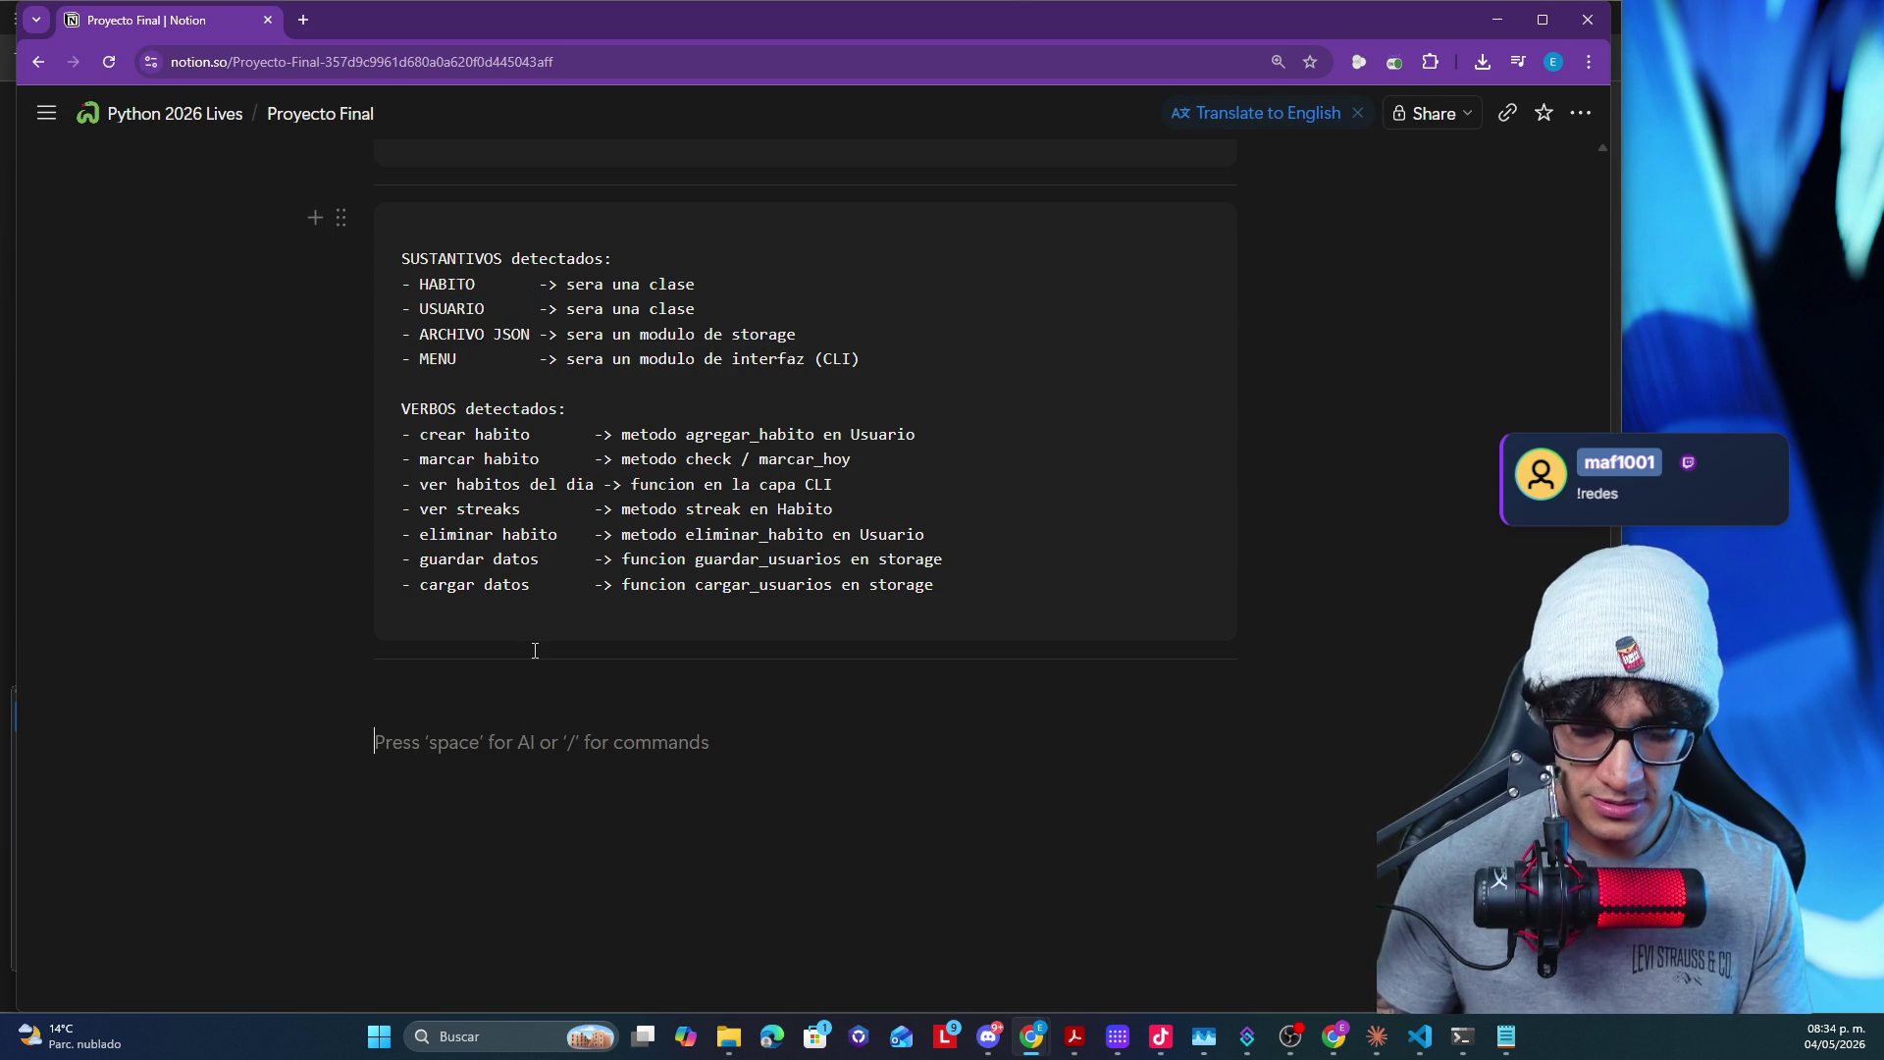
- Paste the CLASE Habito/Usuario outline as plain text and annotate the checks attribute with '-> Rachas'
key(ctrl+v)
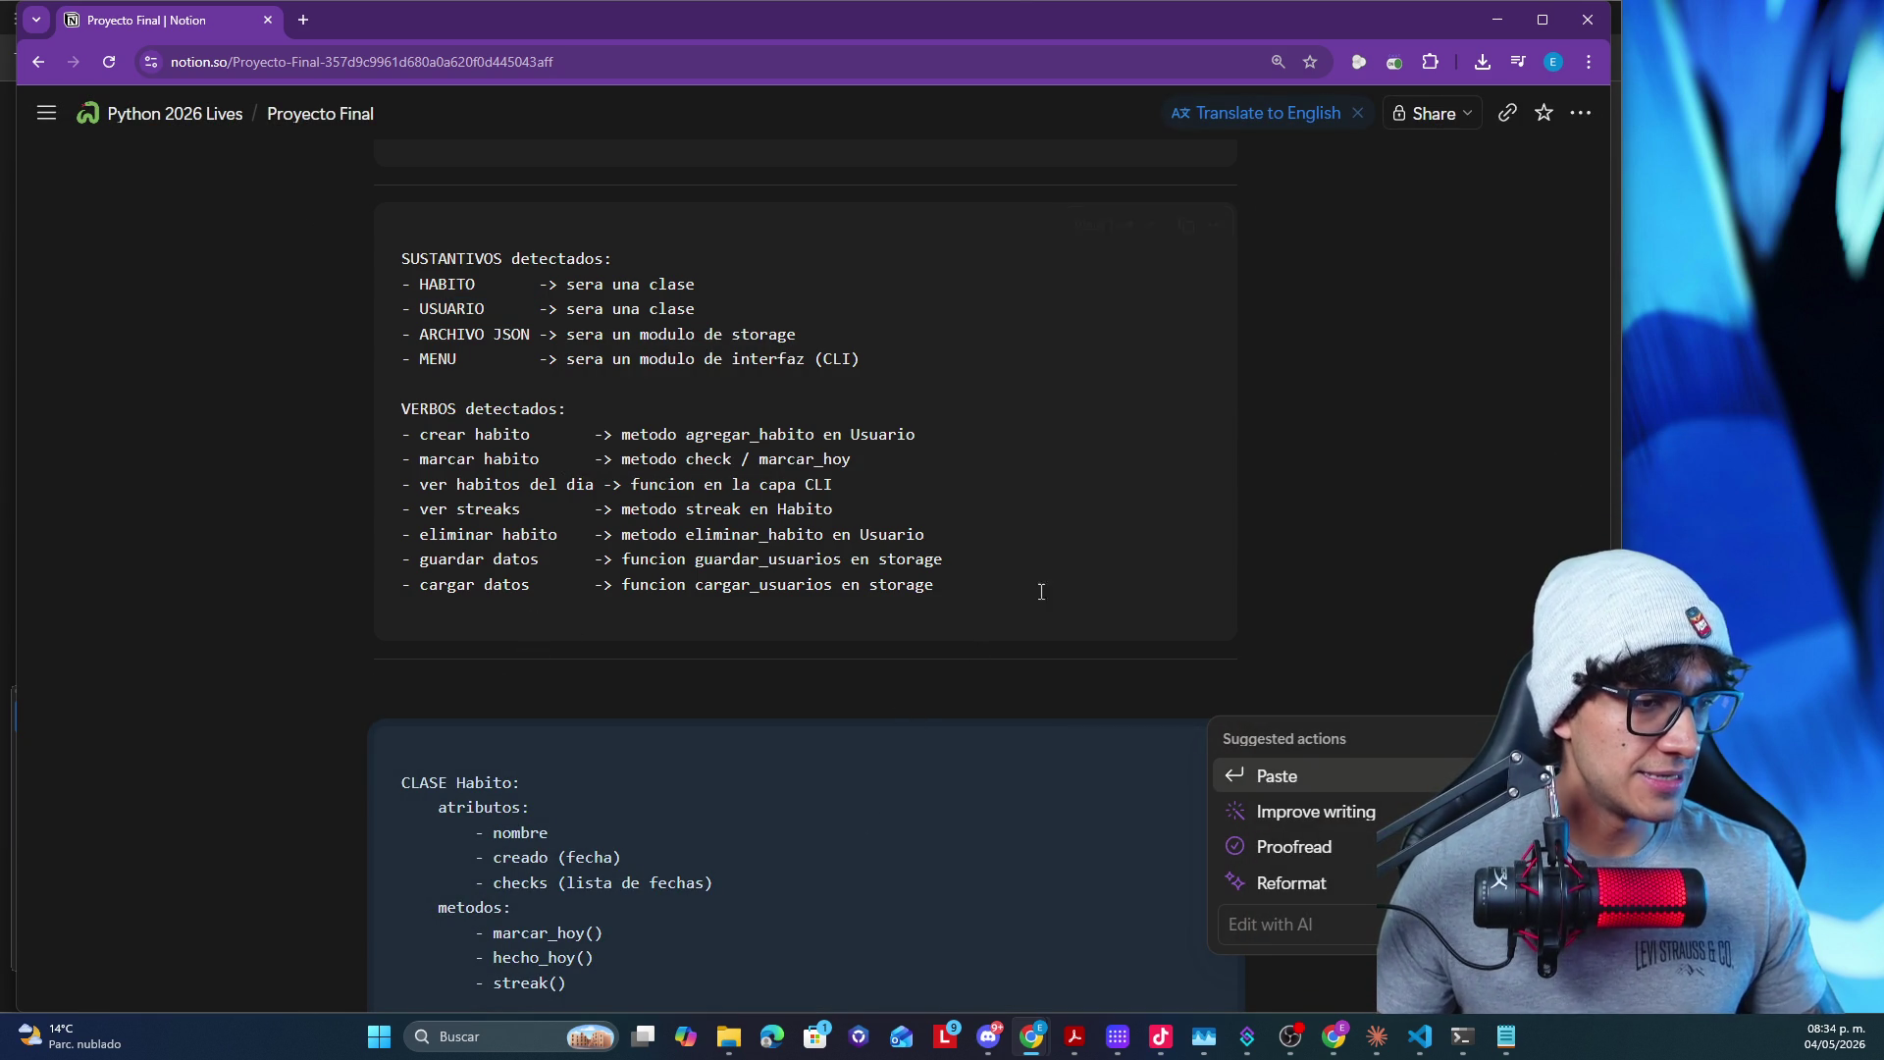
scroll(1331, 477, down, 1)
scroll(1332, 479, down, 1)
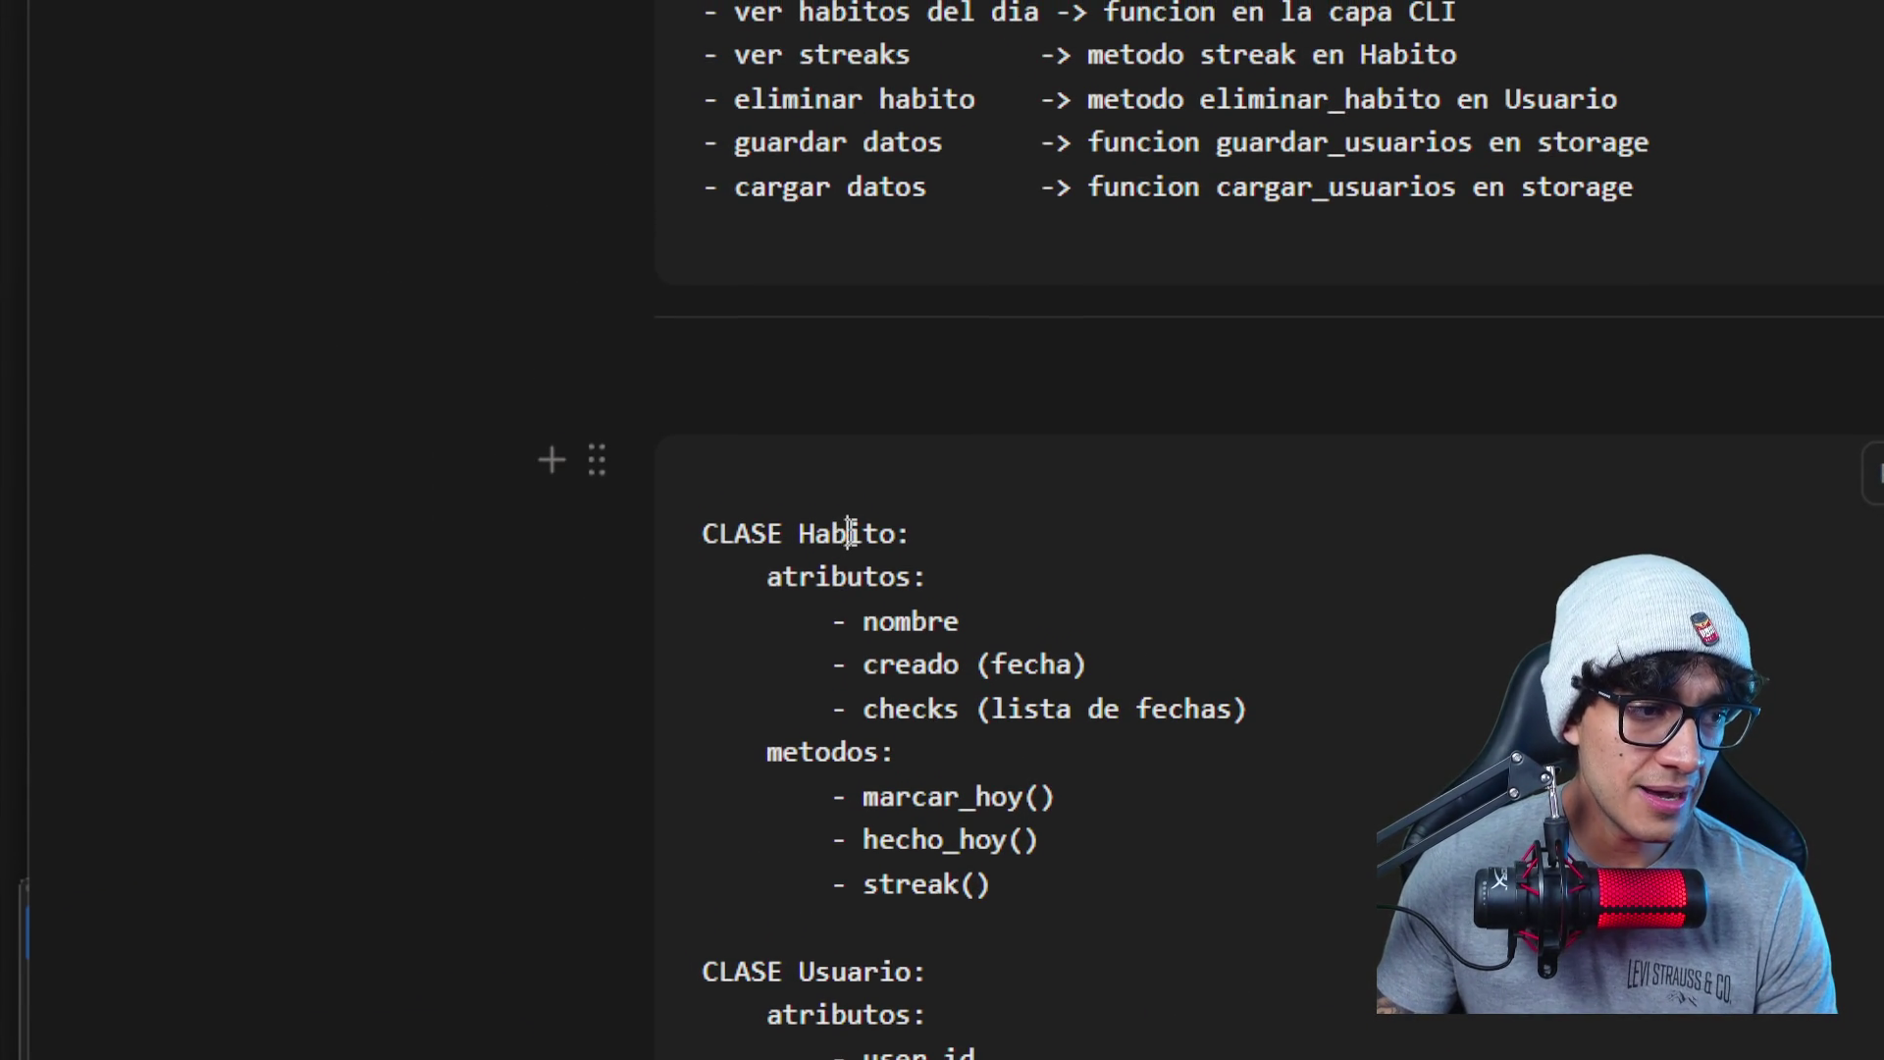
click(857, 534)
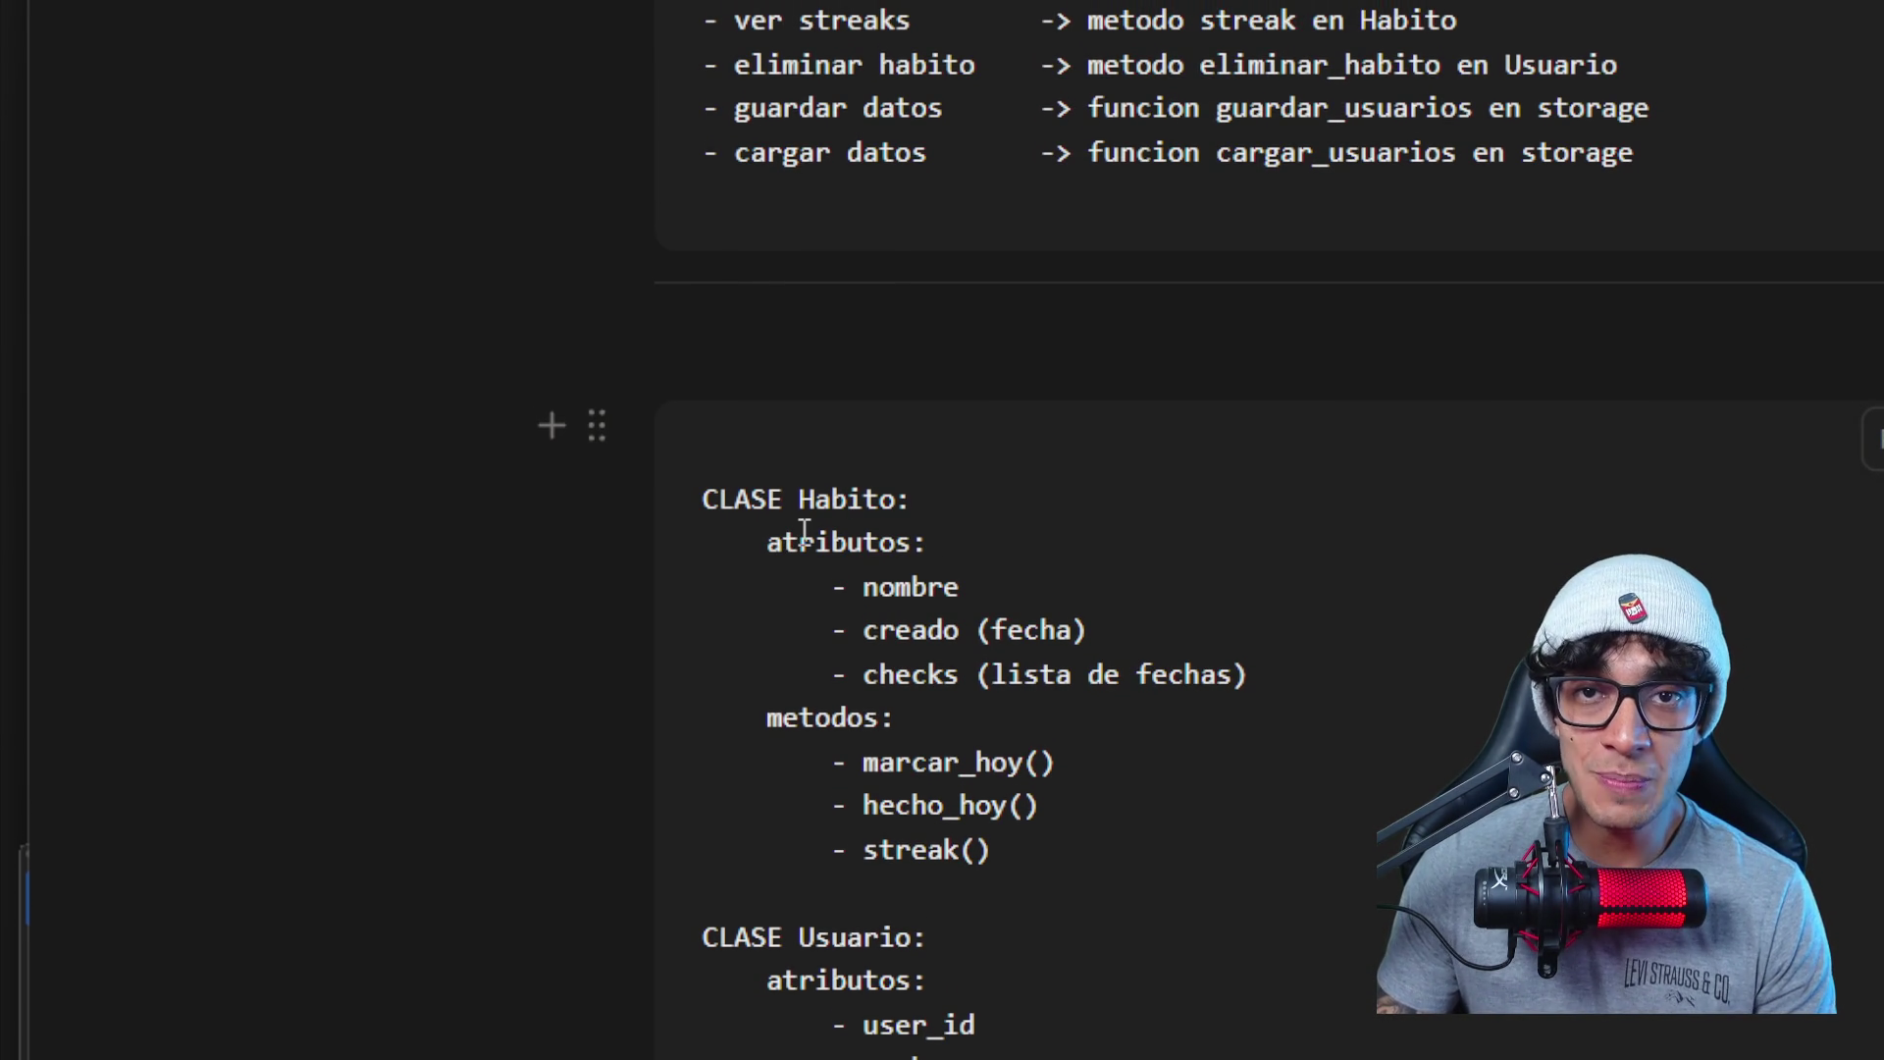
scroll(804, 533, down, 1)
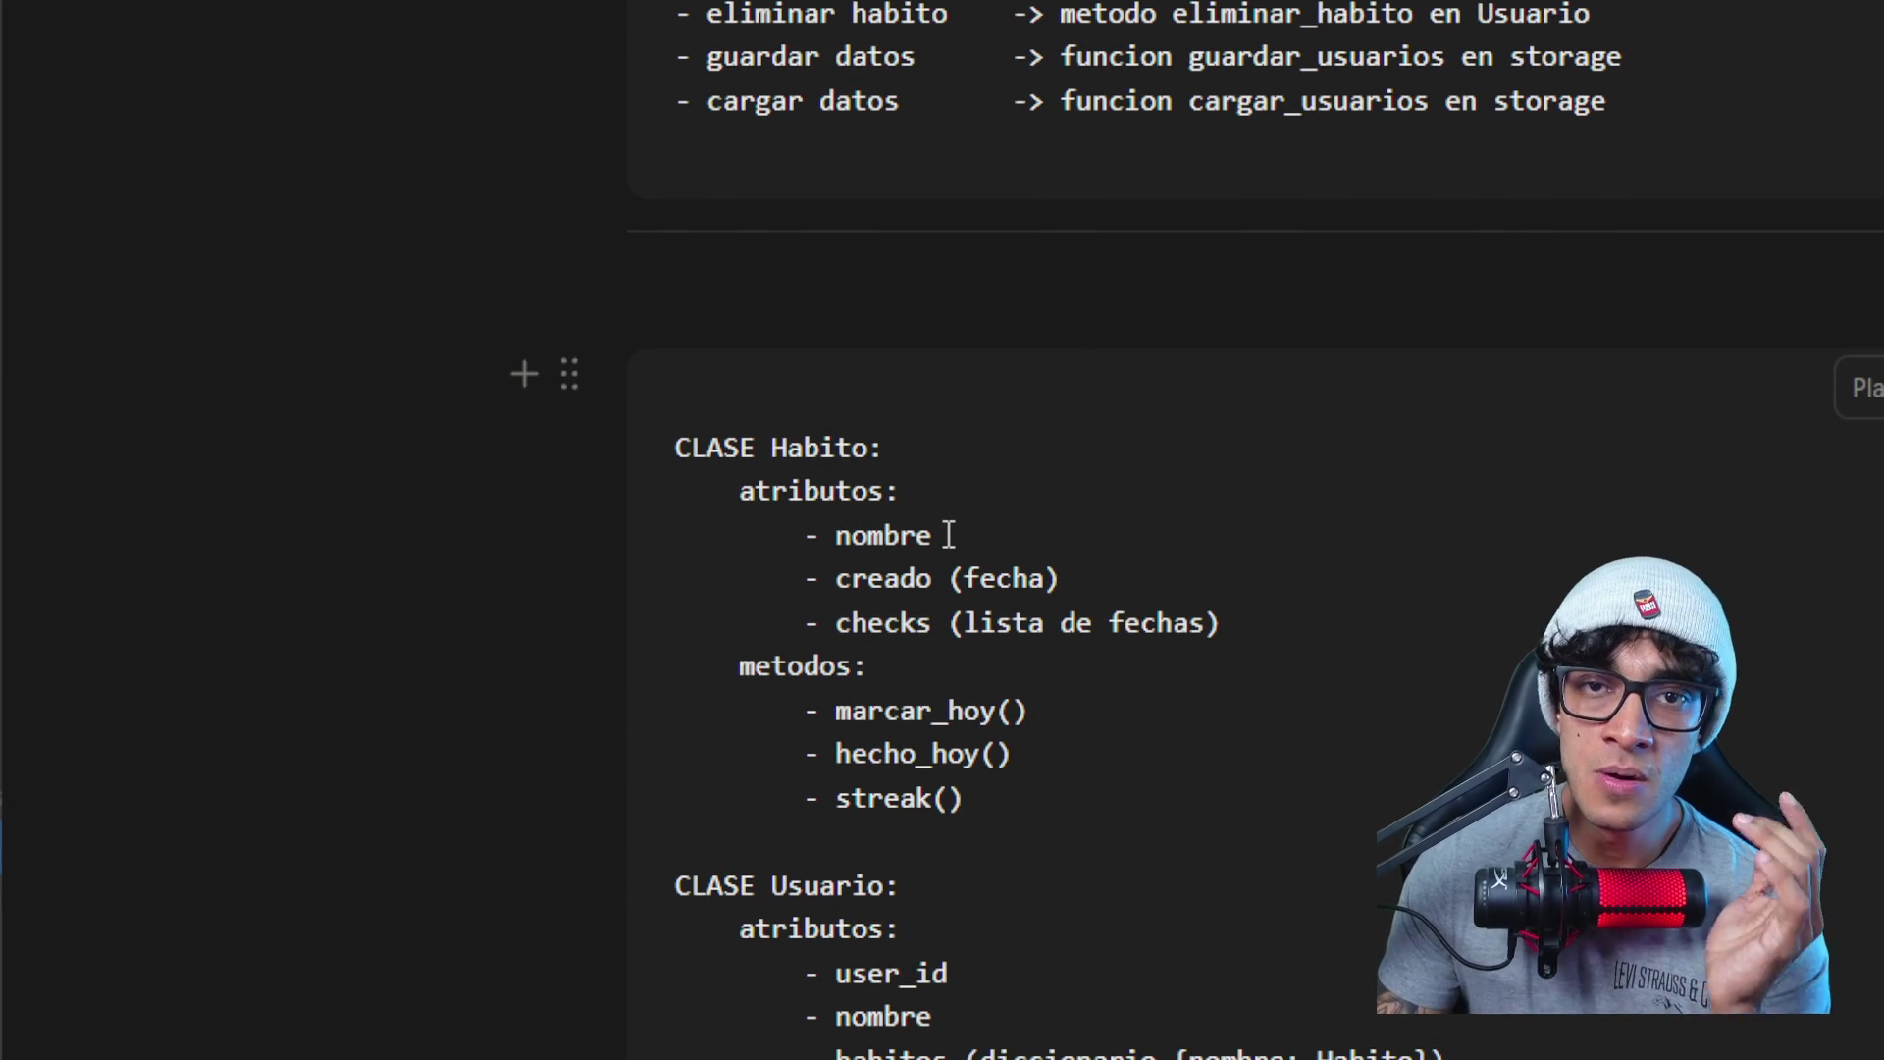
scroll(948, 533, down, 1)
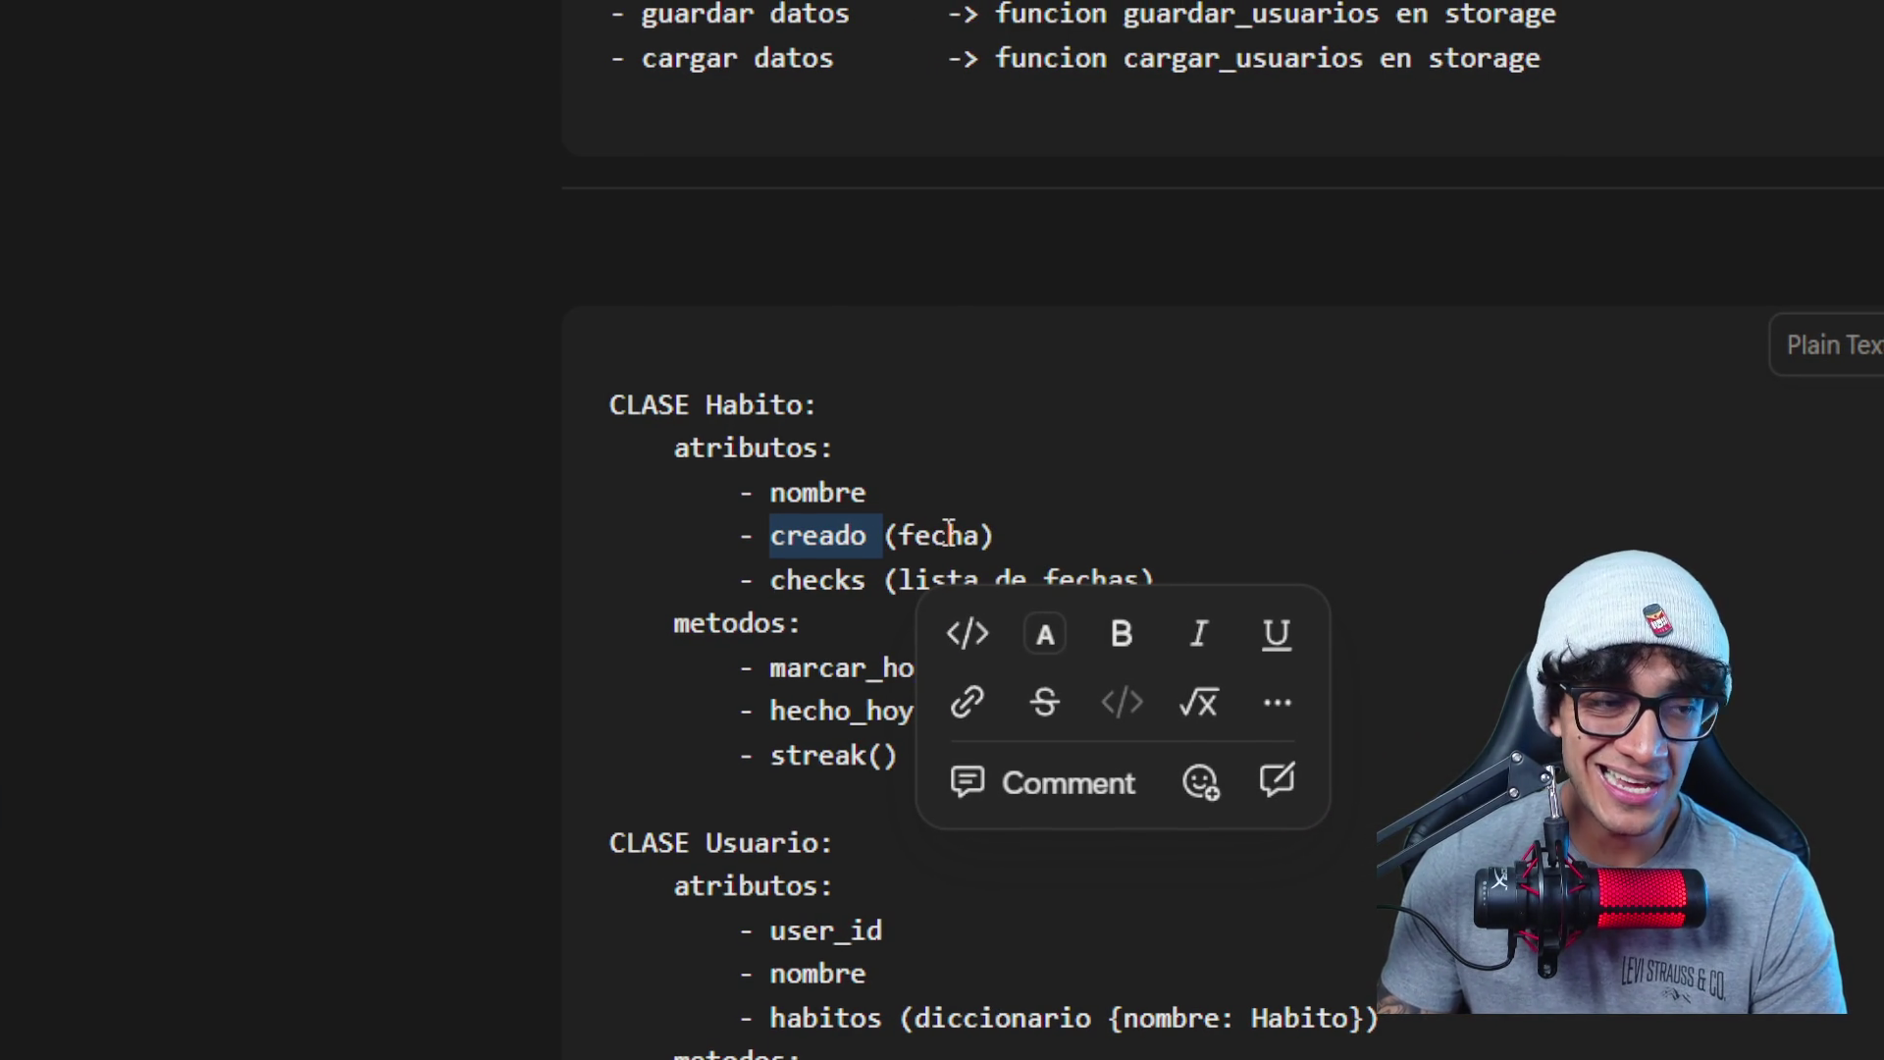
click(914, 533)
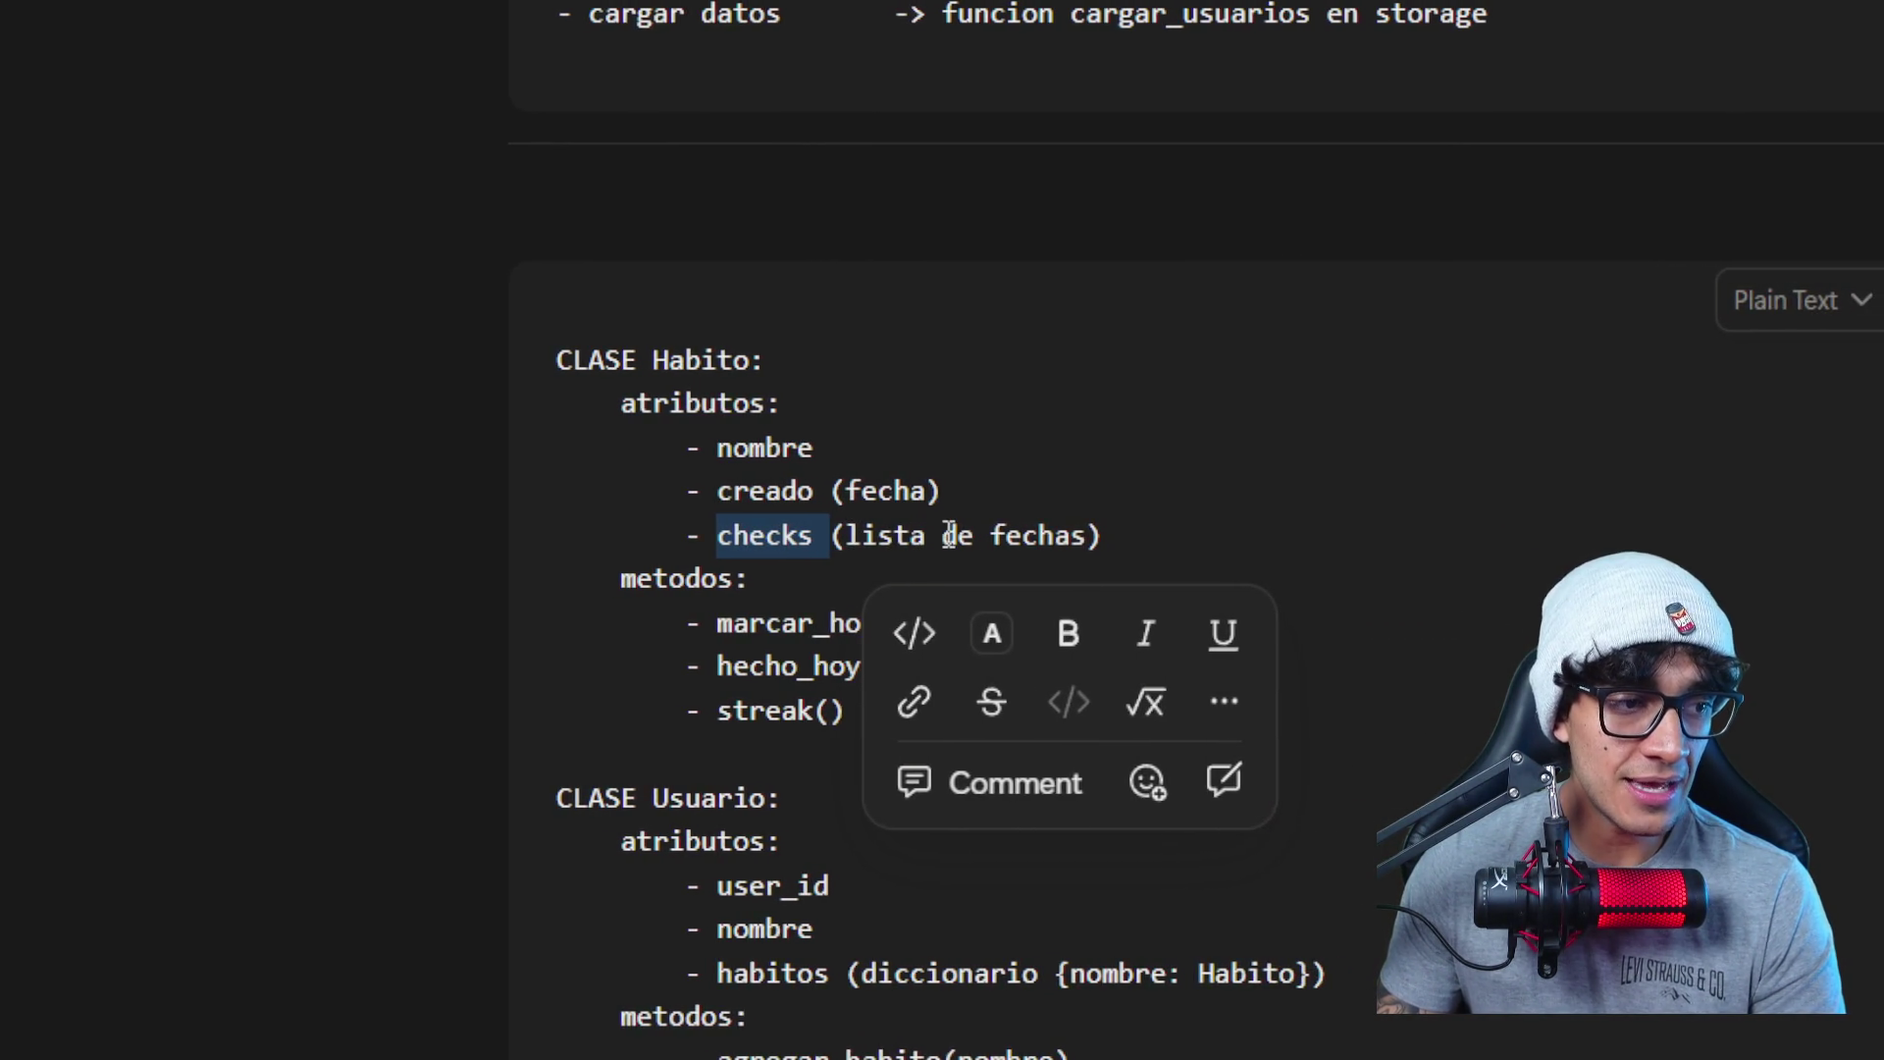
click(1135, 534)
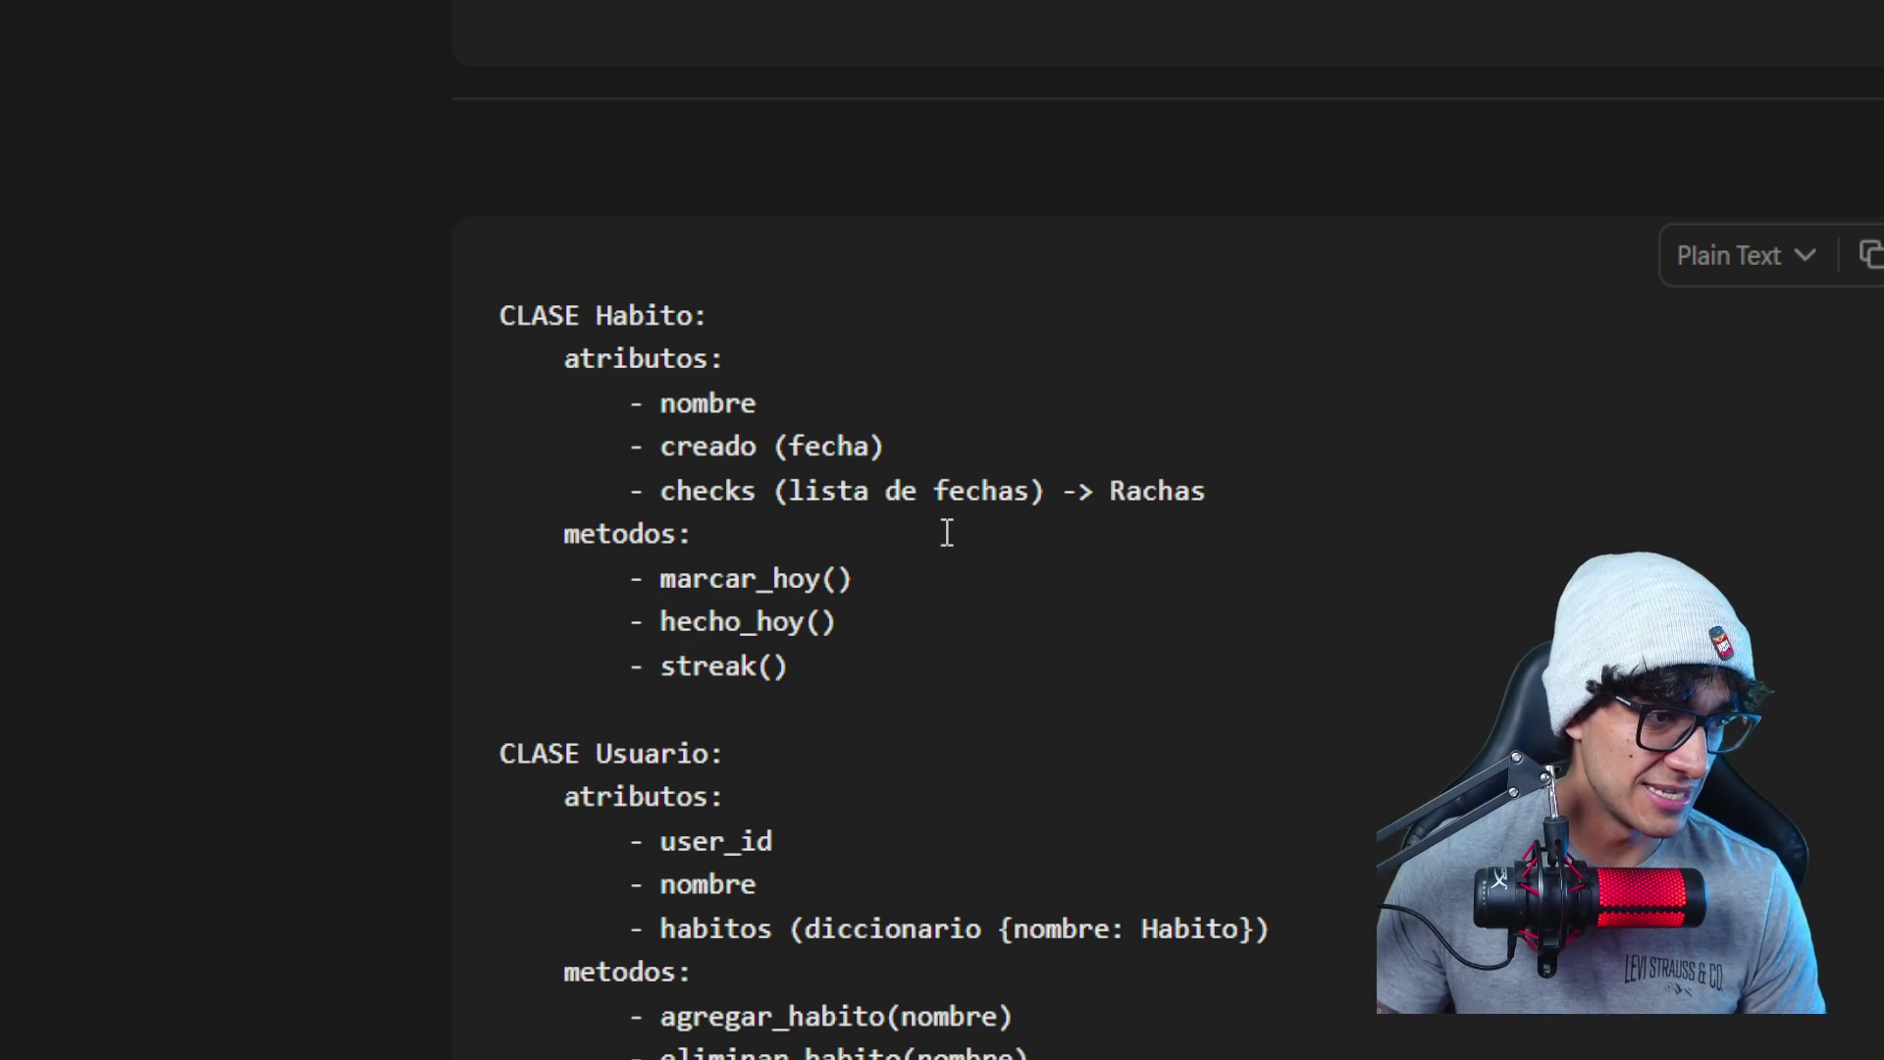
scroll(946, 533, up, 3)
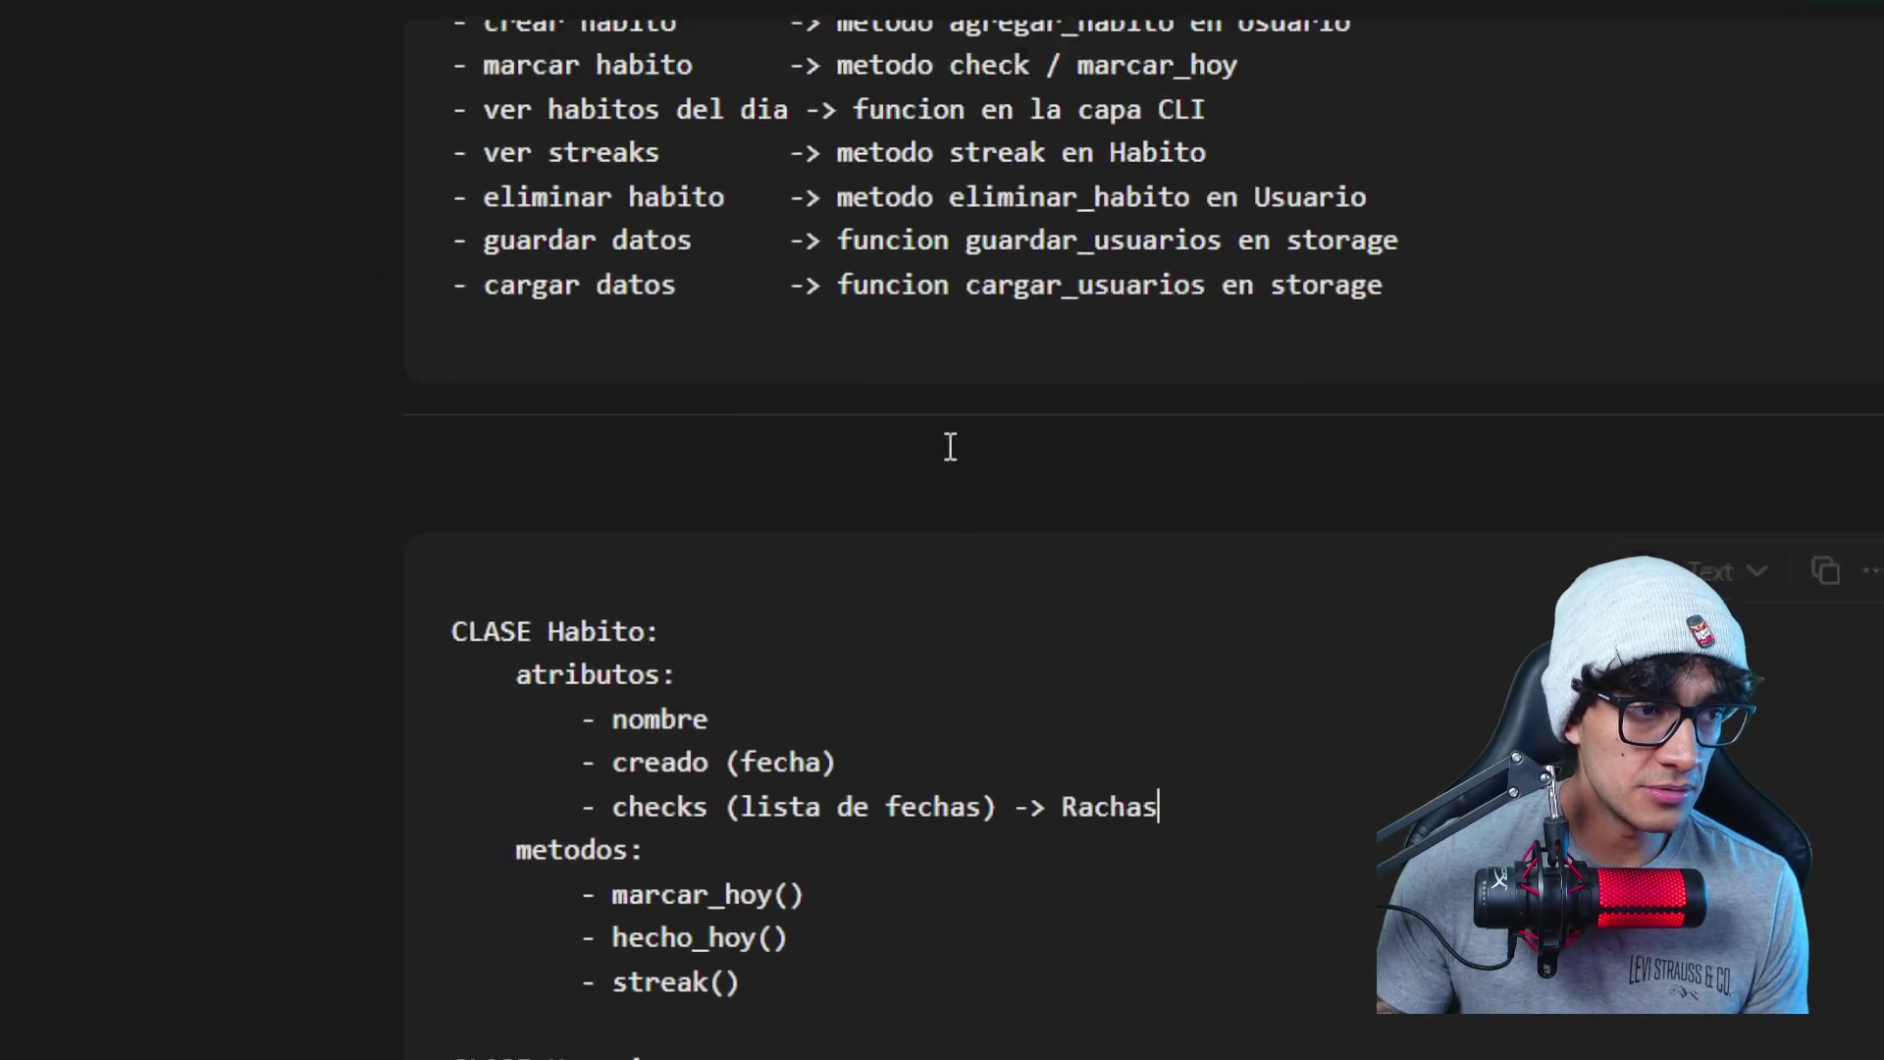
scroll(954, 538, up, 2)
scroll(960, 540, up, 2)
scroll(951, 534, up, 3)
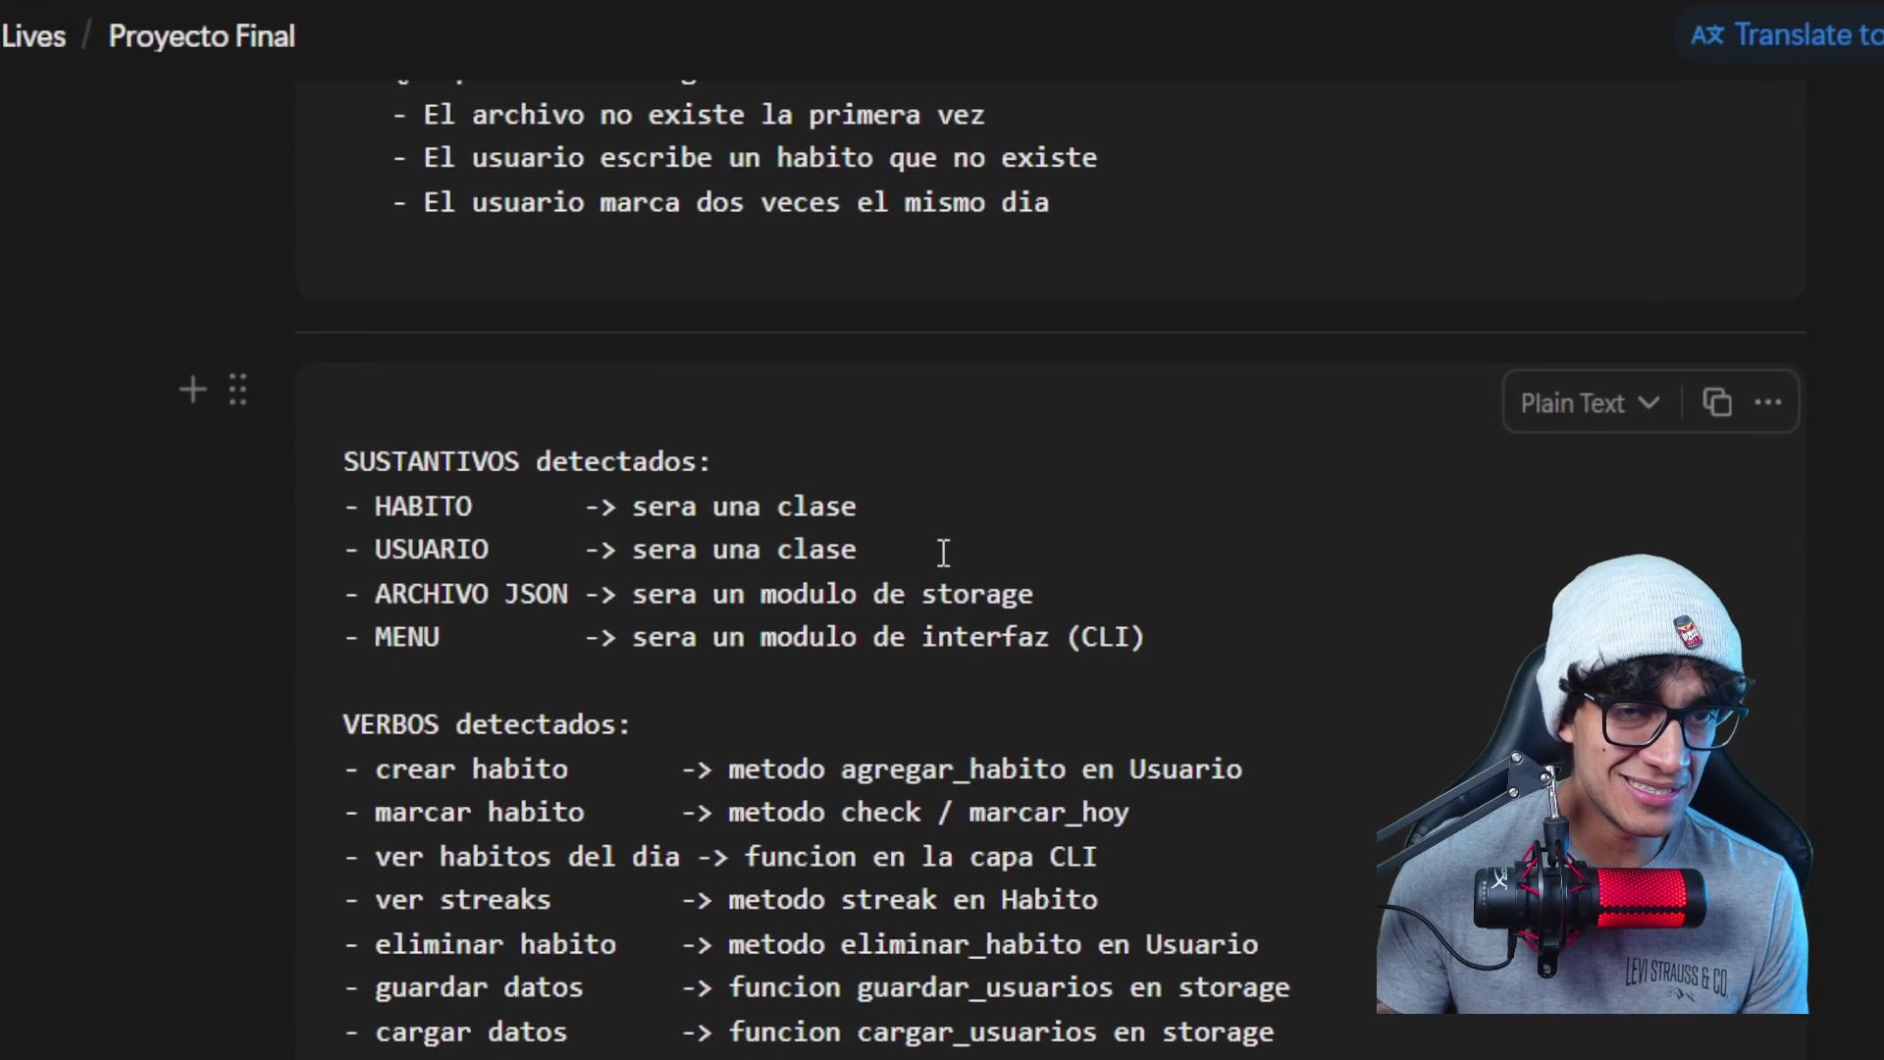
scroll(942, 551, down, 3)
scroll(956, 535, down, 2)
scroll(939, 578, down, 3)
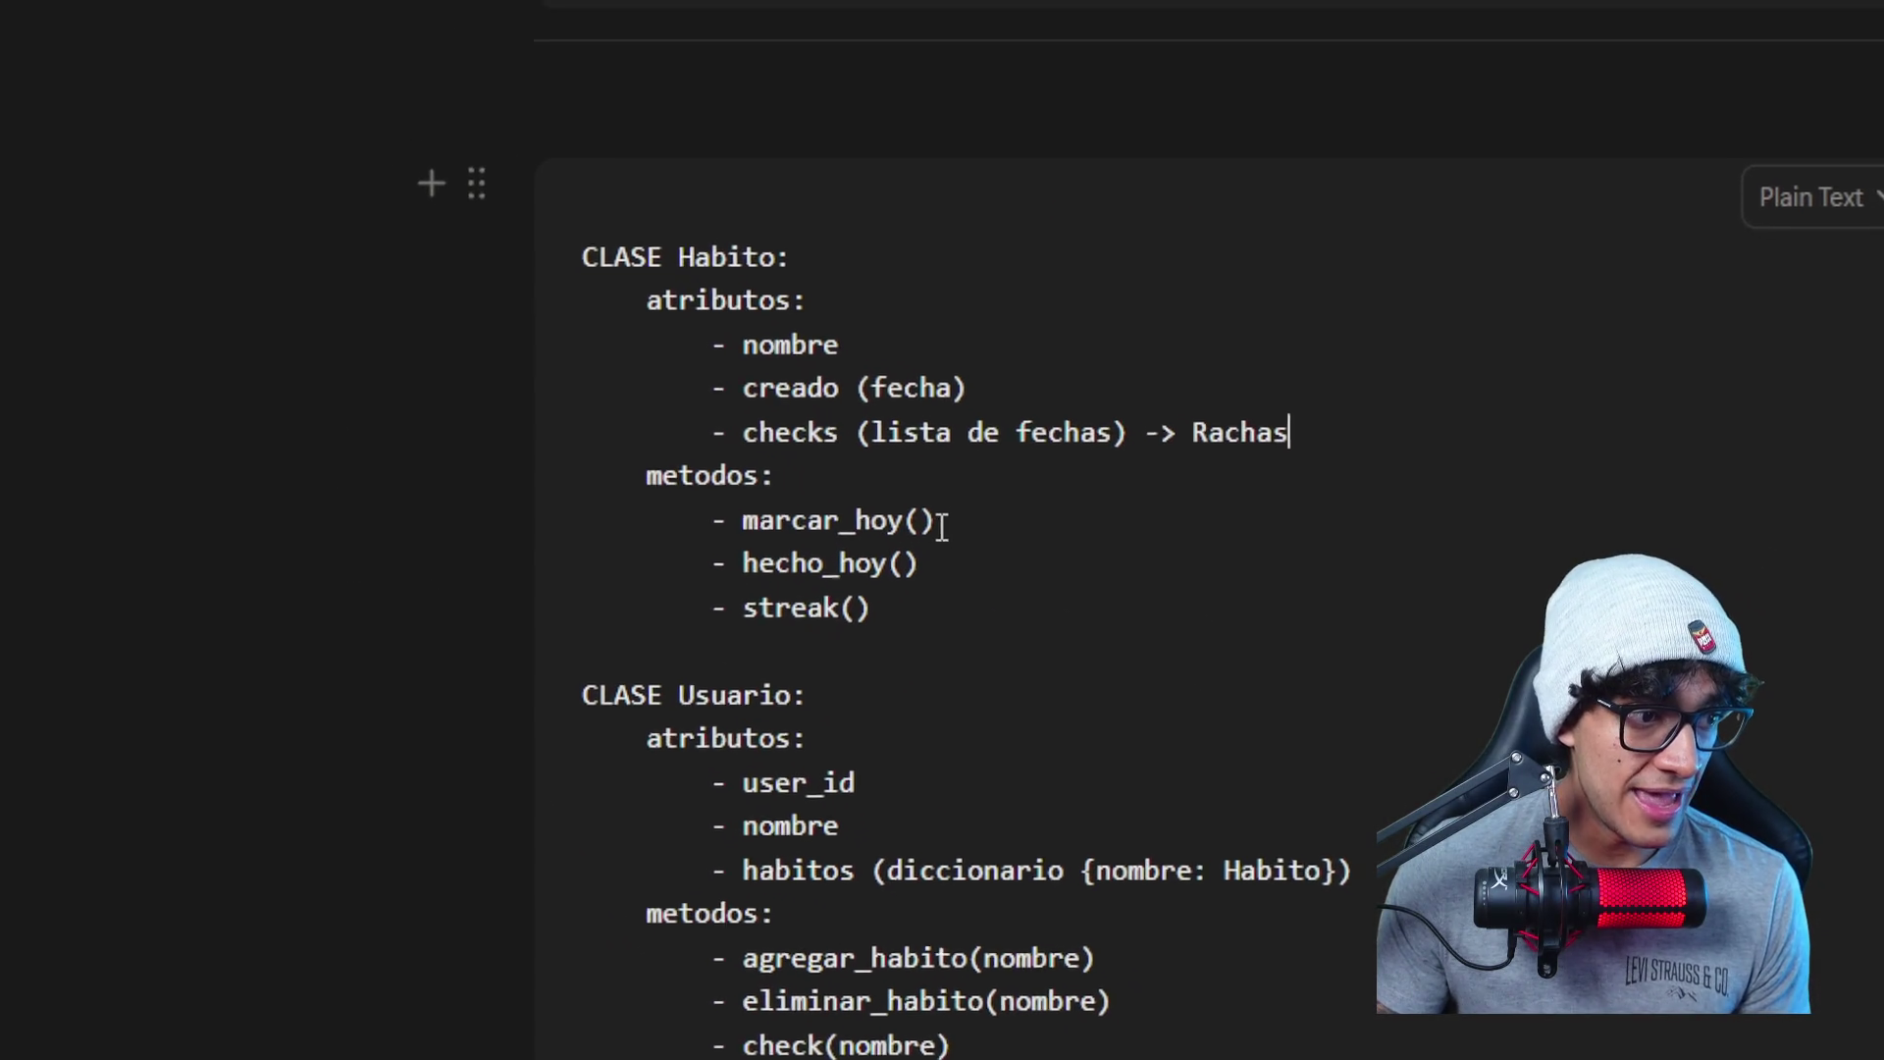
drag(950, 531, 747, 532)
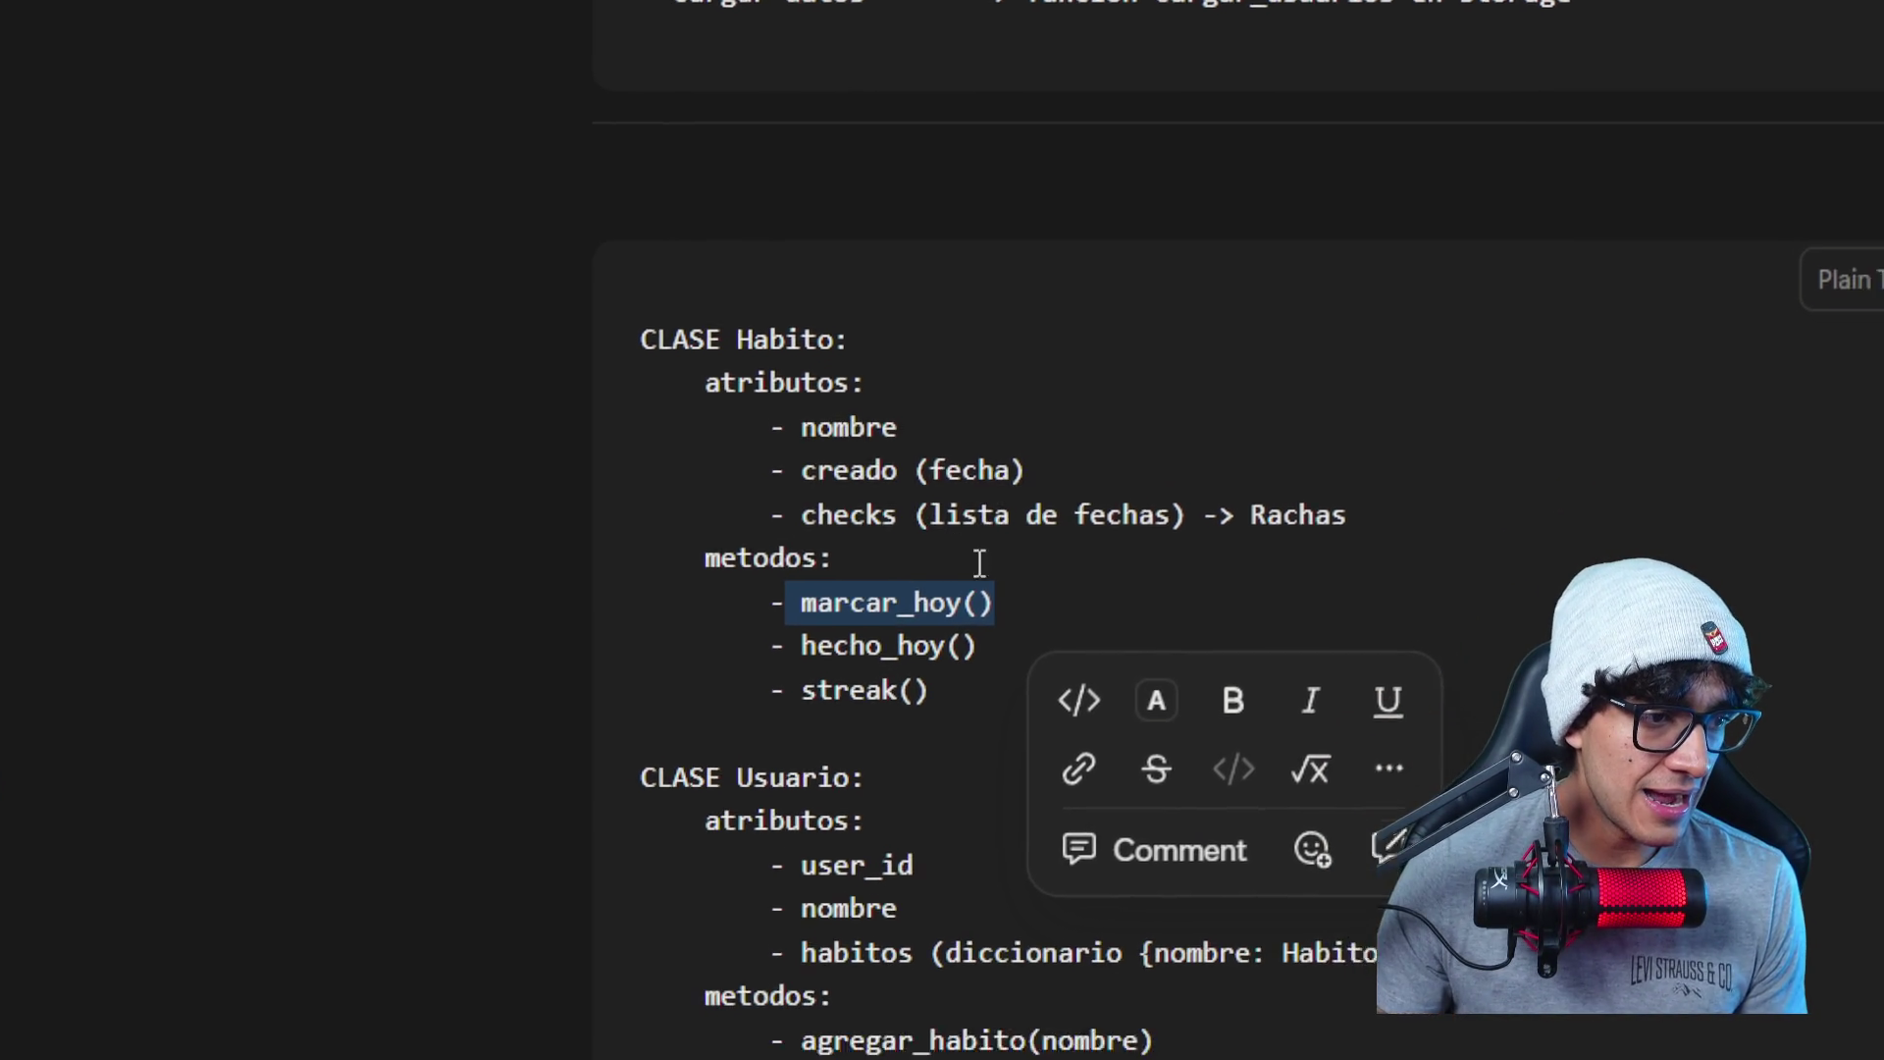
click(953, 658)
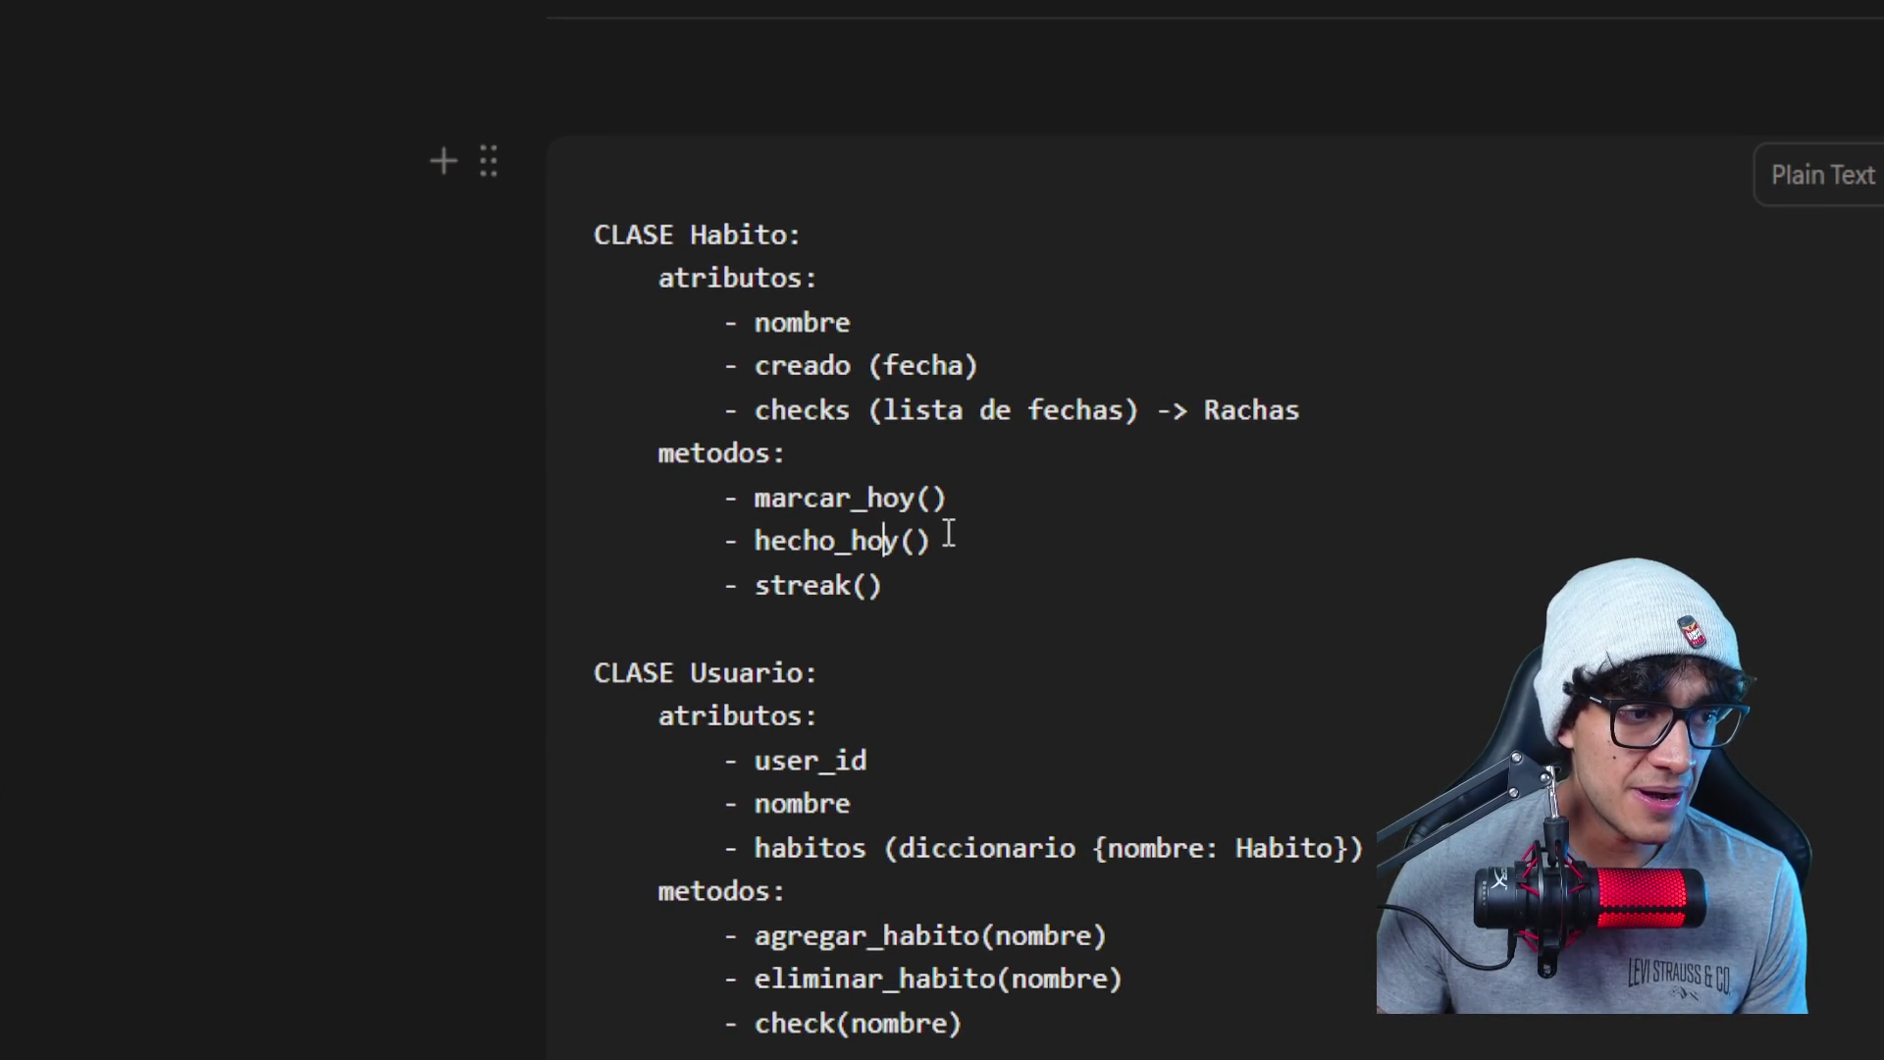
drag(948, 533, 806, 544)
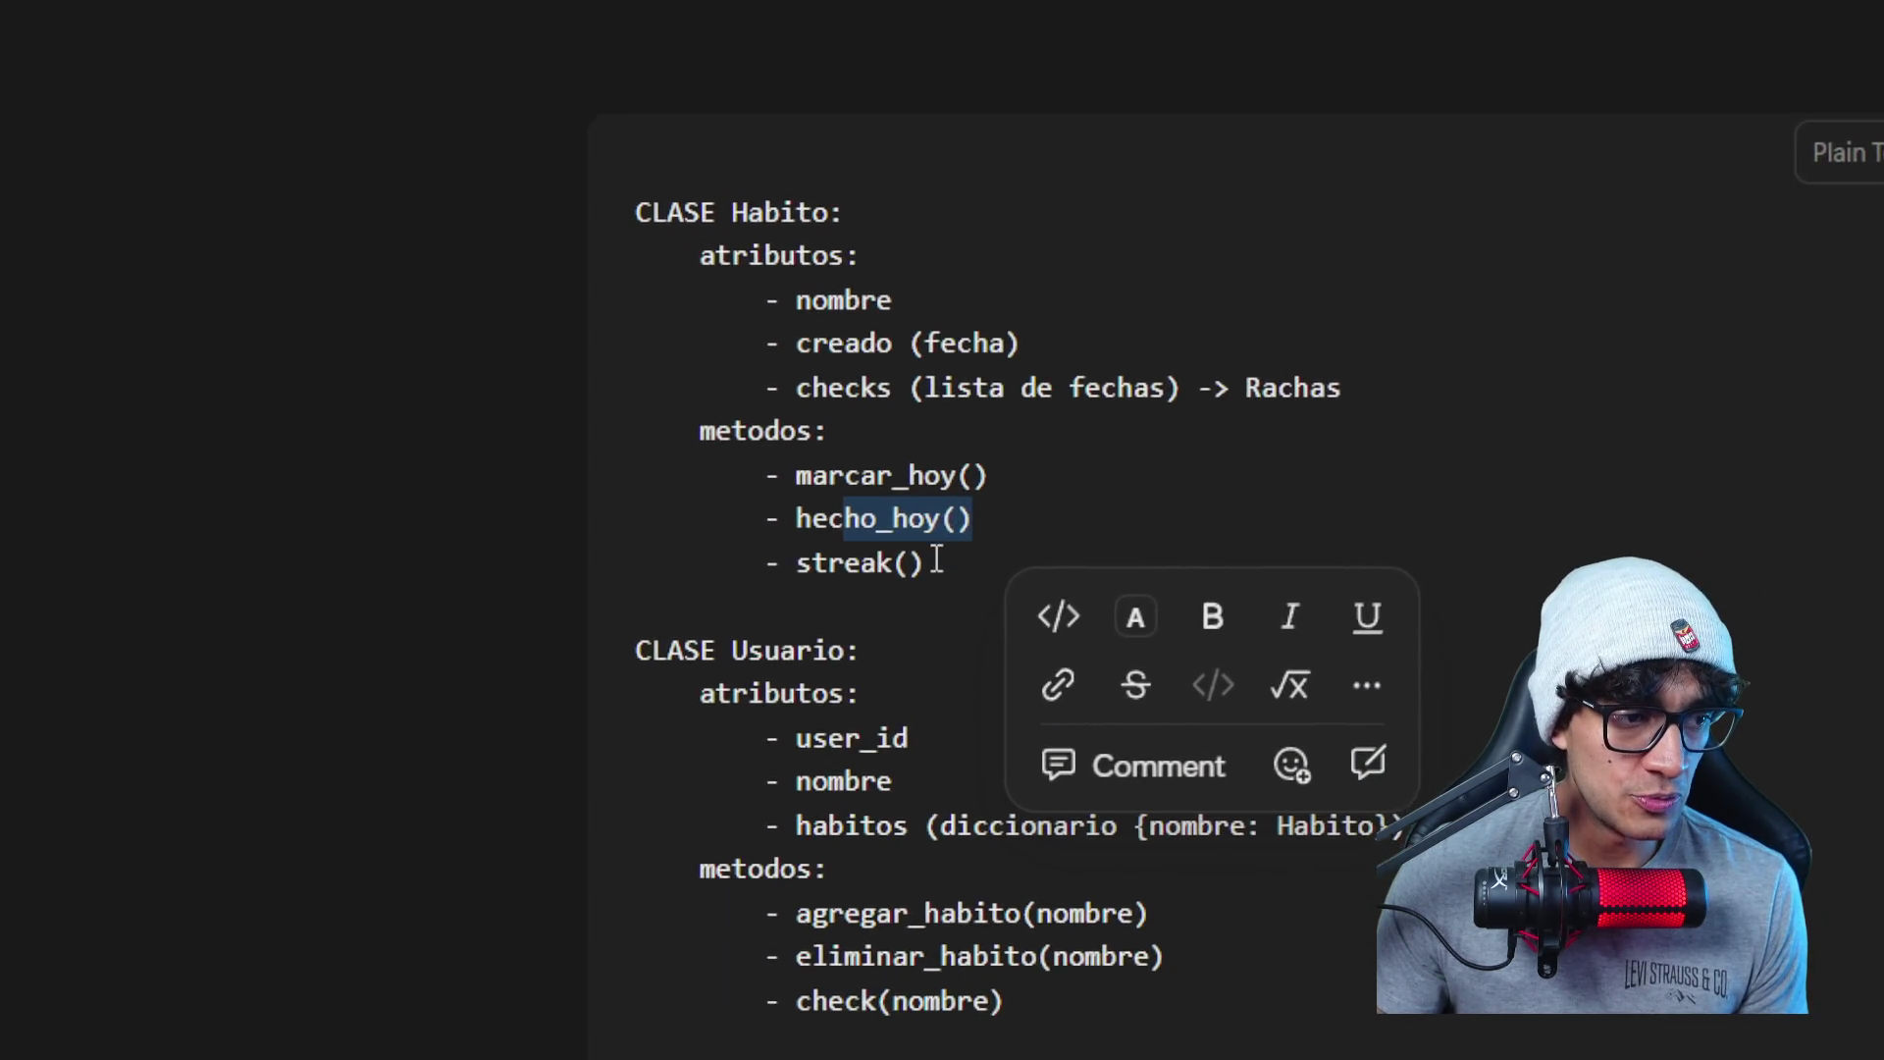
drag(931, 567, 730, 371)
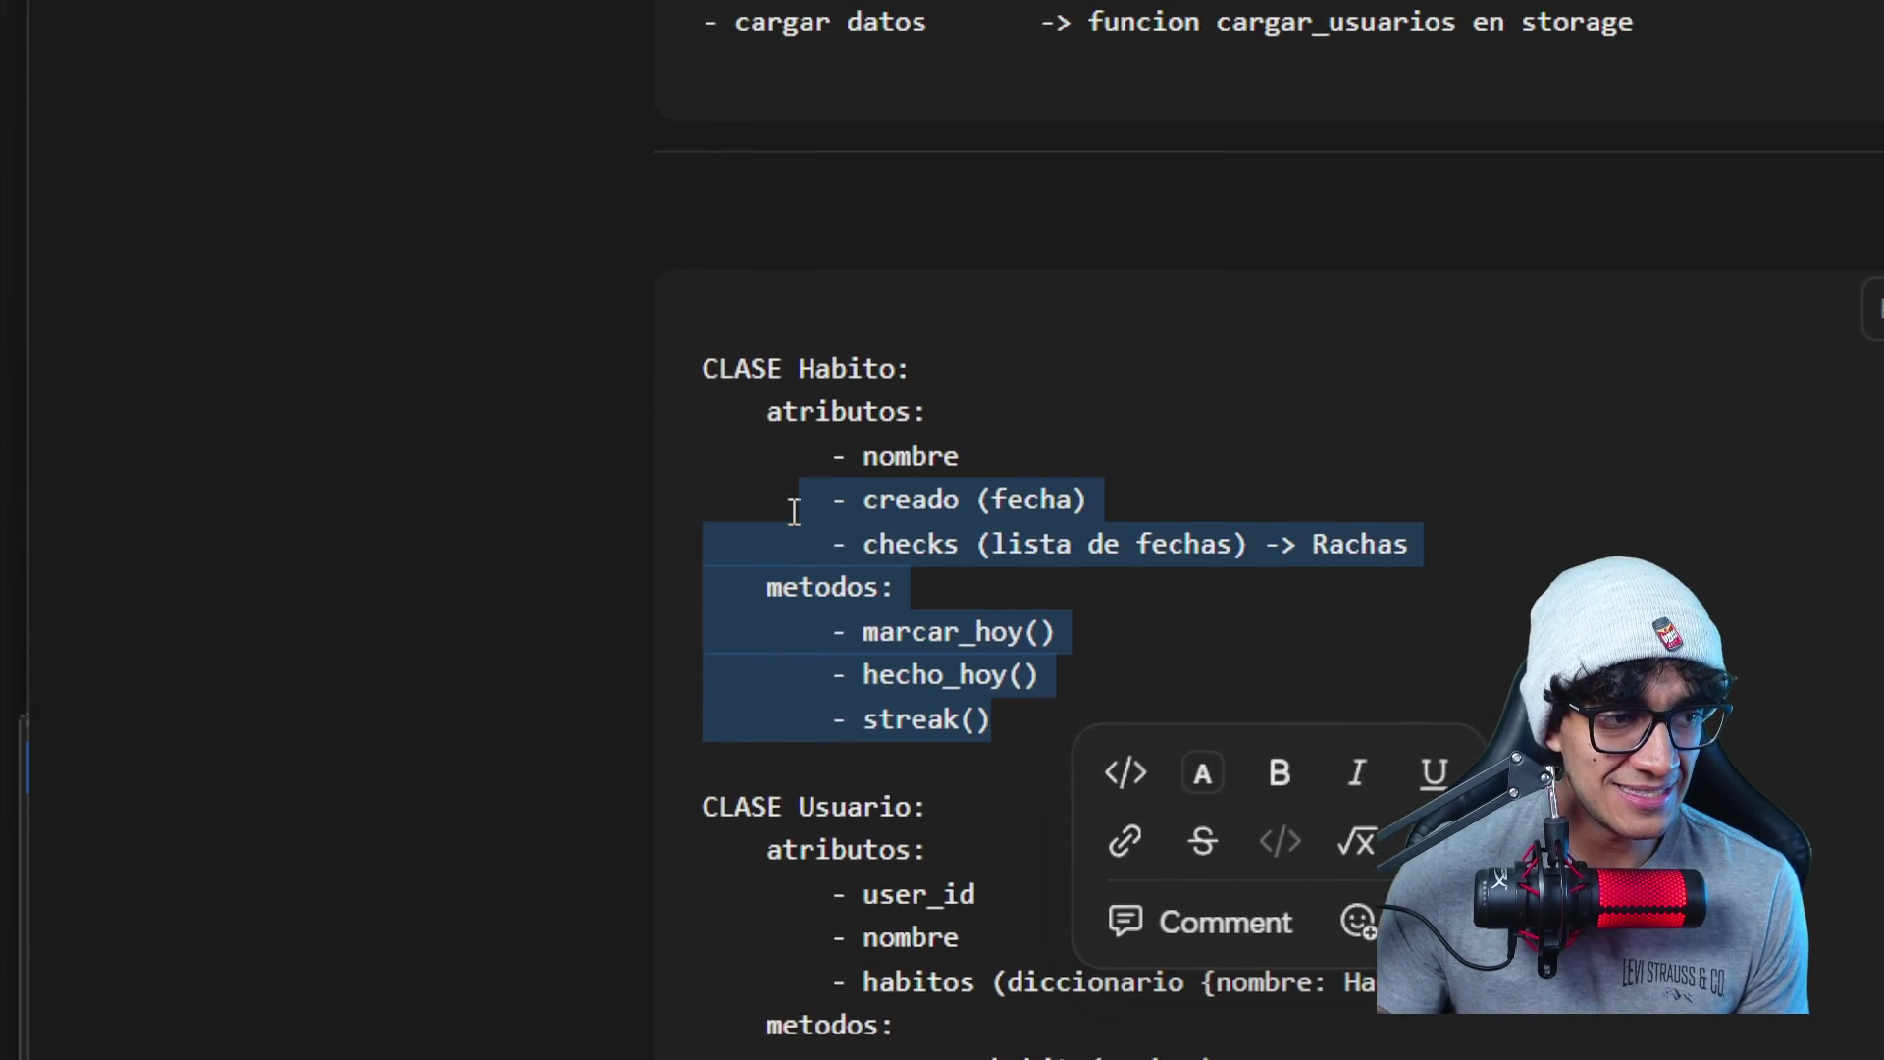
drag(803, 509, 677, 533)
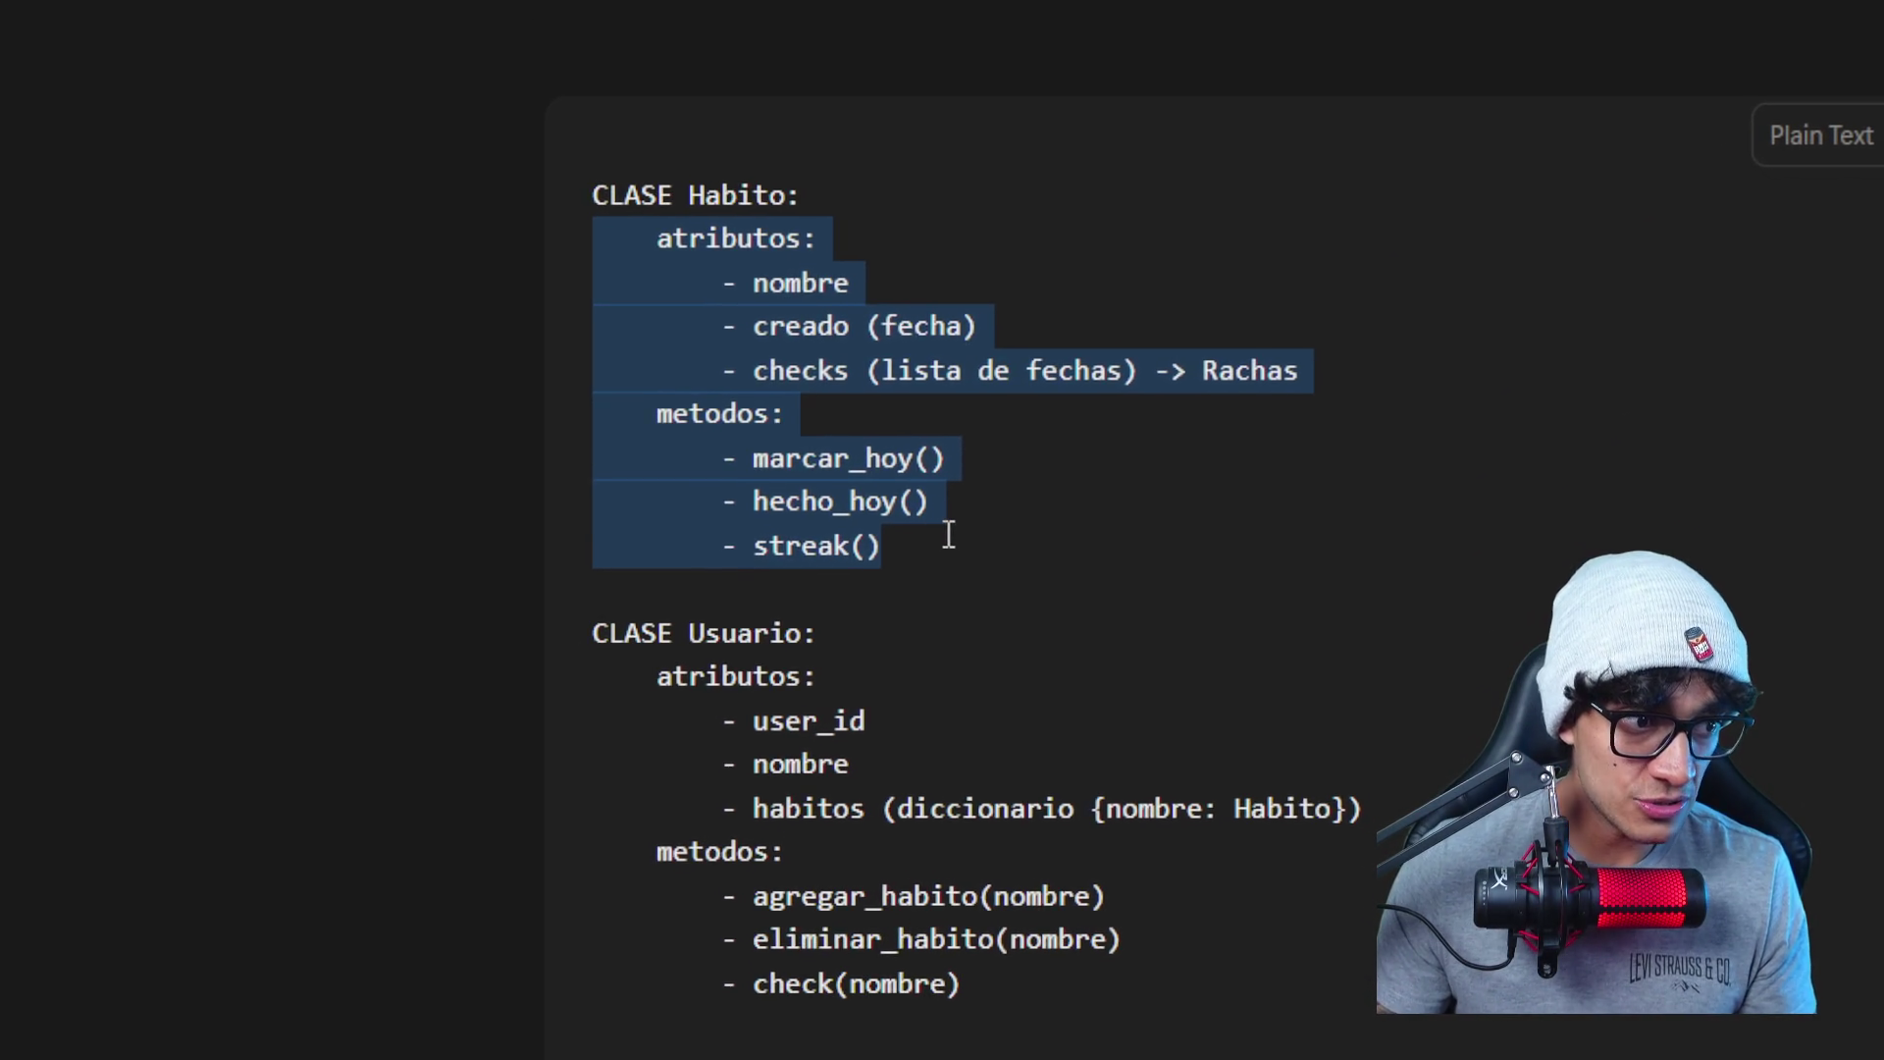
click(943, 425)
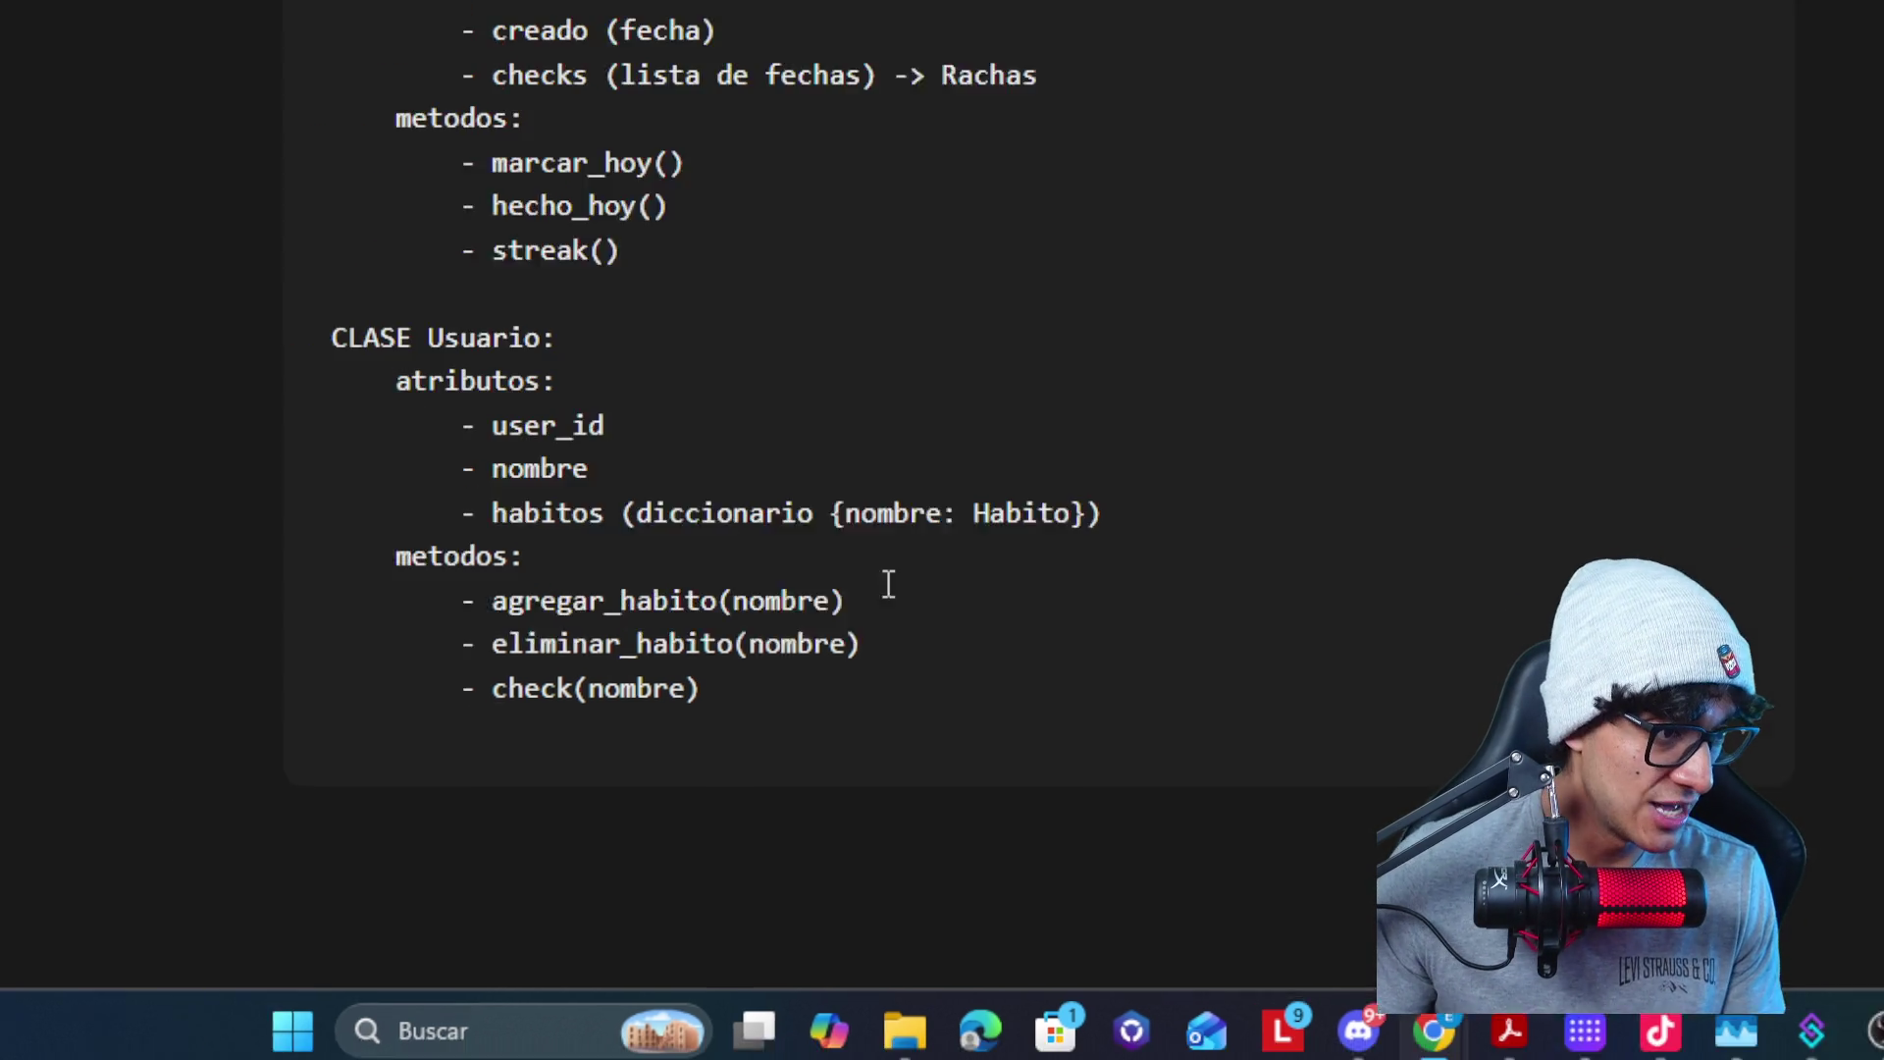
click(935, 533)
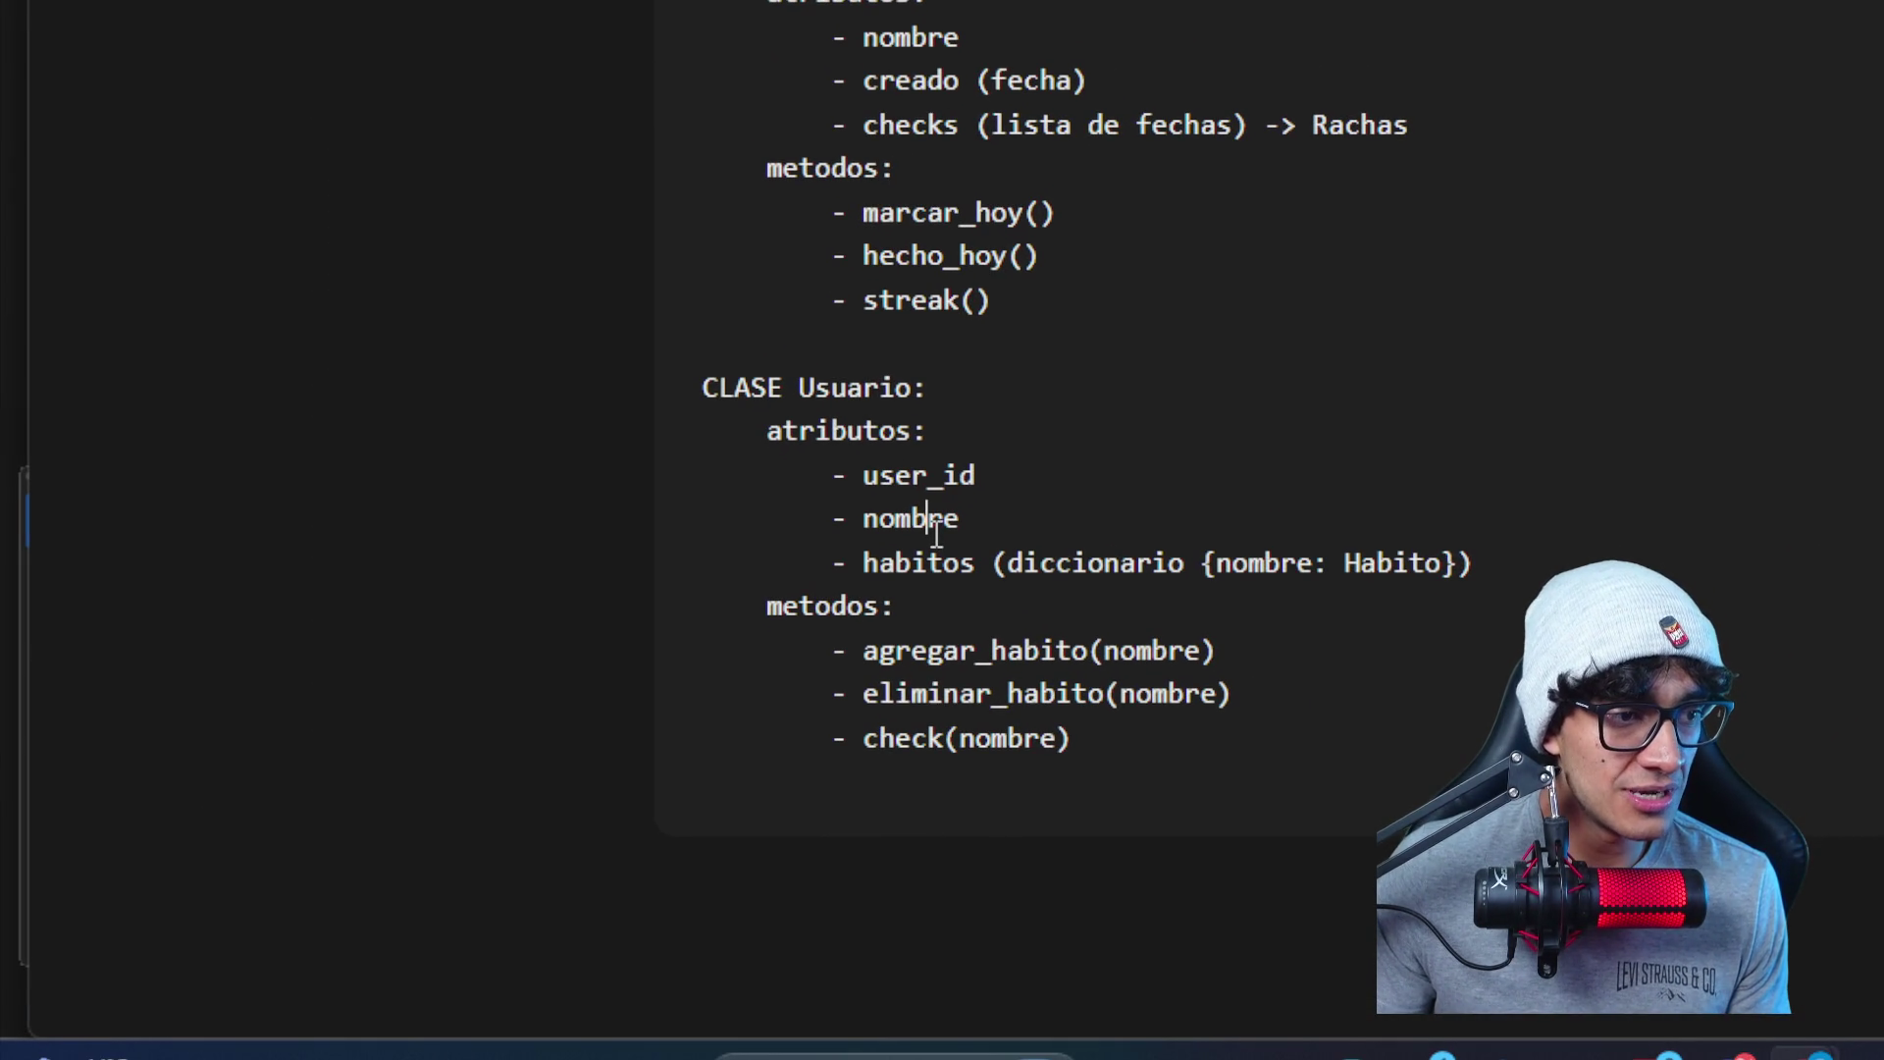
double_click(950, 563)
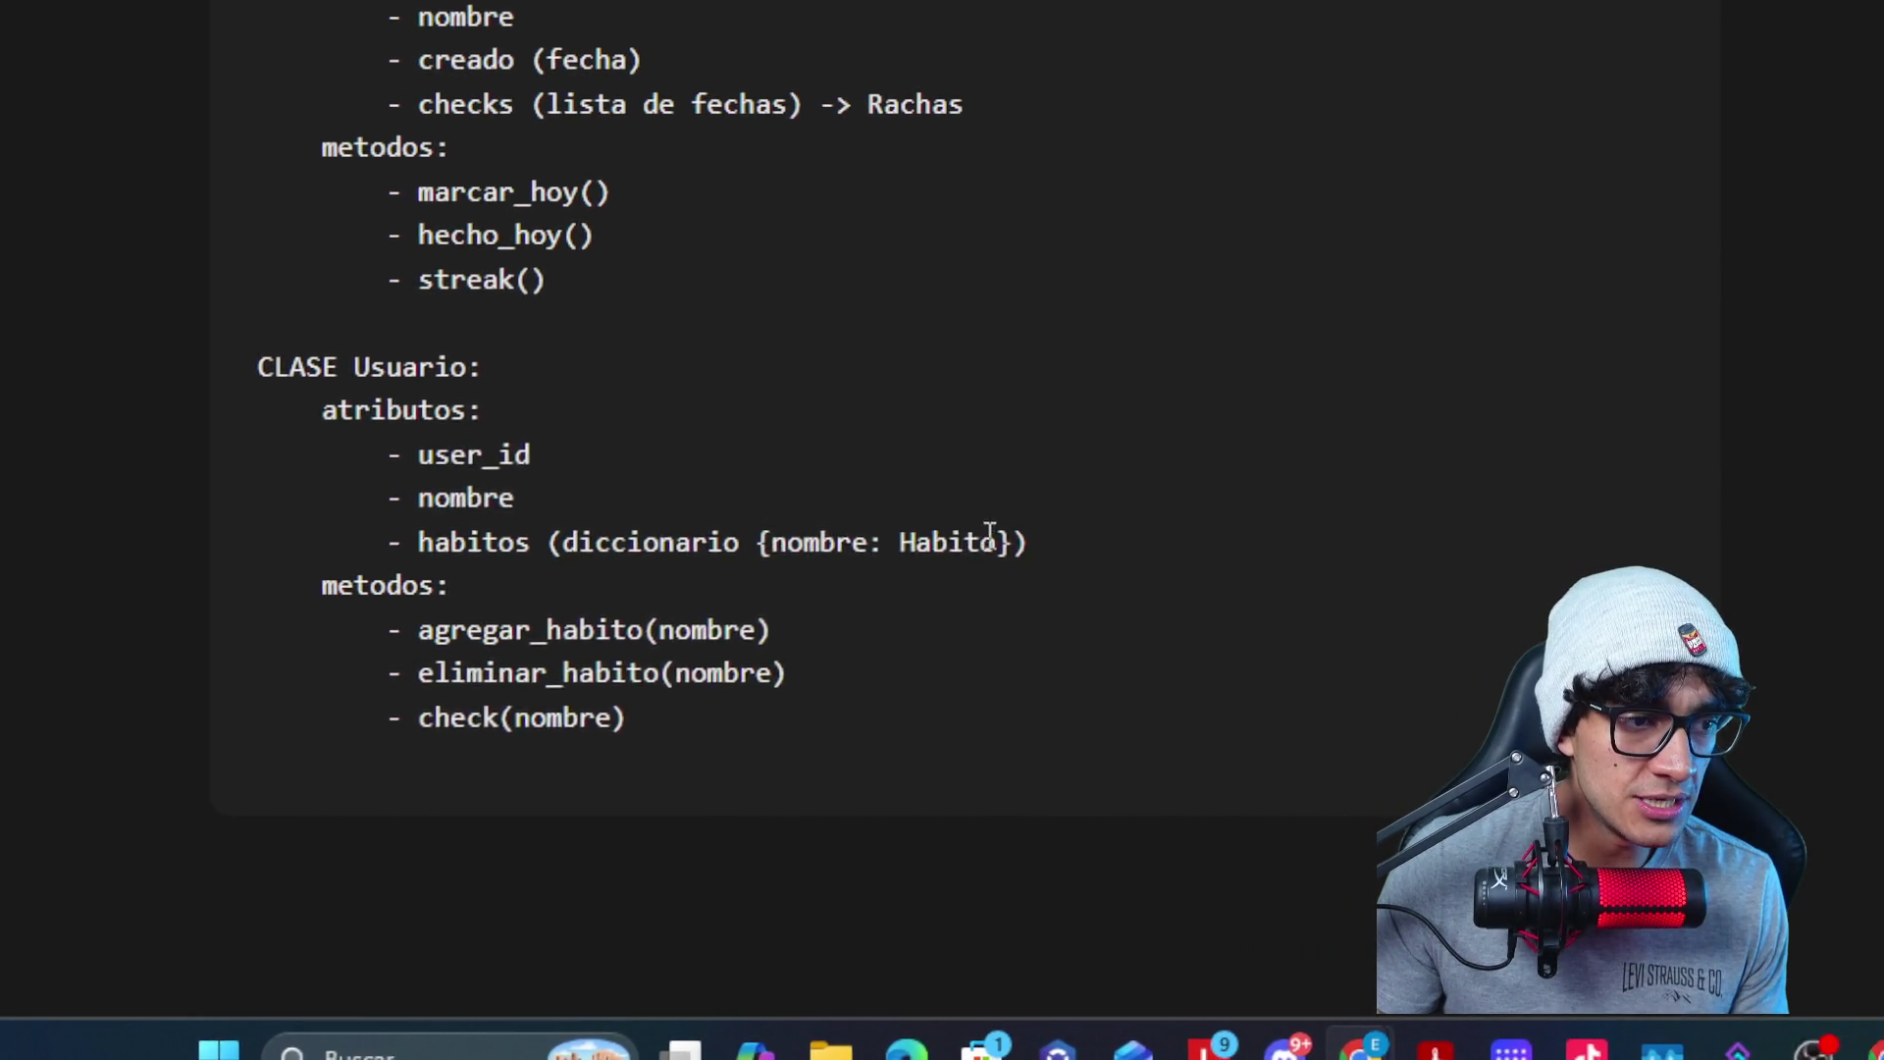
mouse_move(1015, 537)
mouse_down()
mouse_move(925, 534)
mouse_move(943, 536)
mouse_up()
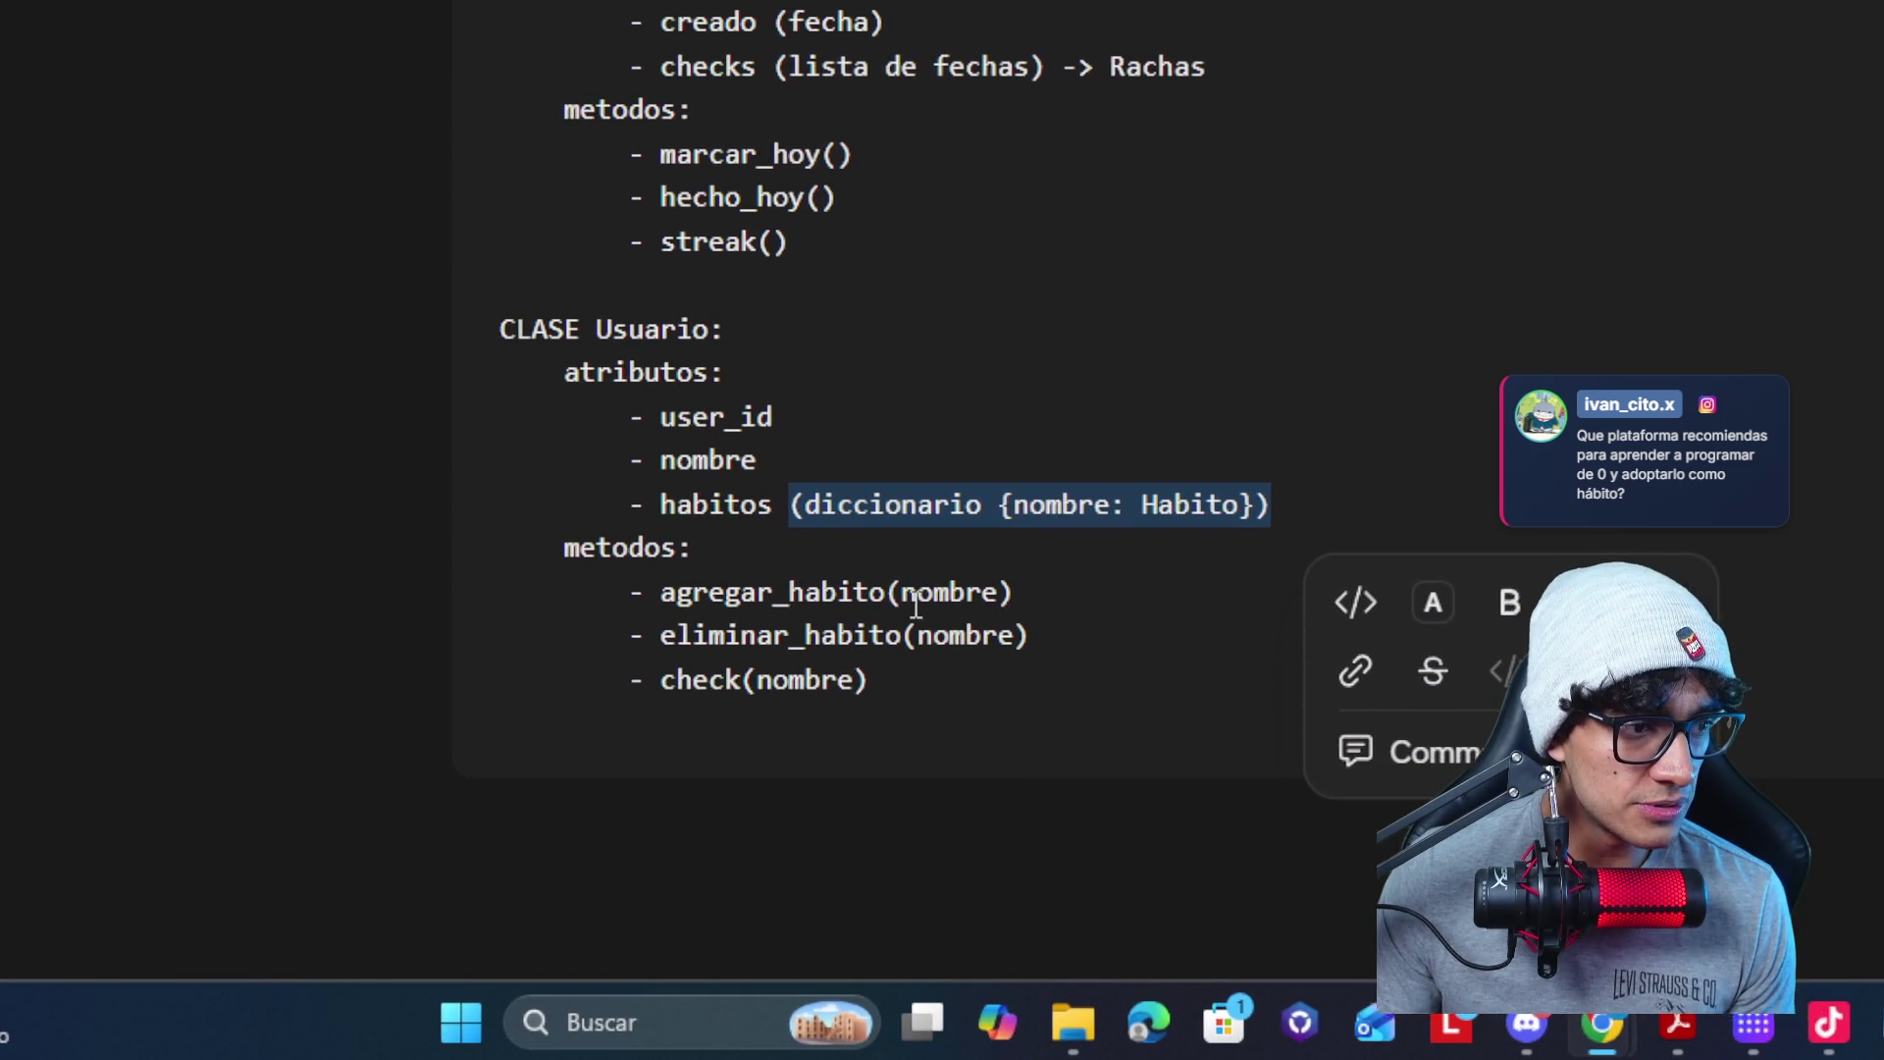
click(947, 590)
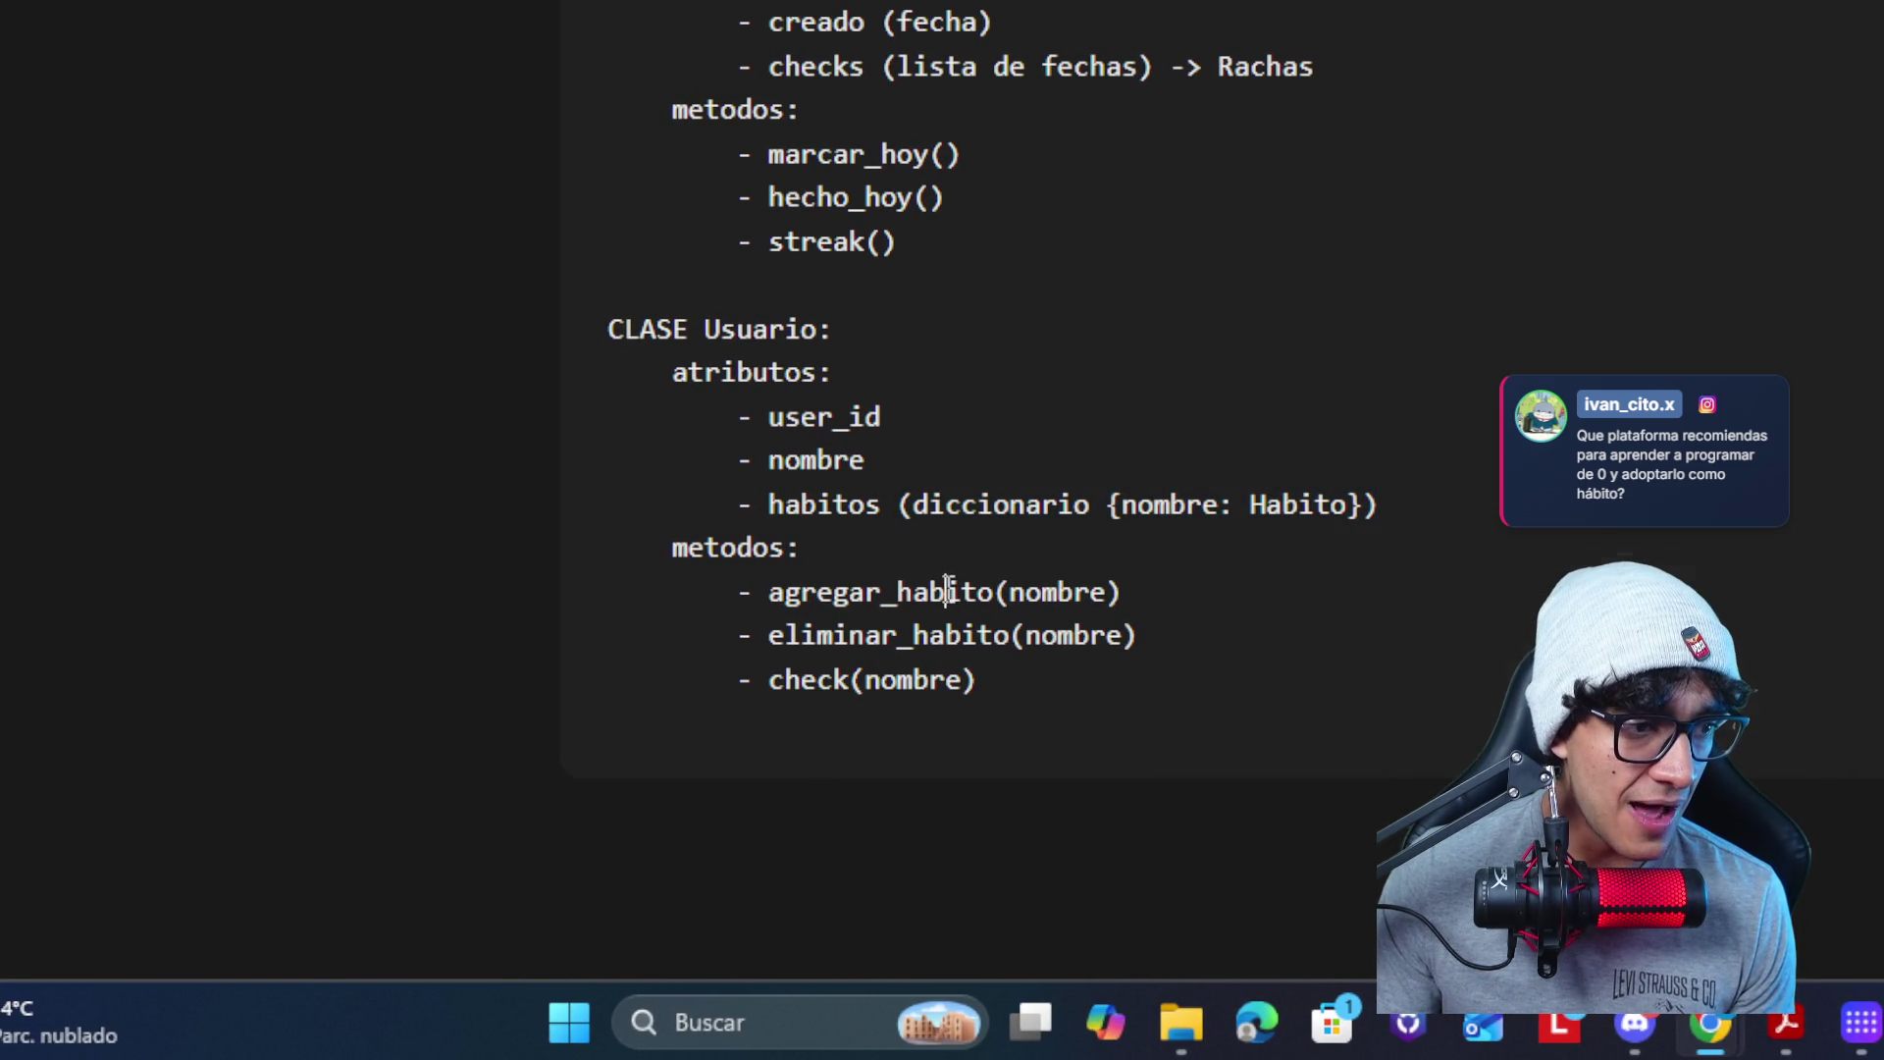
double_click(947, 590)
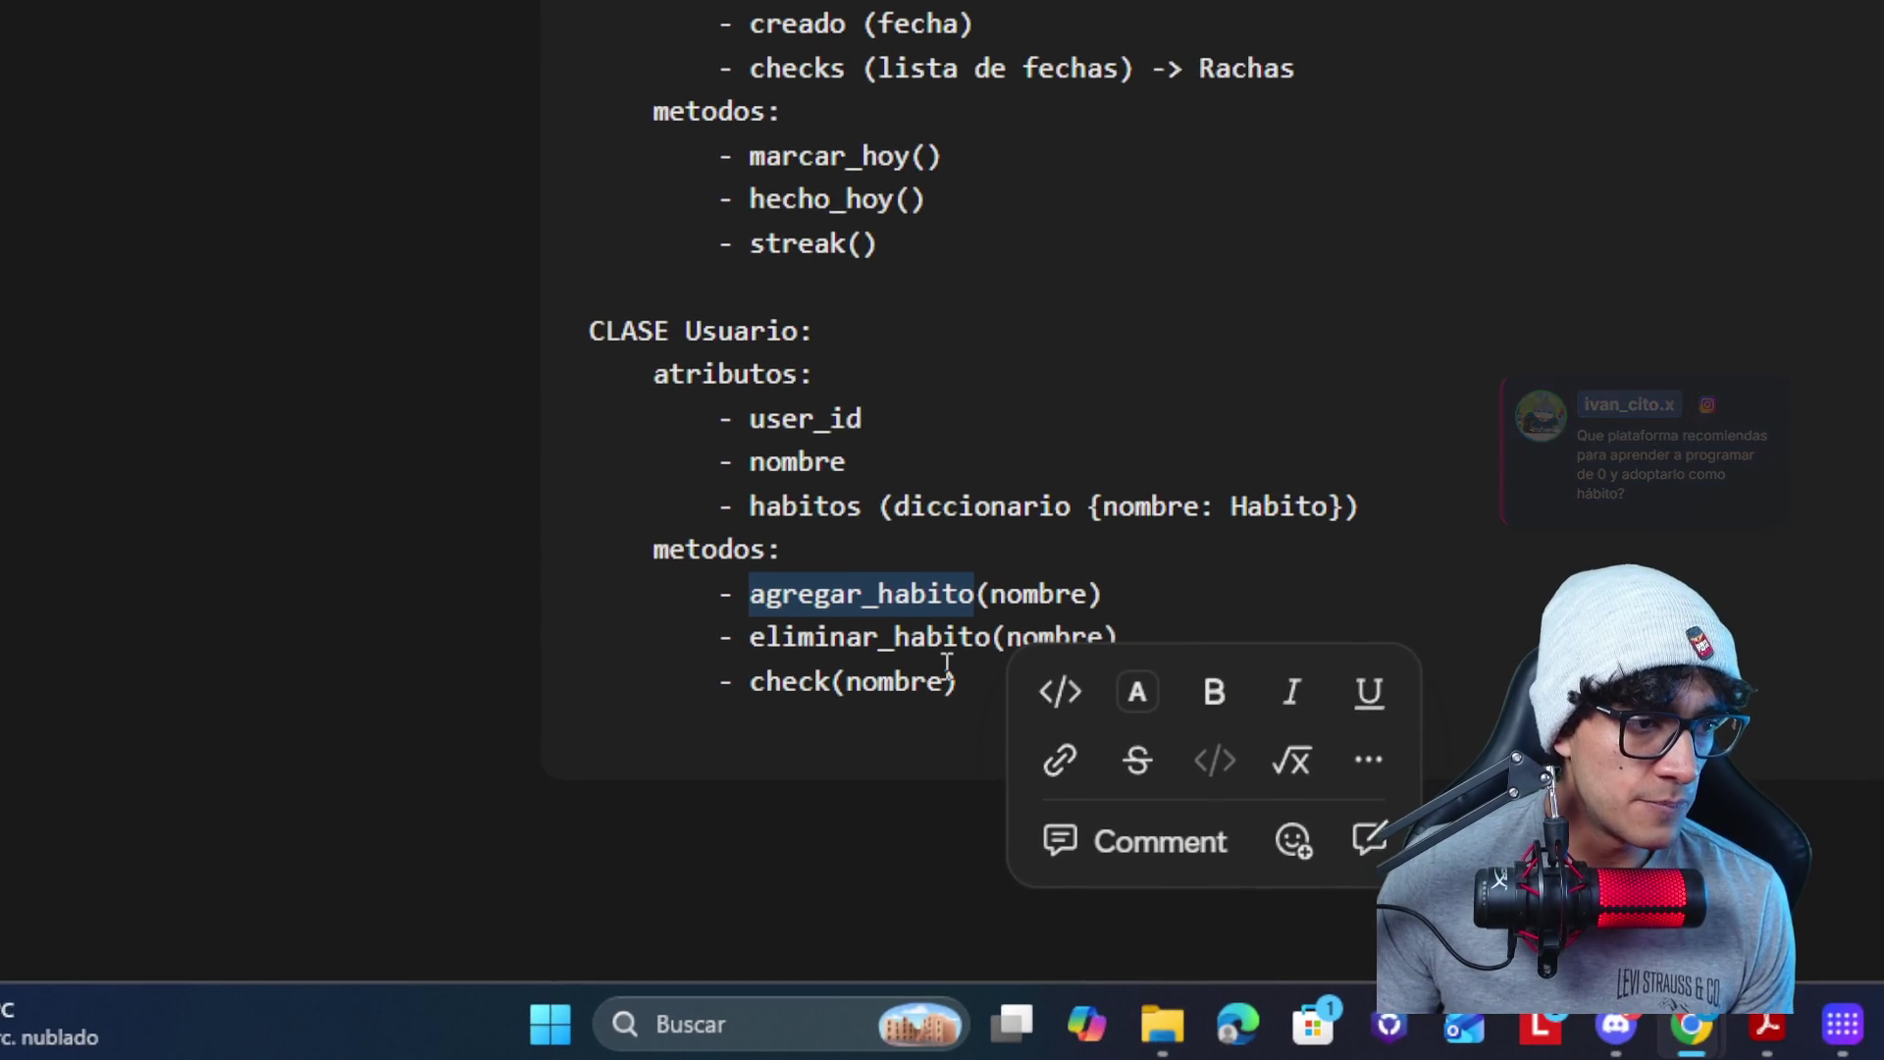
click(948, 644)
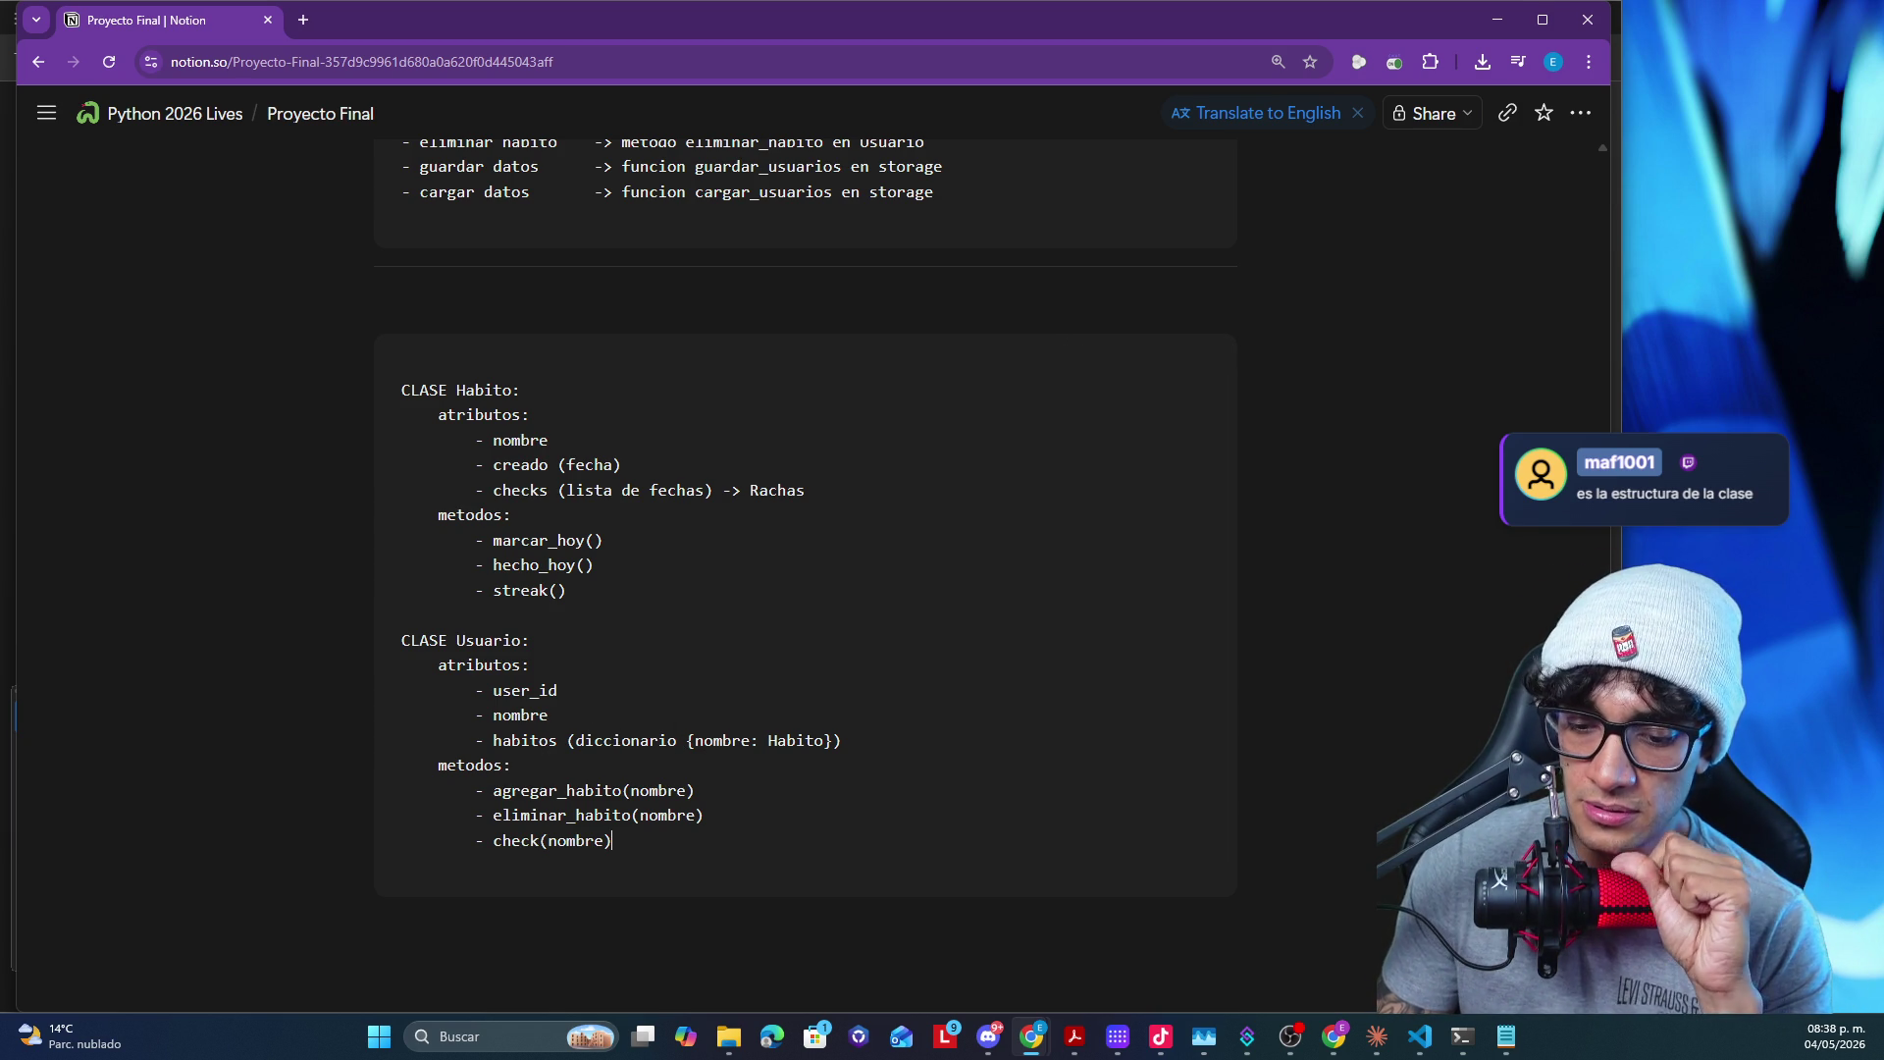
key(super+d)
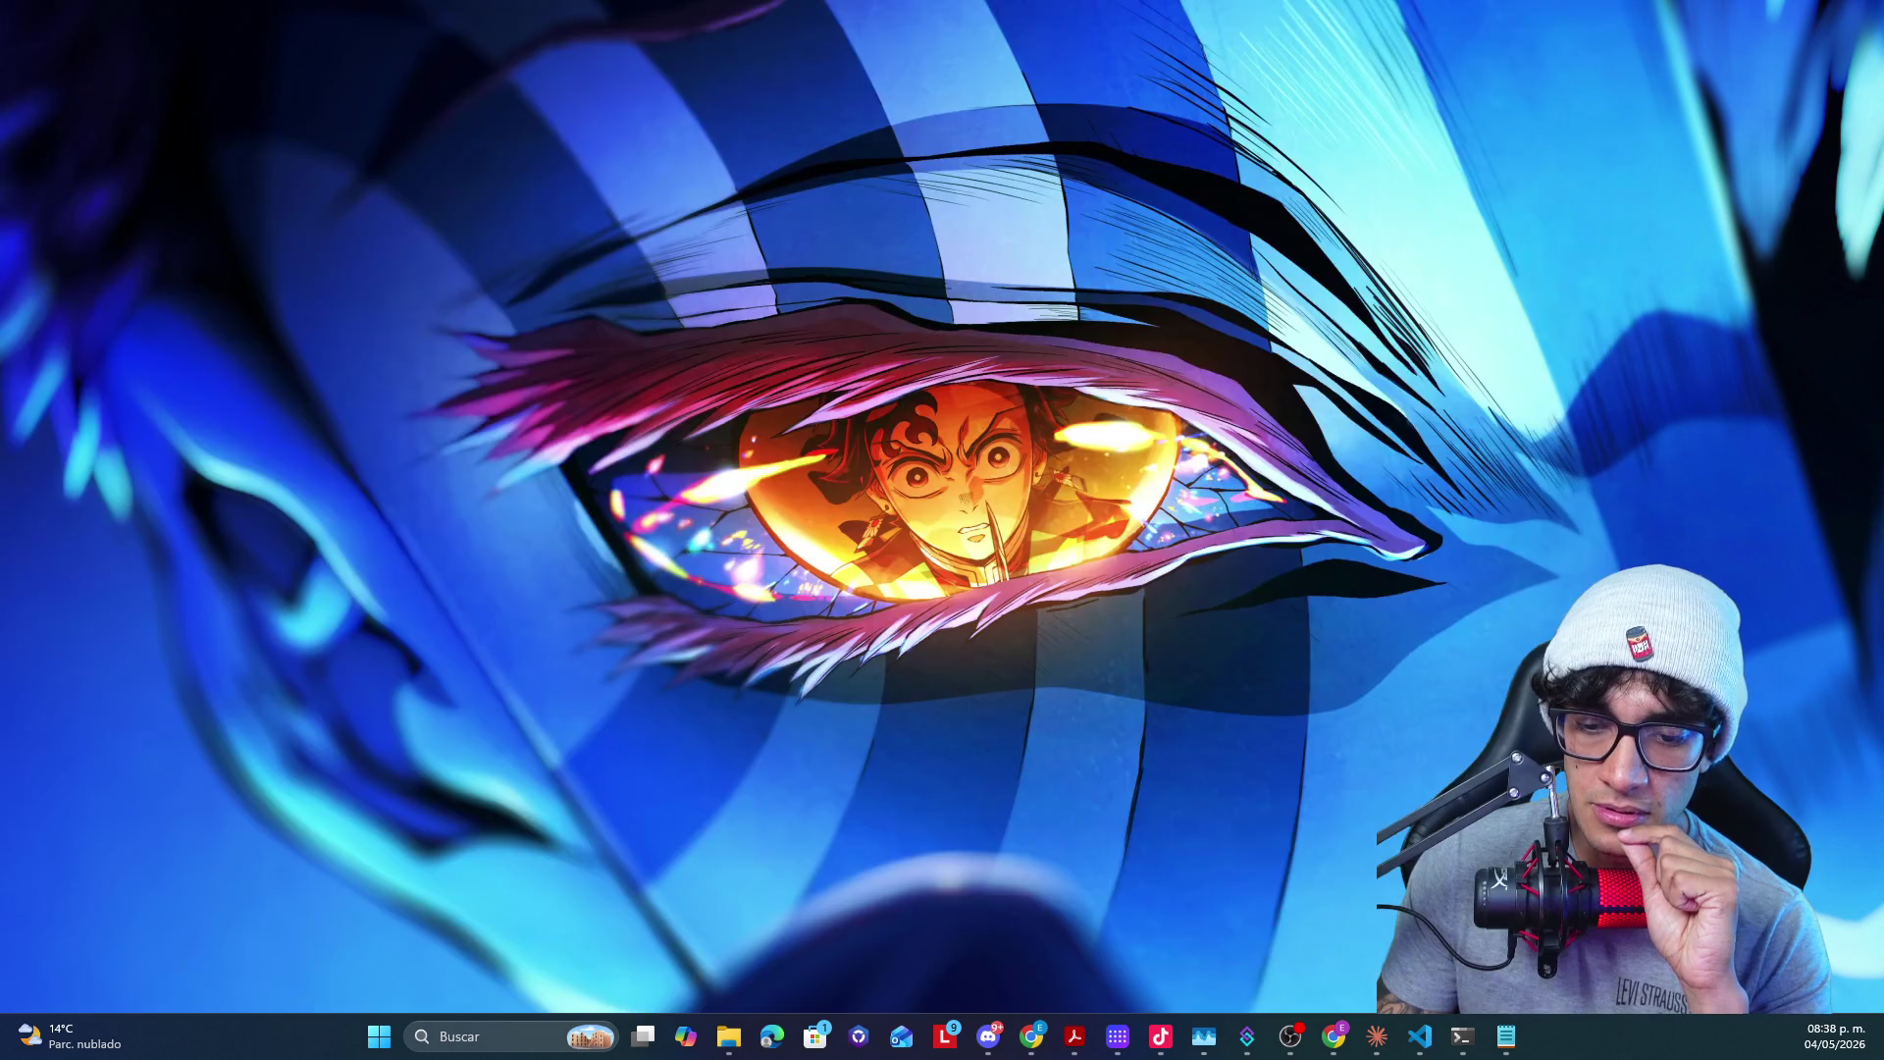
key(super+d)
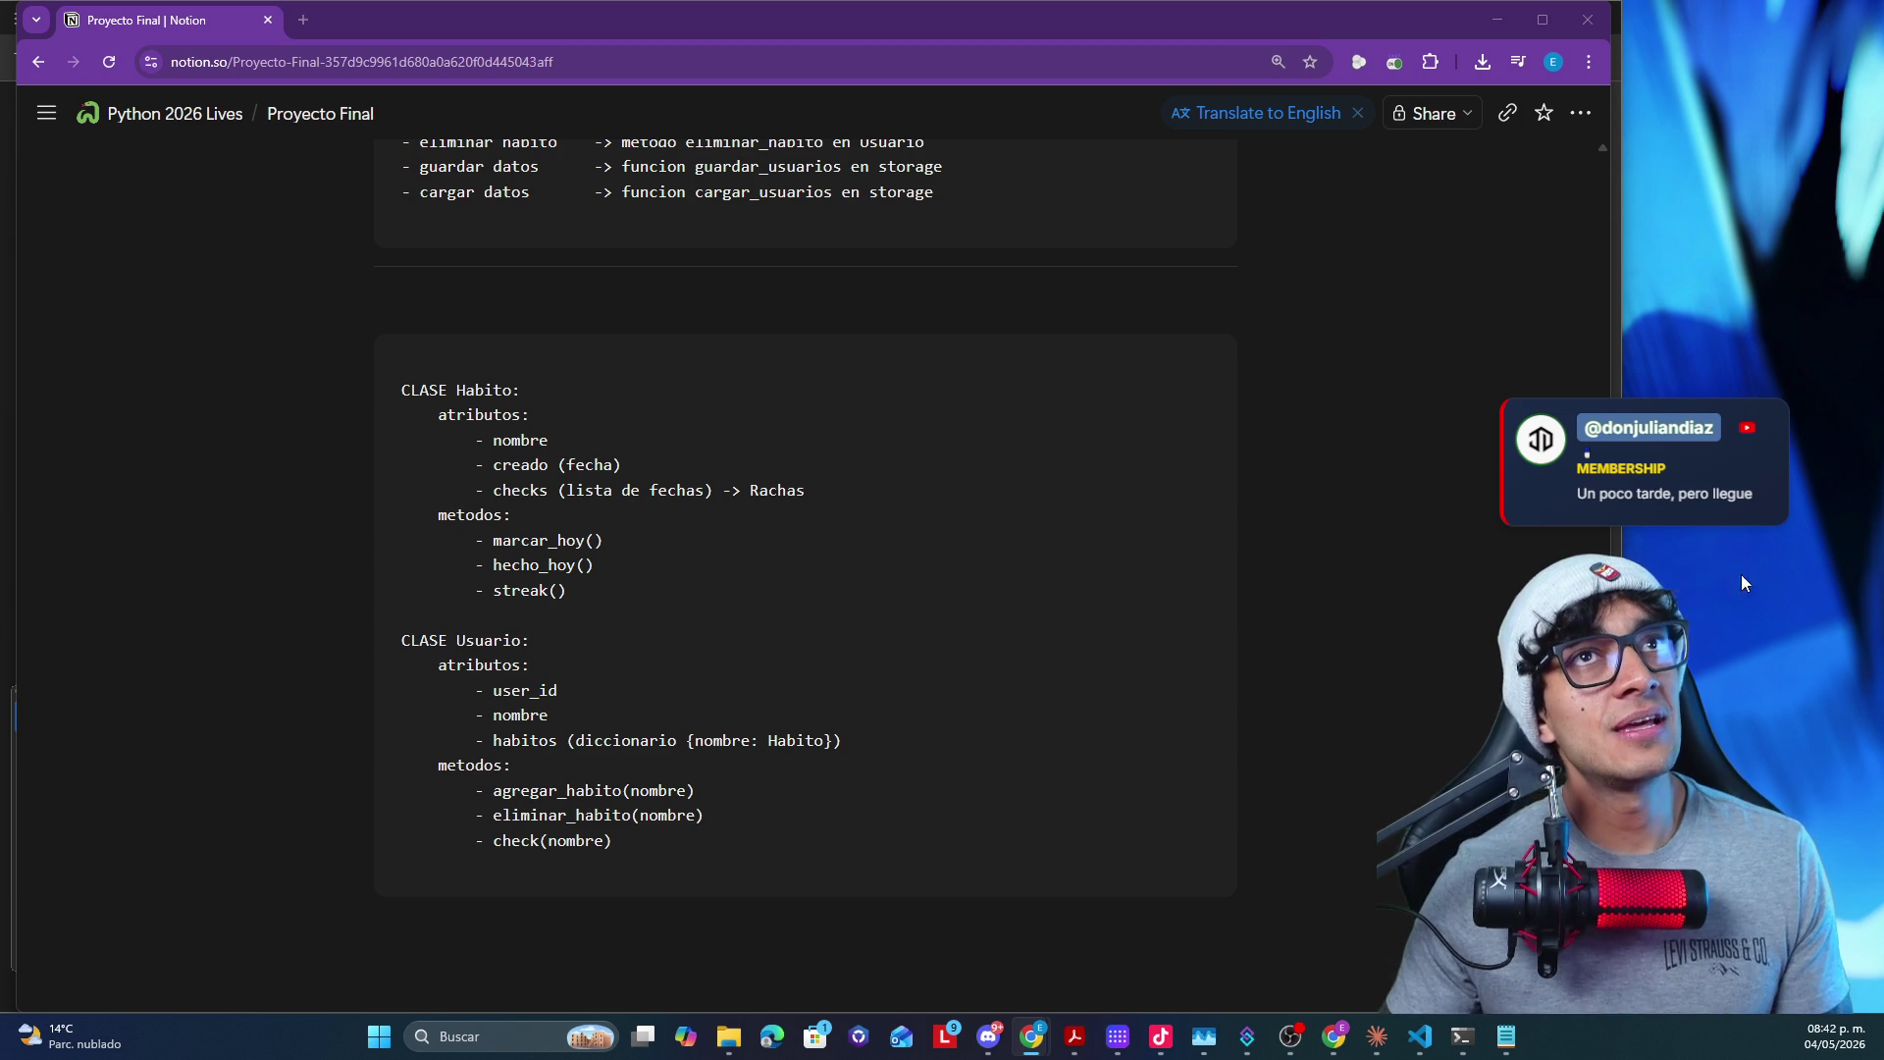
- Minimize Chrome to reveal the course slides in Acrobat
click(1496, 20)
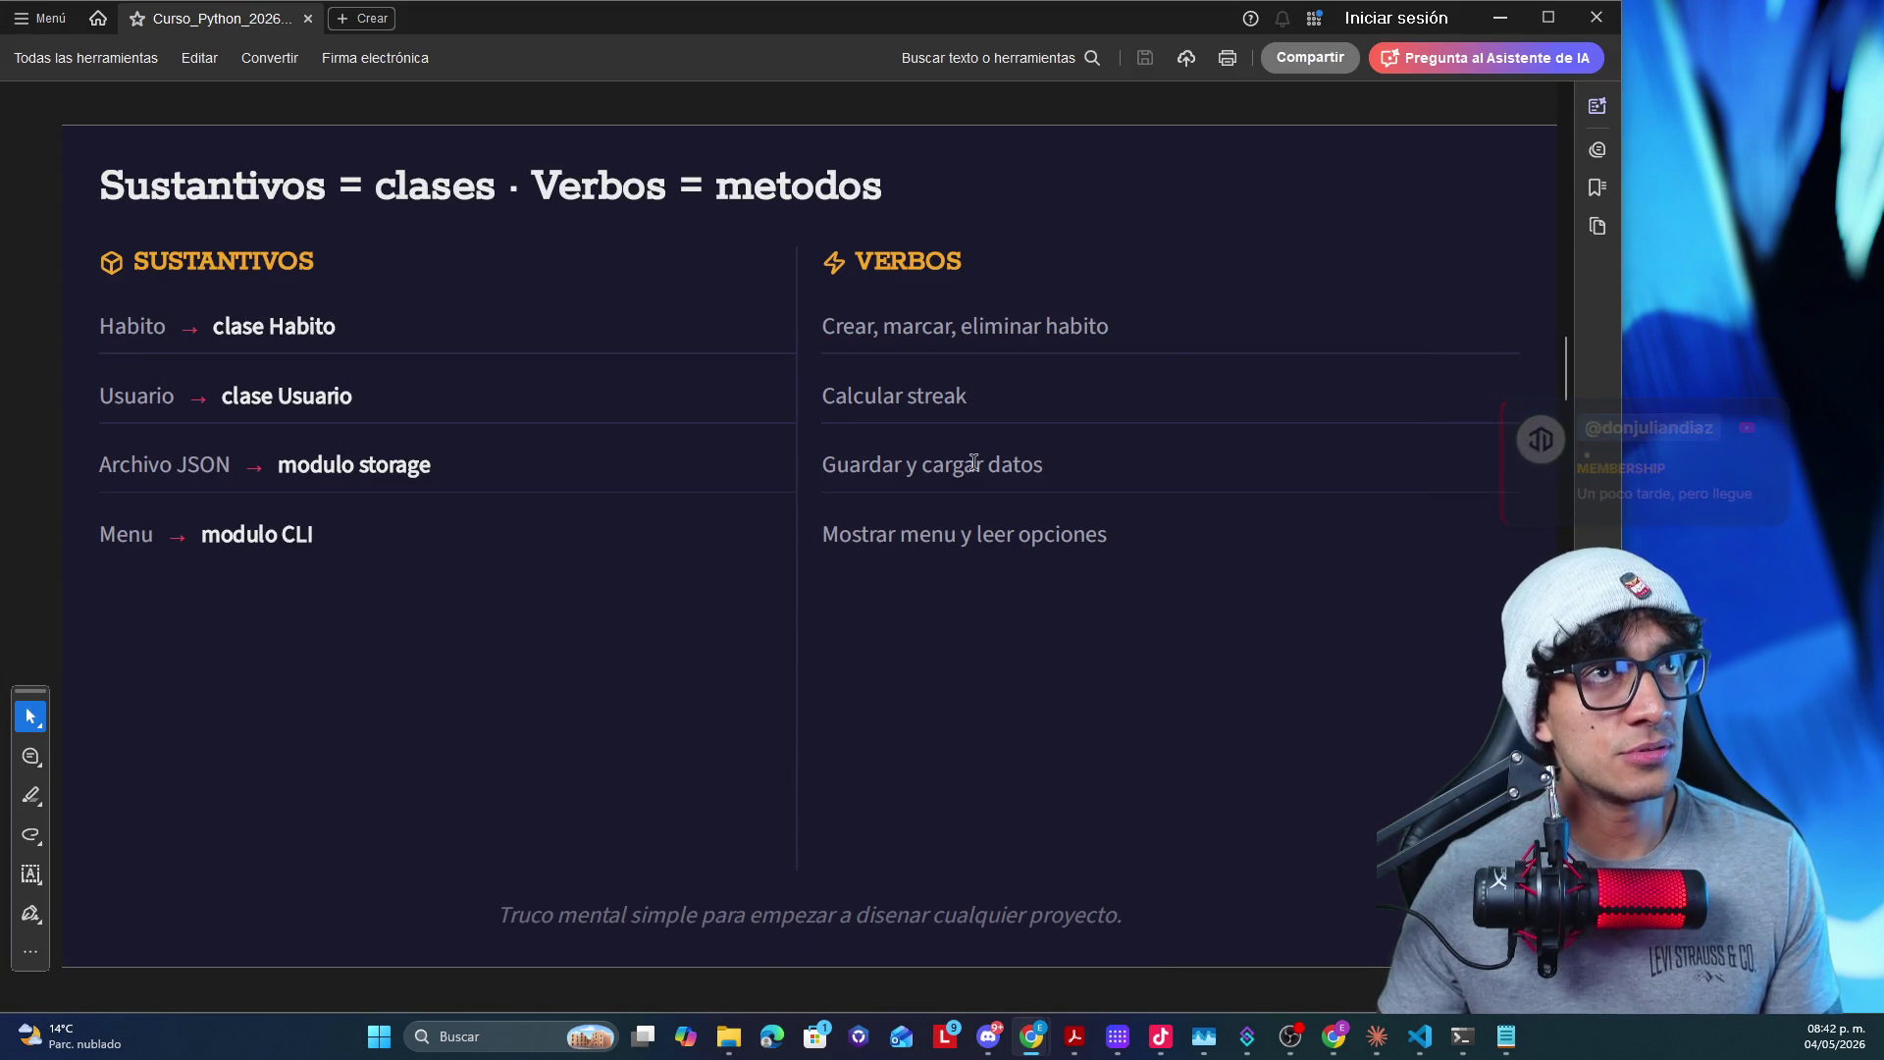
scroll(972, 462, down, 3)
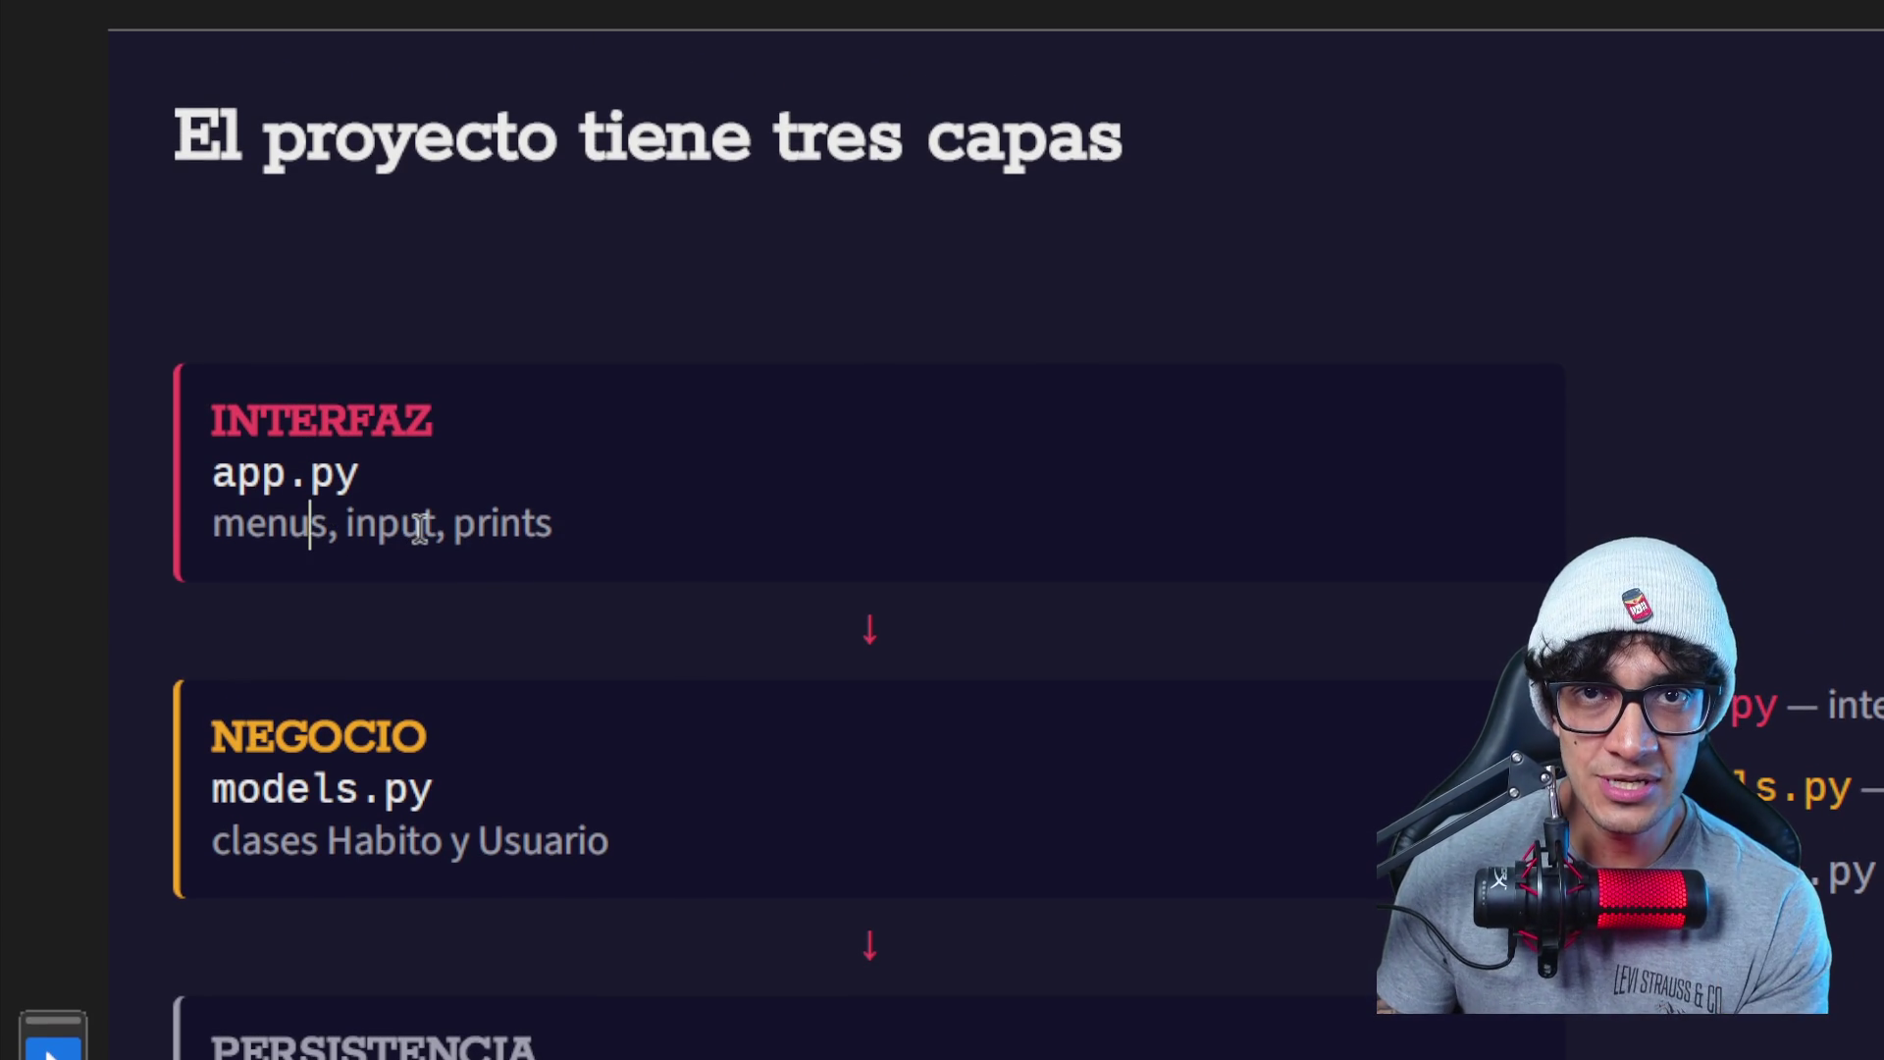
scroll(420, 527, down, 1)
scroll(441, 546, down, 3)
scroll(485, 531, down, 2)
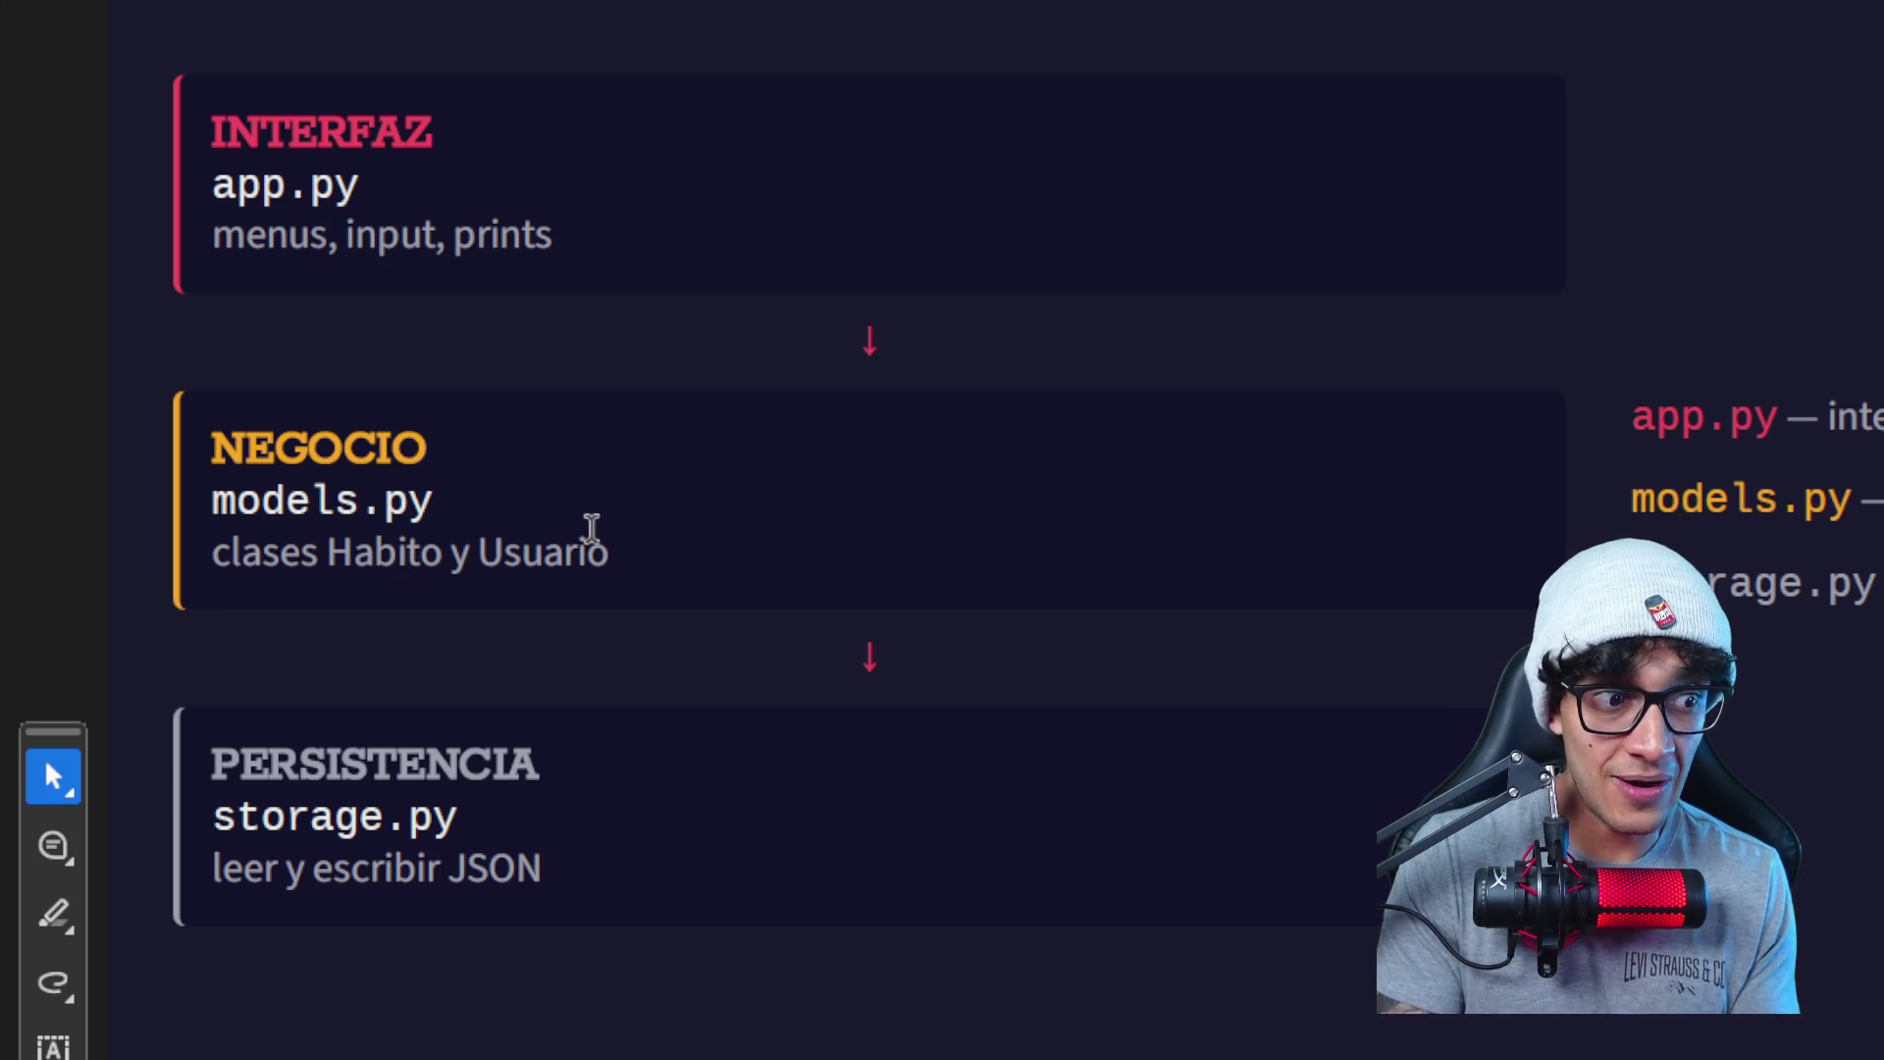
scroll(597, 544, down, 3)
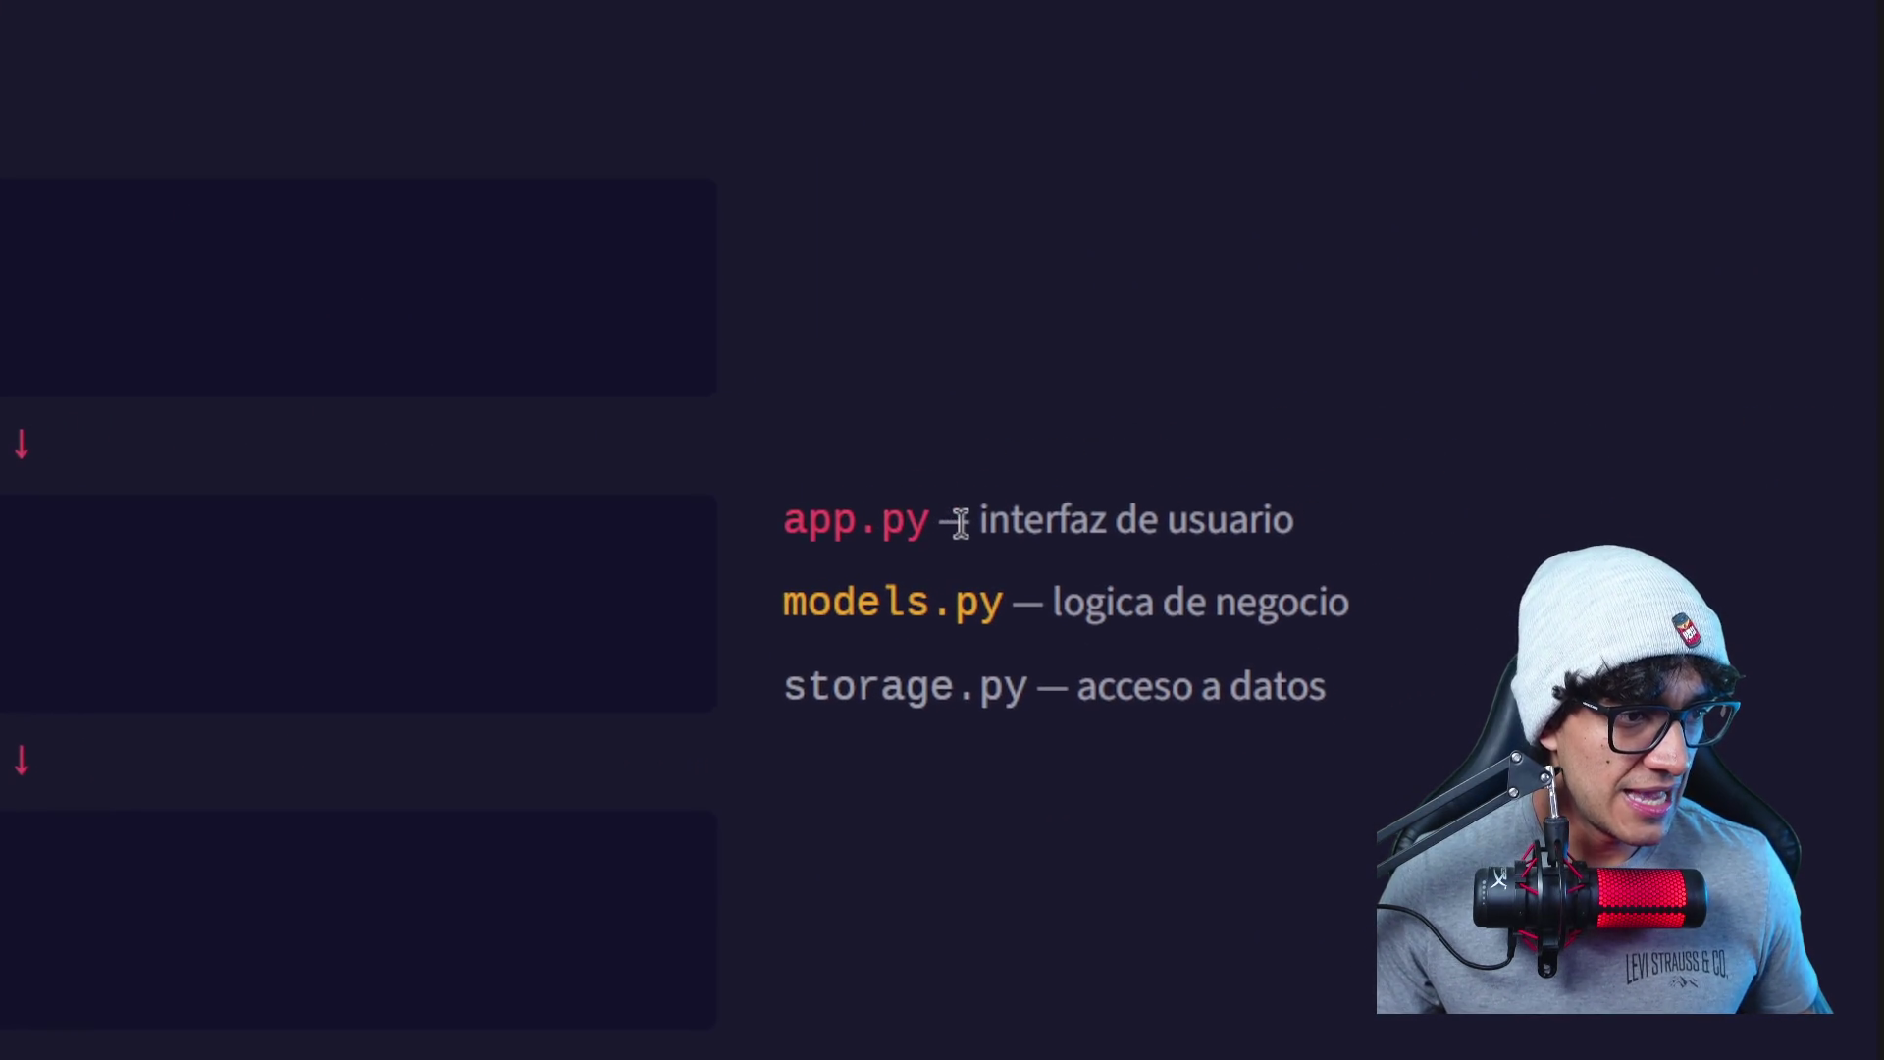
- Highlight the .py extension of app.py on the file-role slide
drag(944, 530, 874, 531)
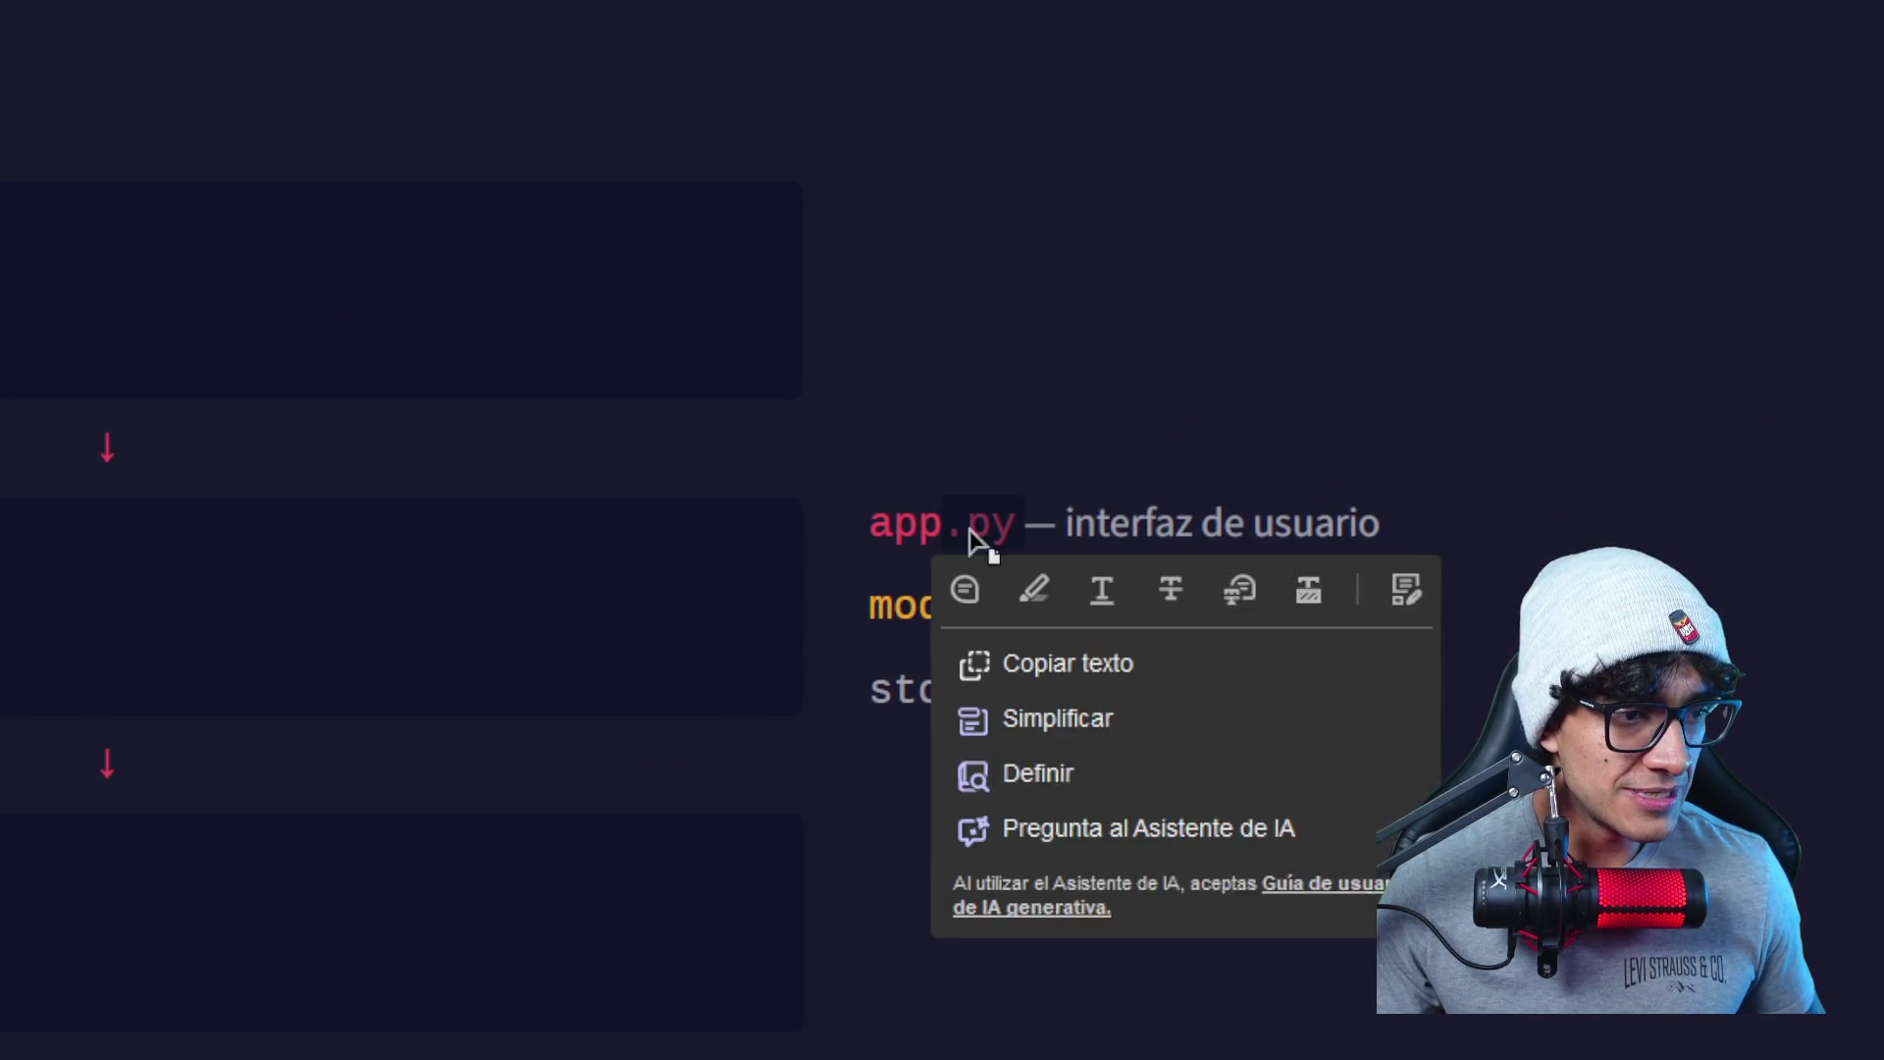
click(970, 533)
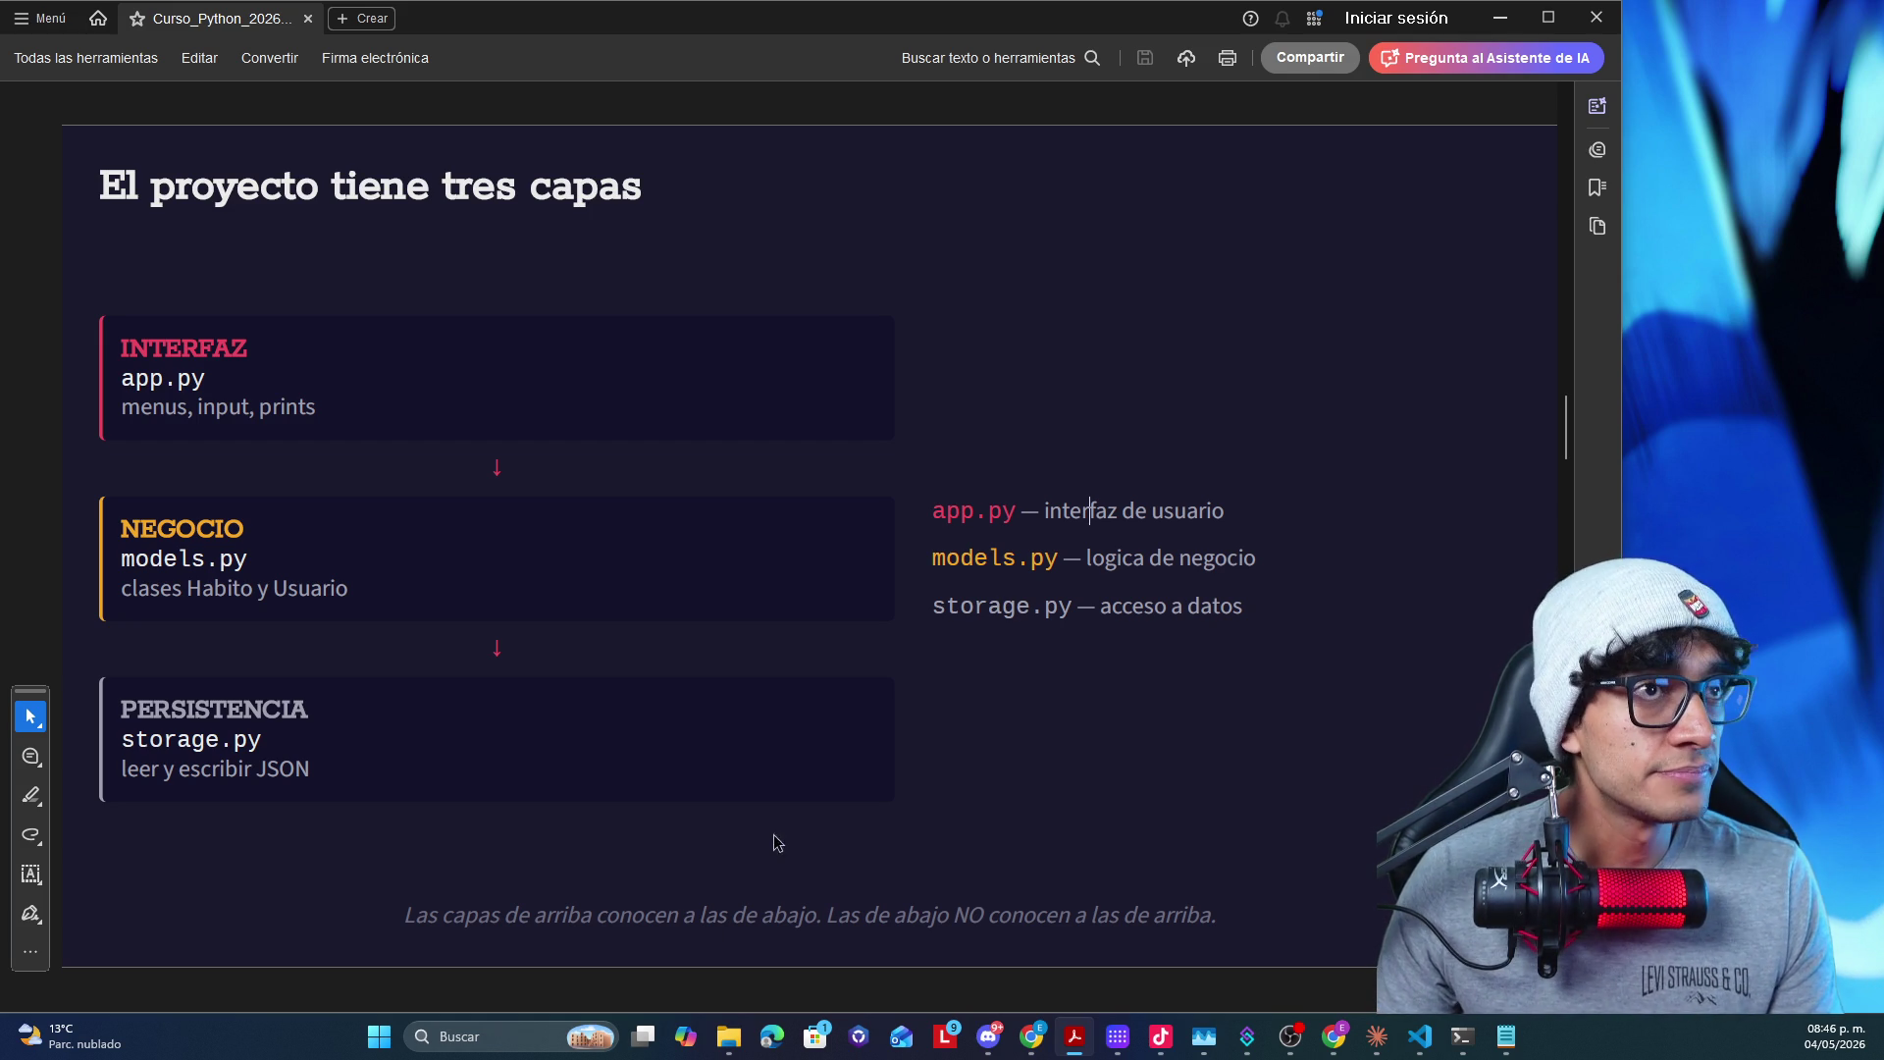
scroll(892, 668, down, 2)
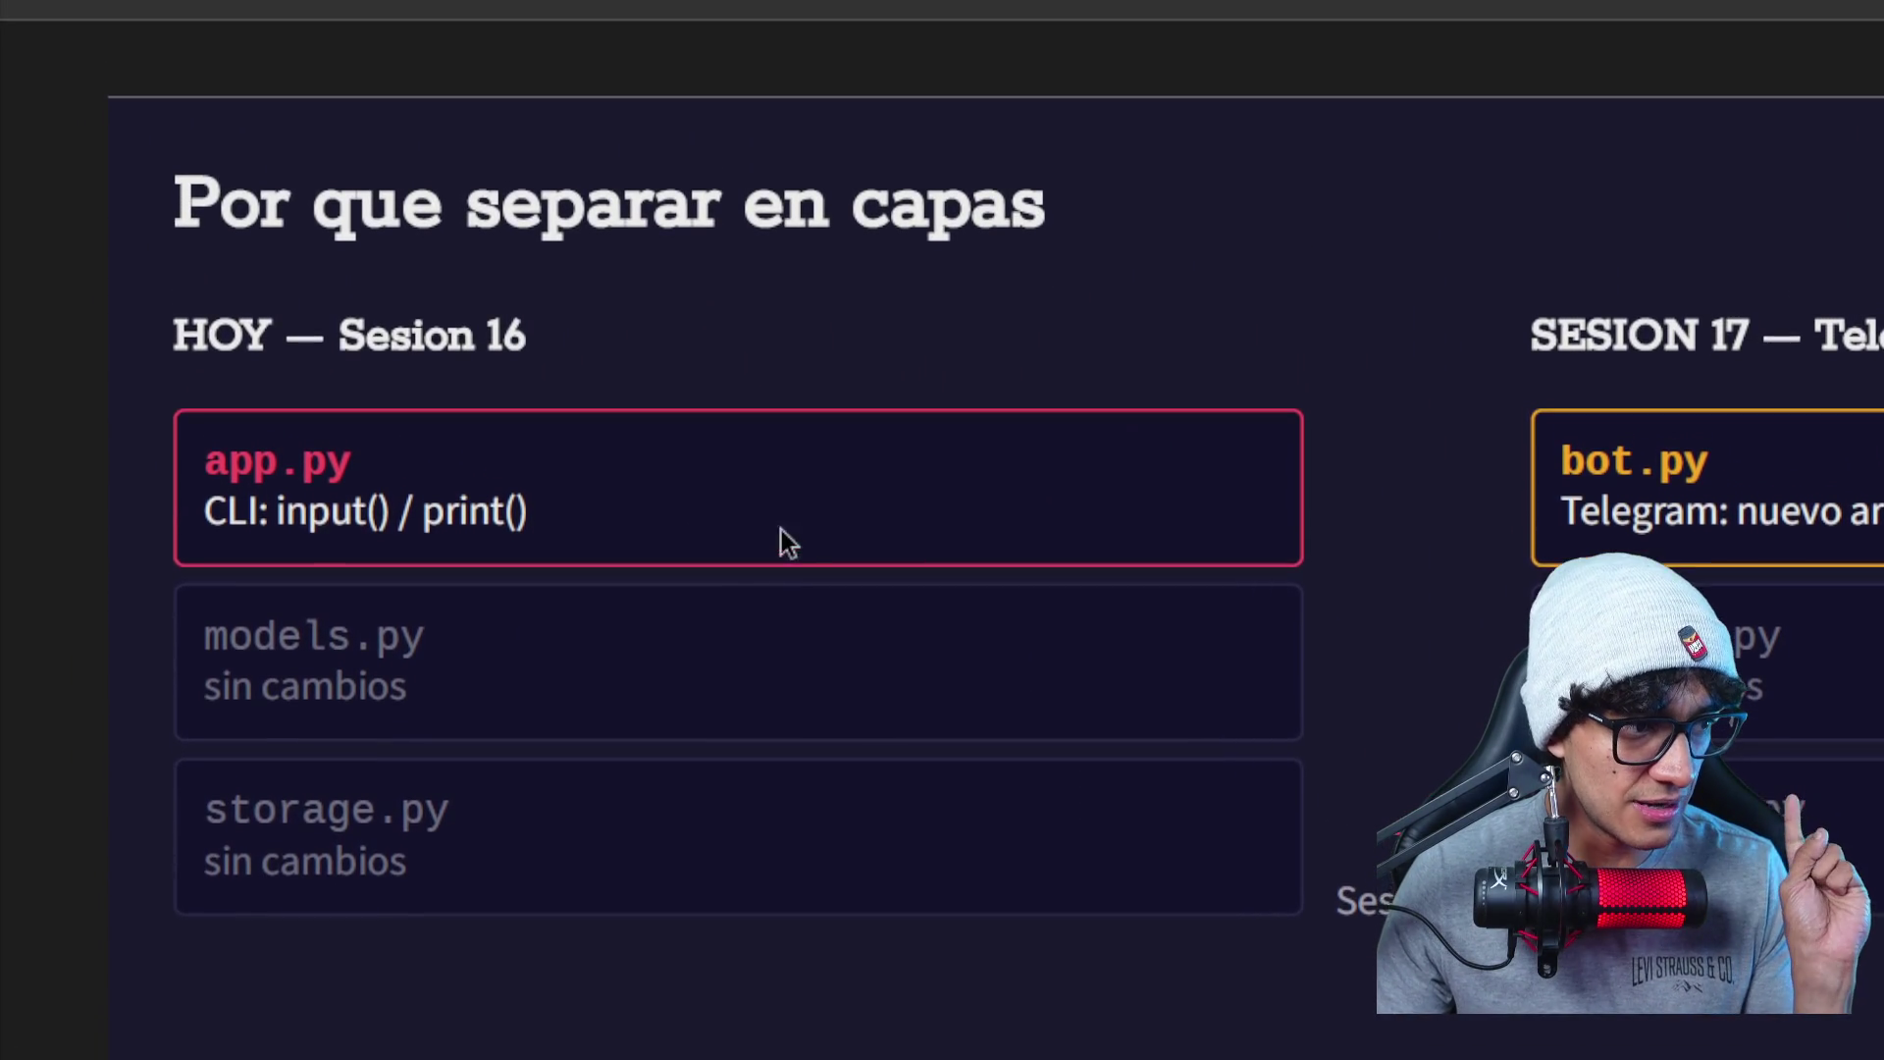
- Highlight input(), the 'Telegram: nuevo archivo' line and the models.py label on the layers slide
drag(282, 525, 356, 534)
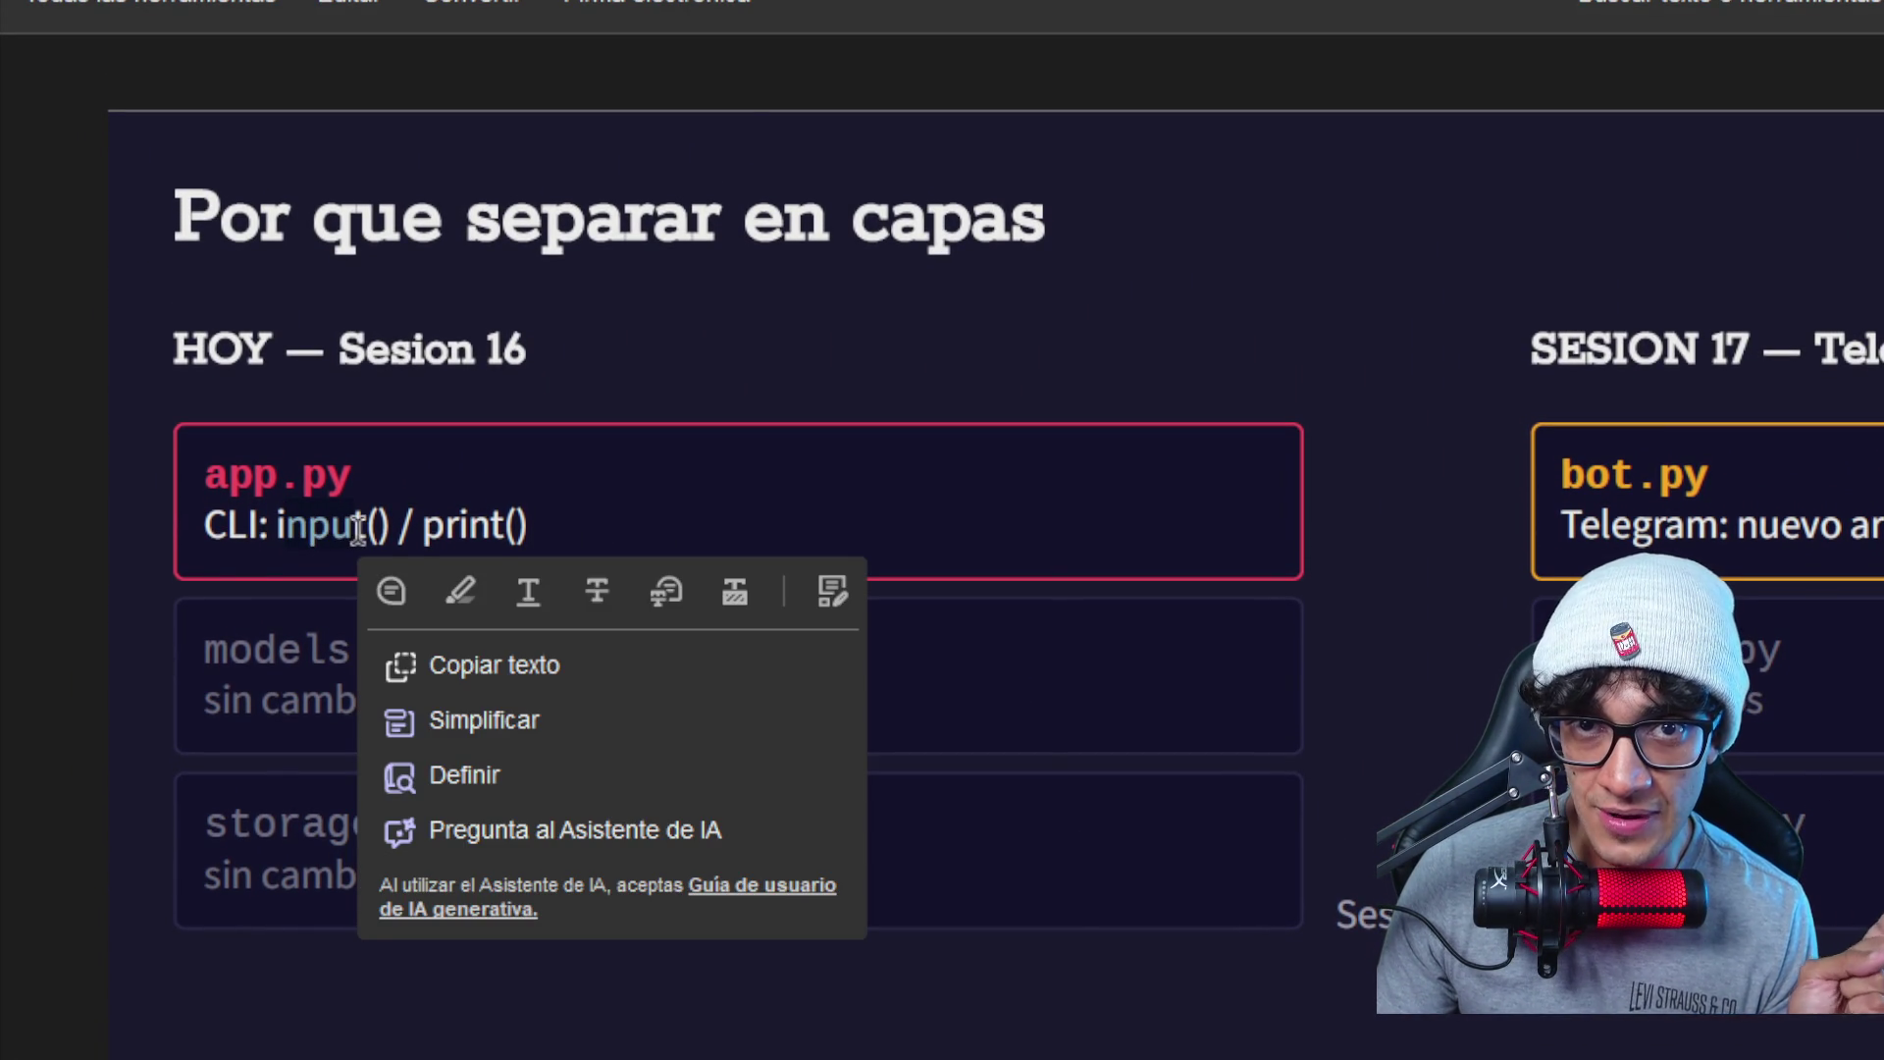
click(1341, 511)
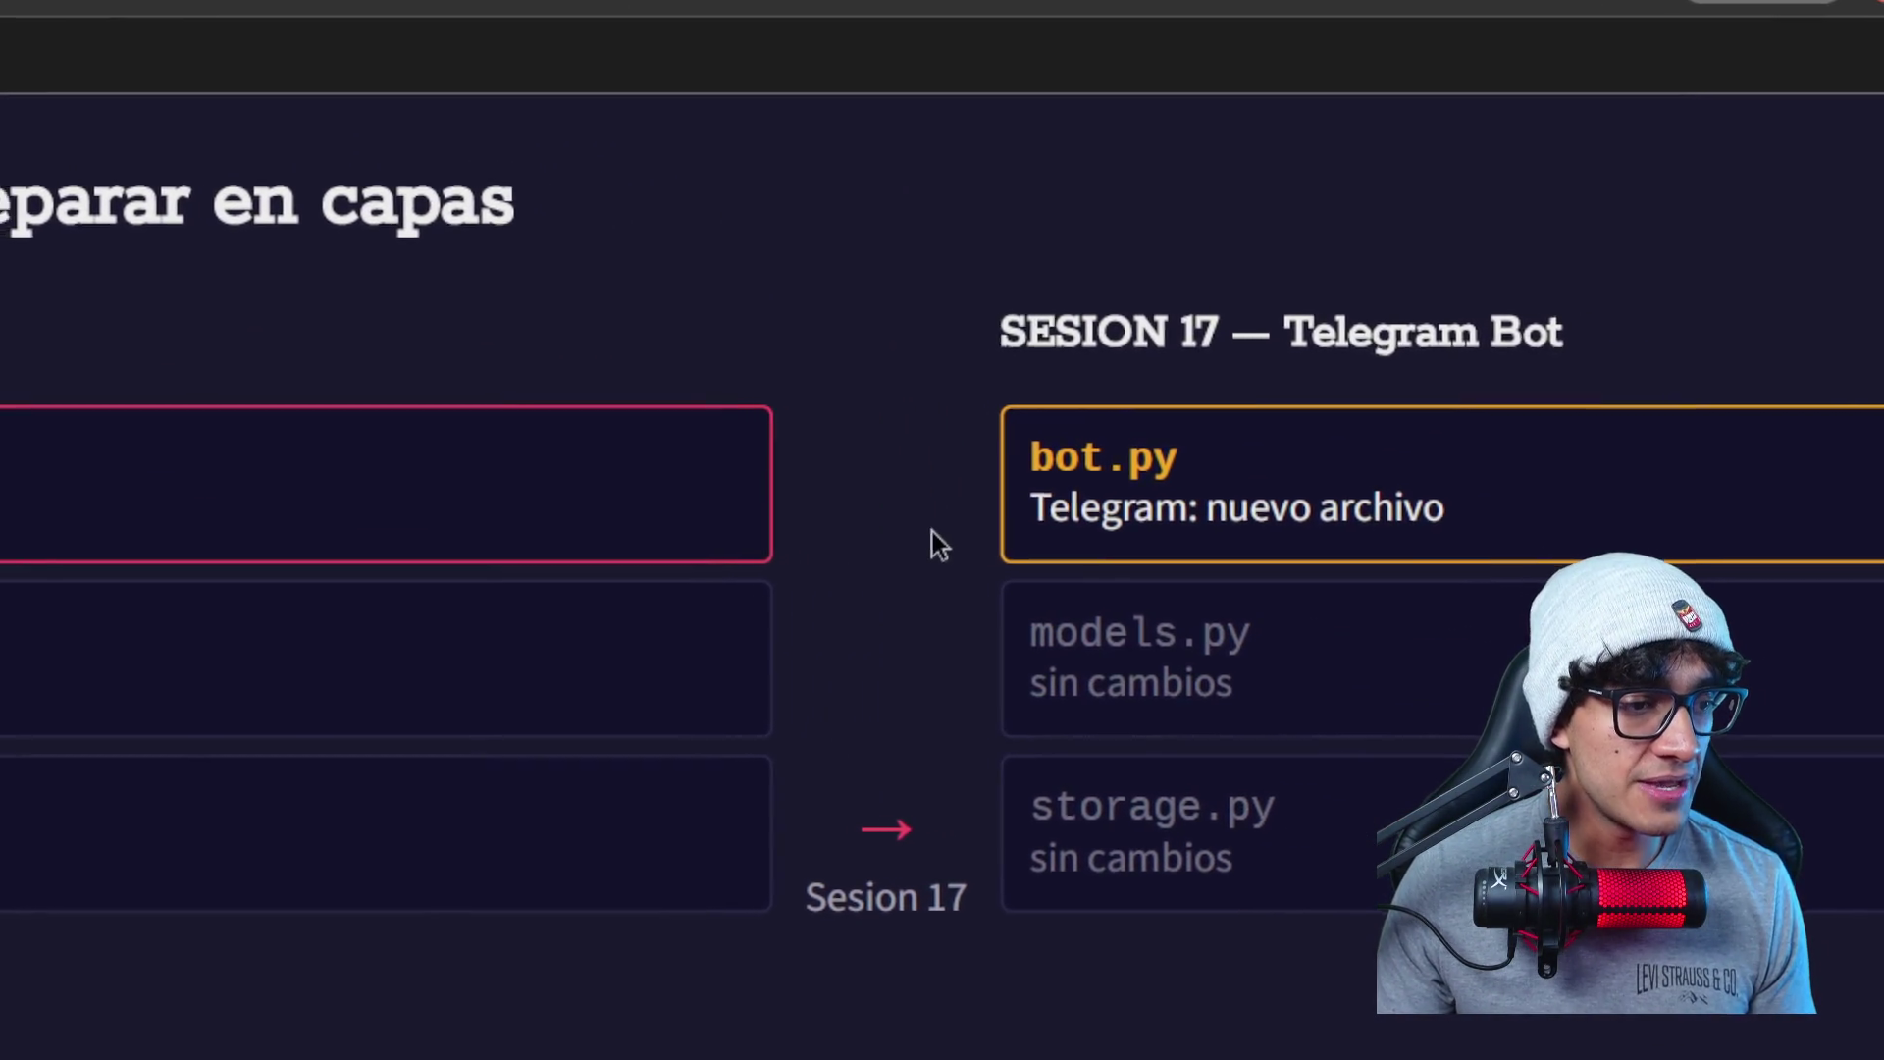
drag(1219, 534, 802, 535)
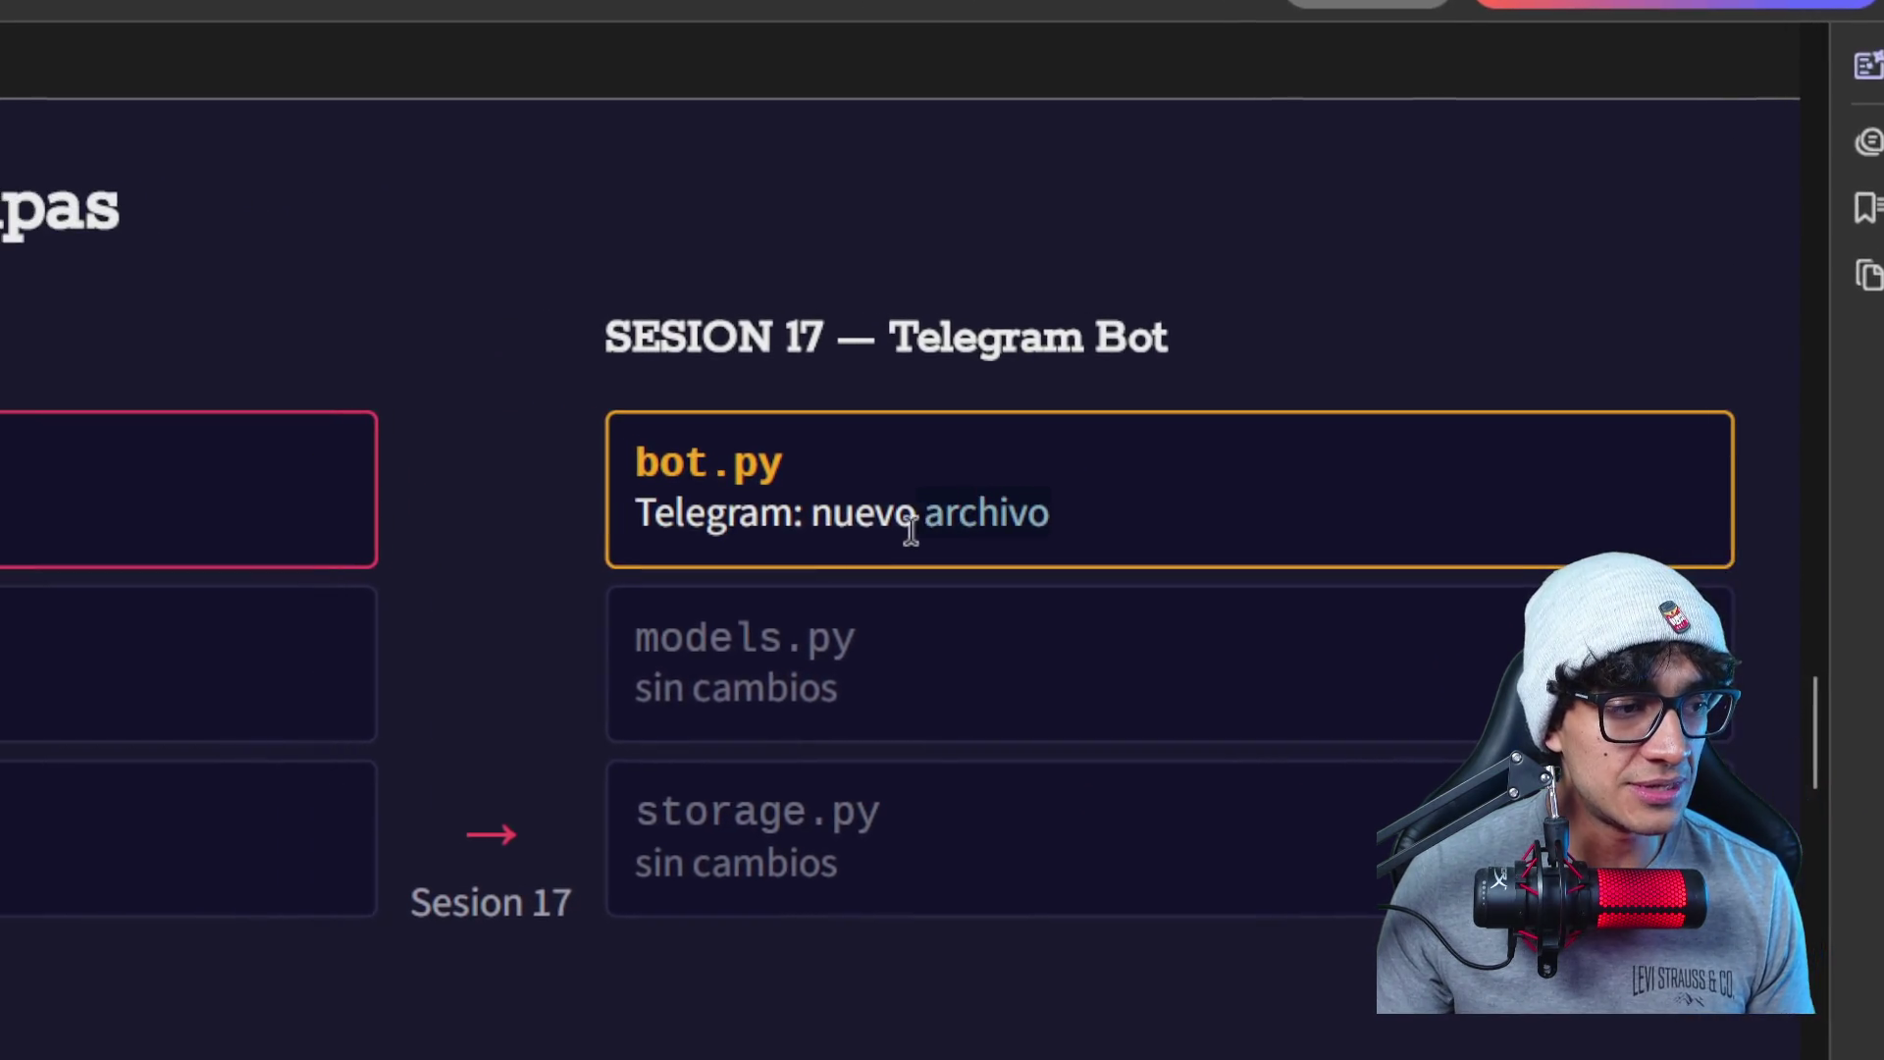
drag(769, 658, 826, 663)
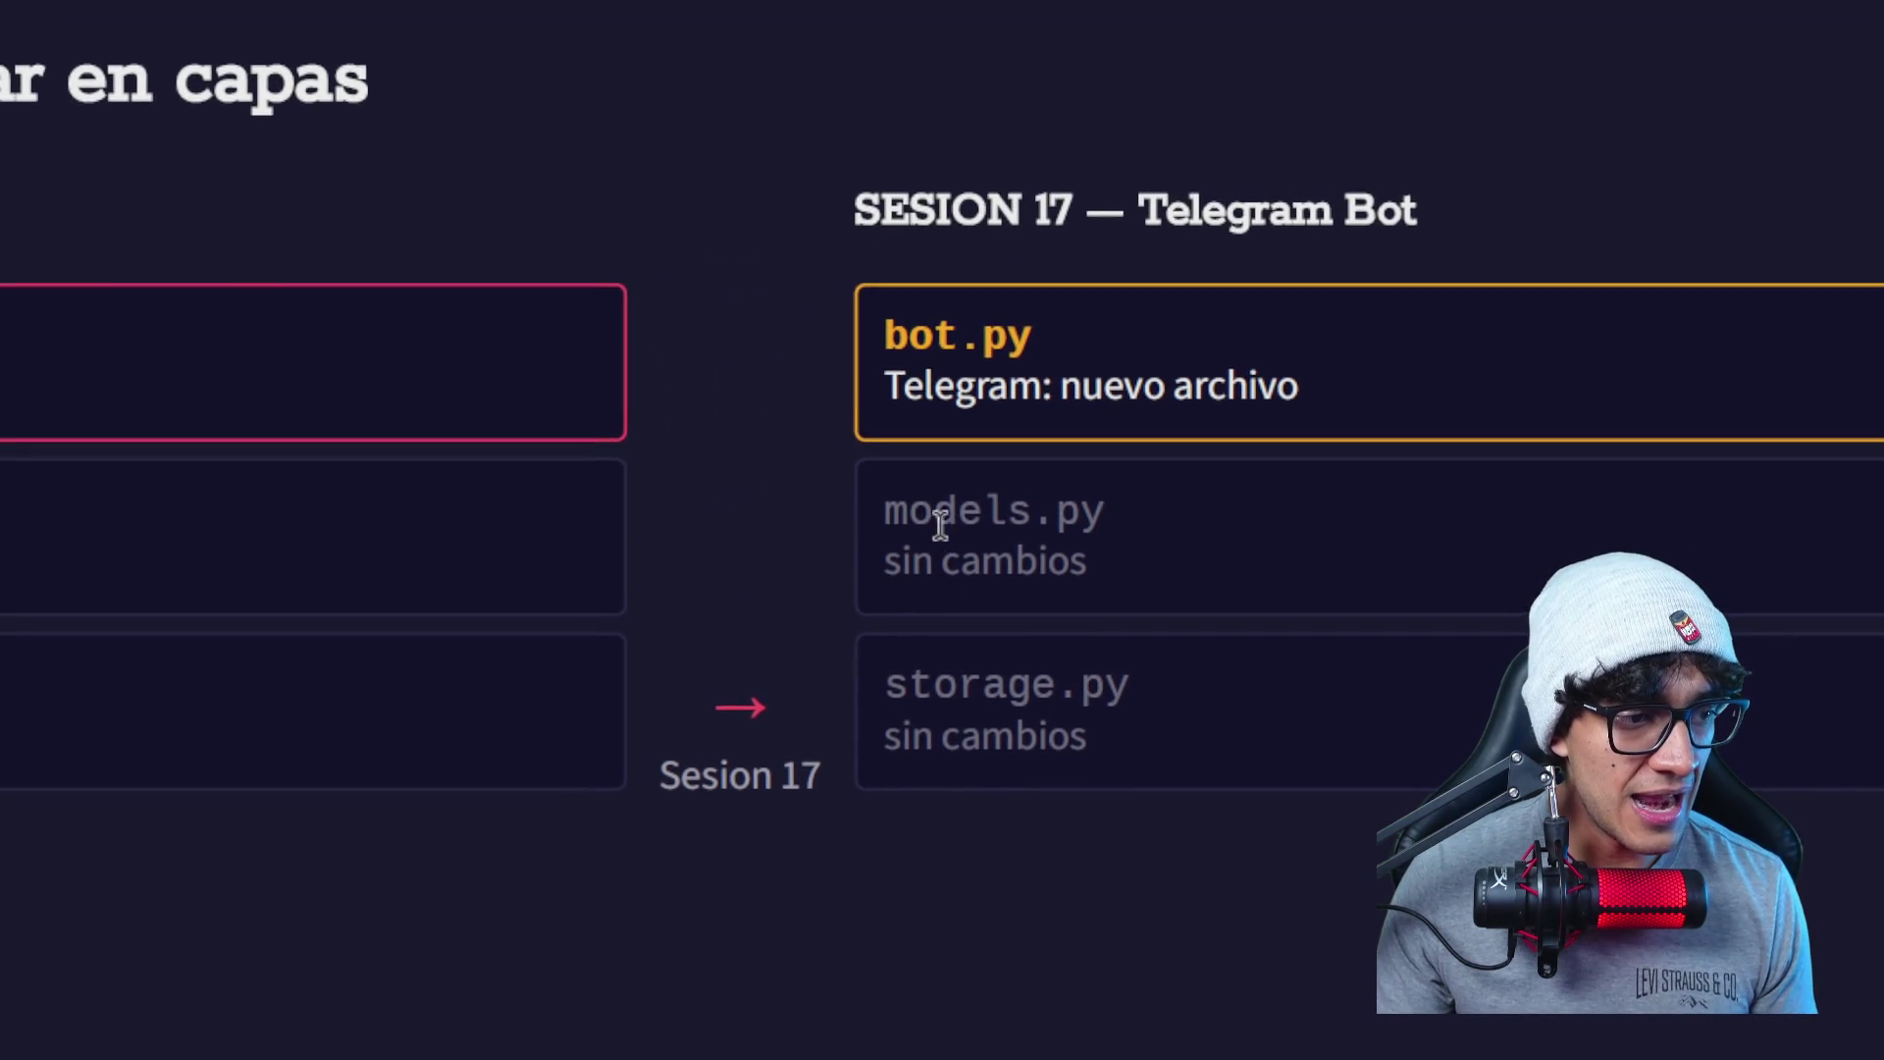
- Clear the selection and move to the 'Como se ve el proyecto en disco' slide
click(1001, 697)
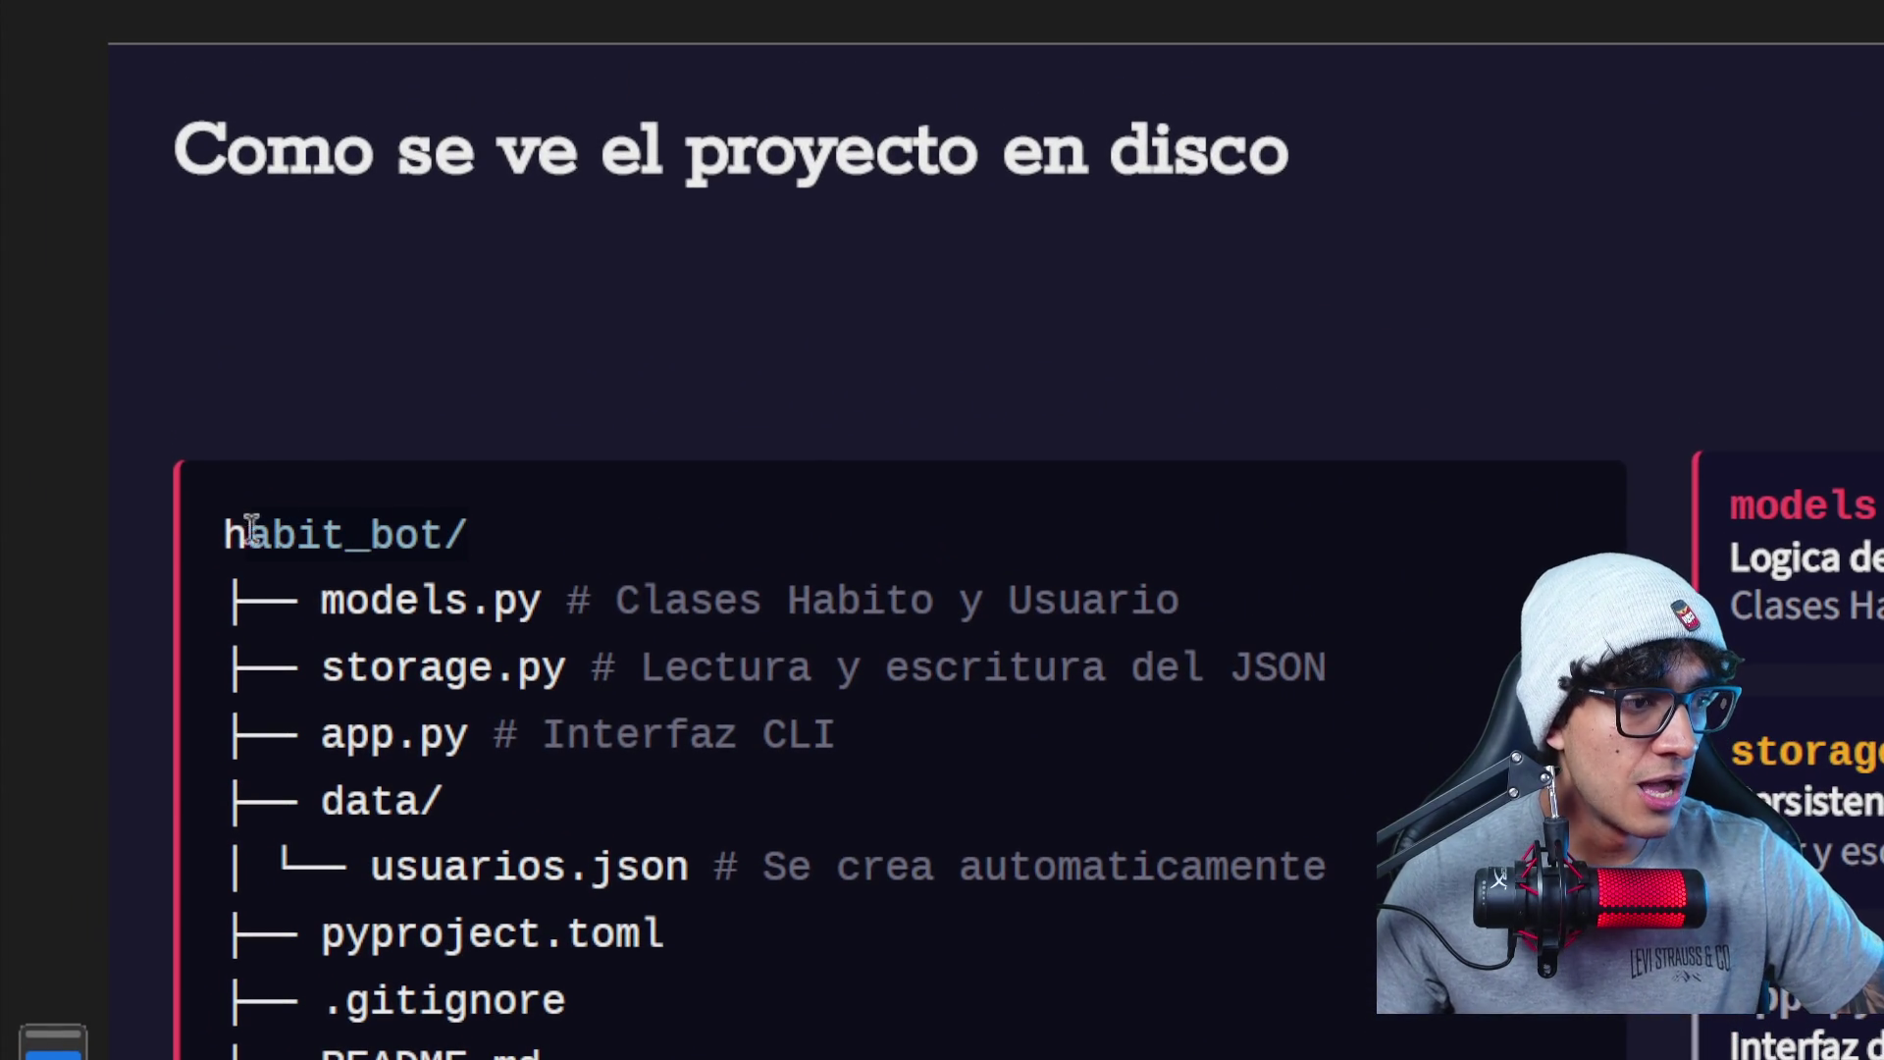
drag(237, 530, 471, 530)
click(480, 525)
scroll(481, 526, down, 1)
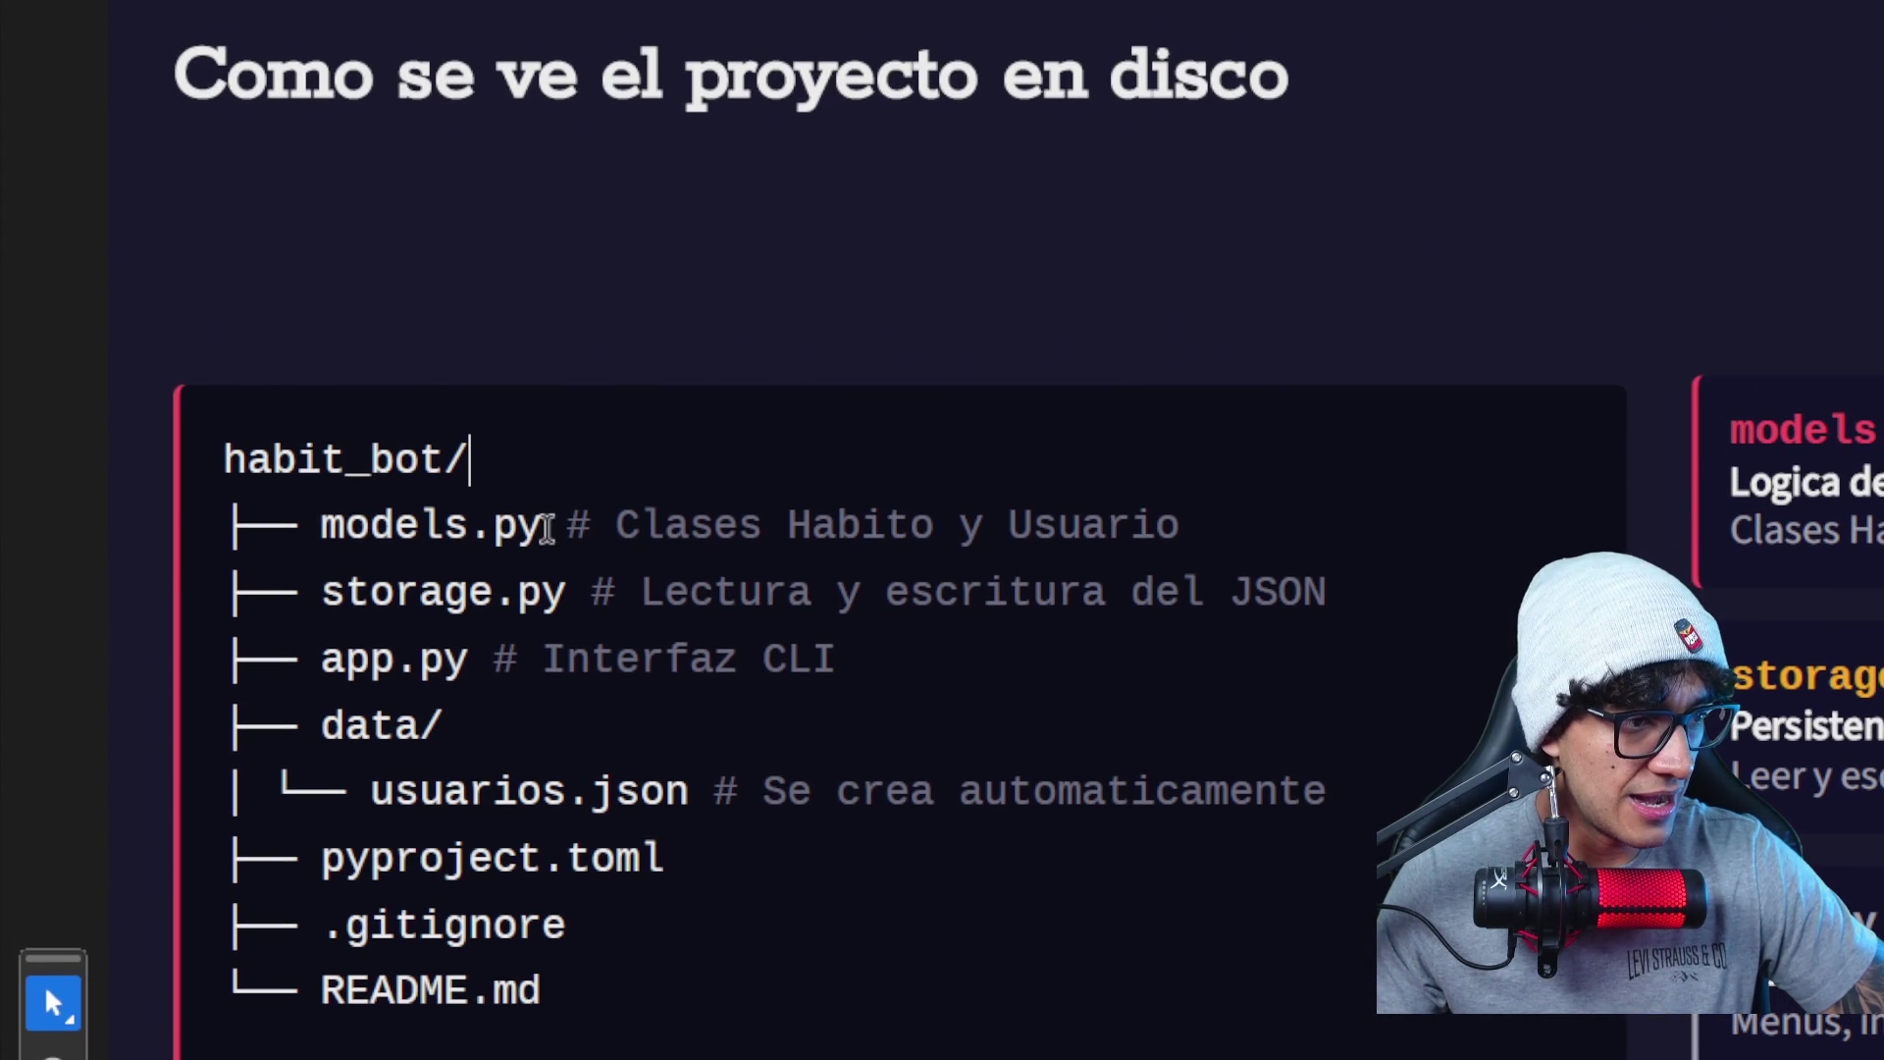
drag(542, 526, 380, 530)
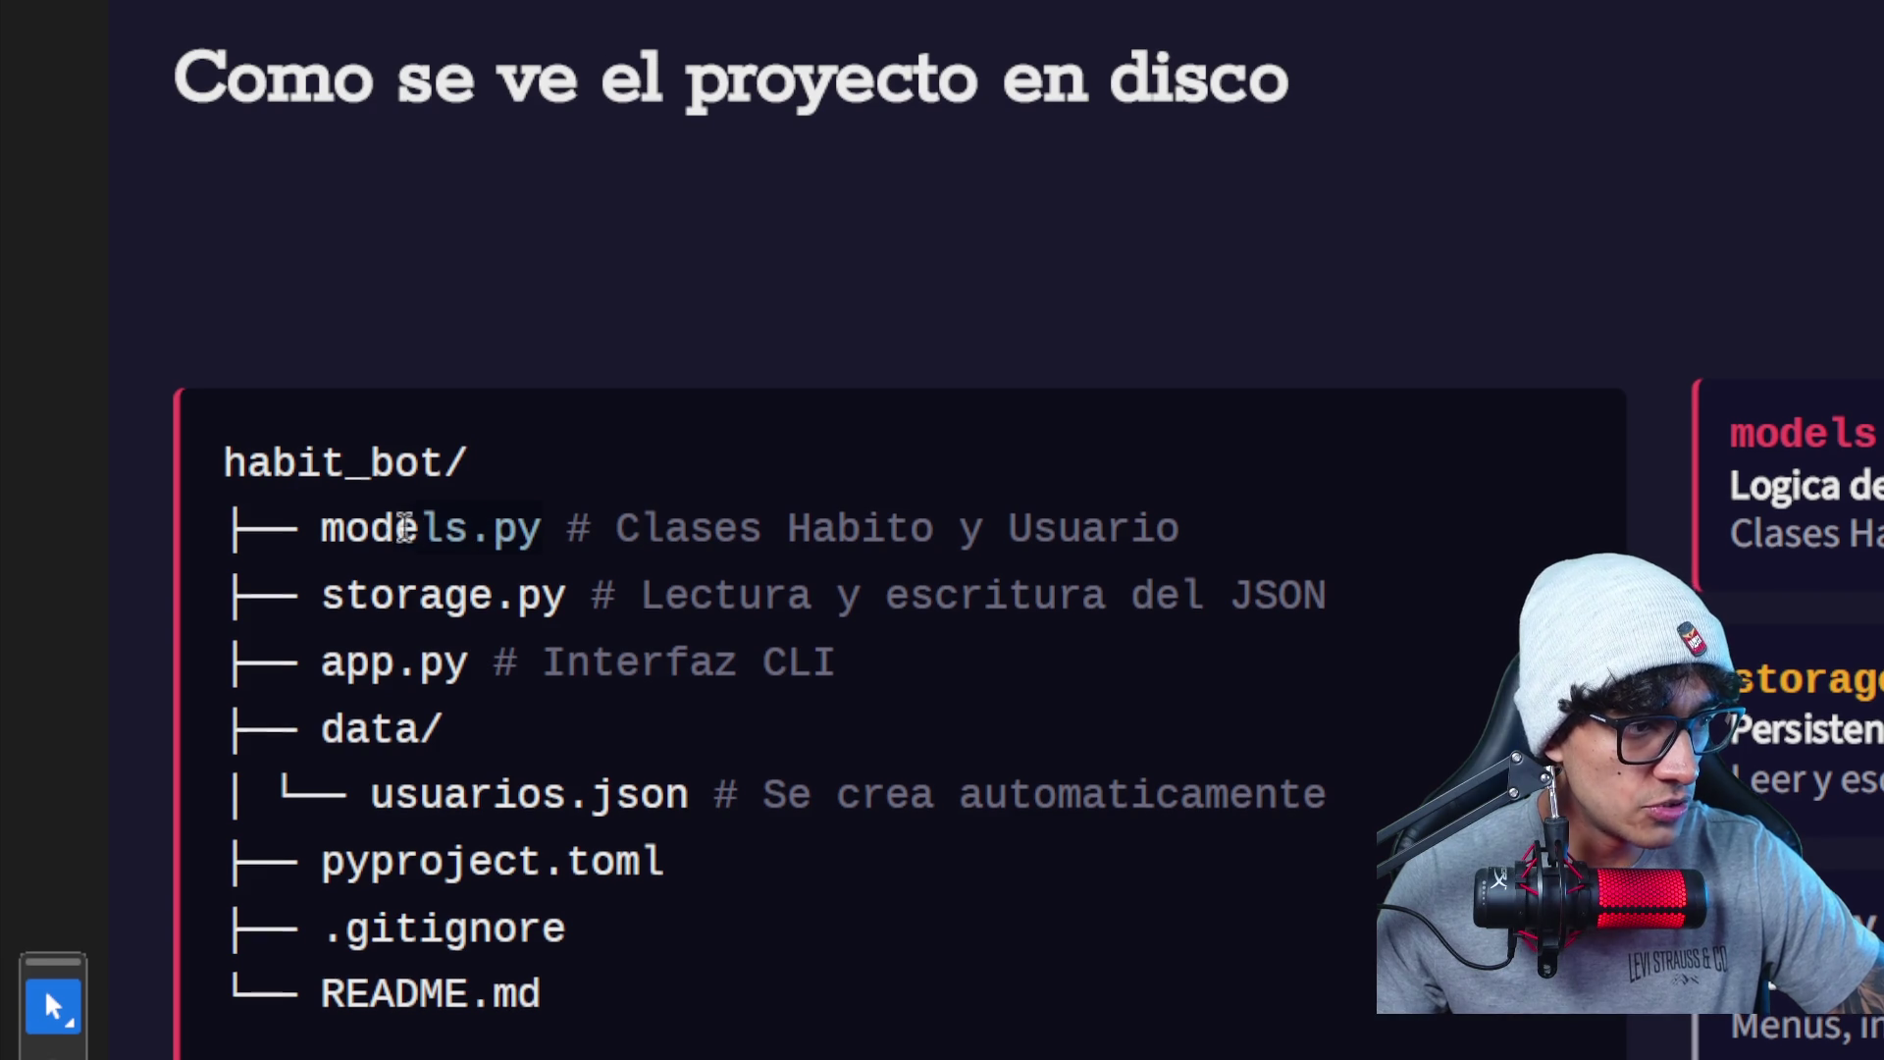
click(392, 534)
scroll(388, 535, down, 1)
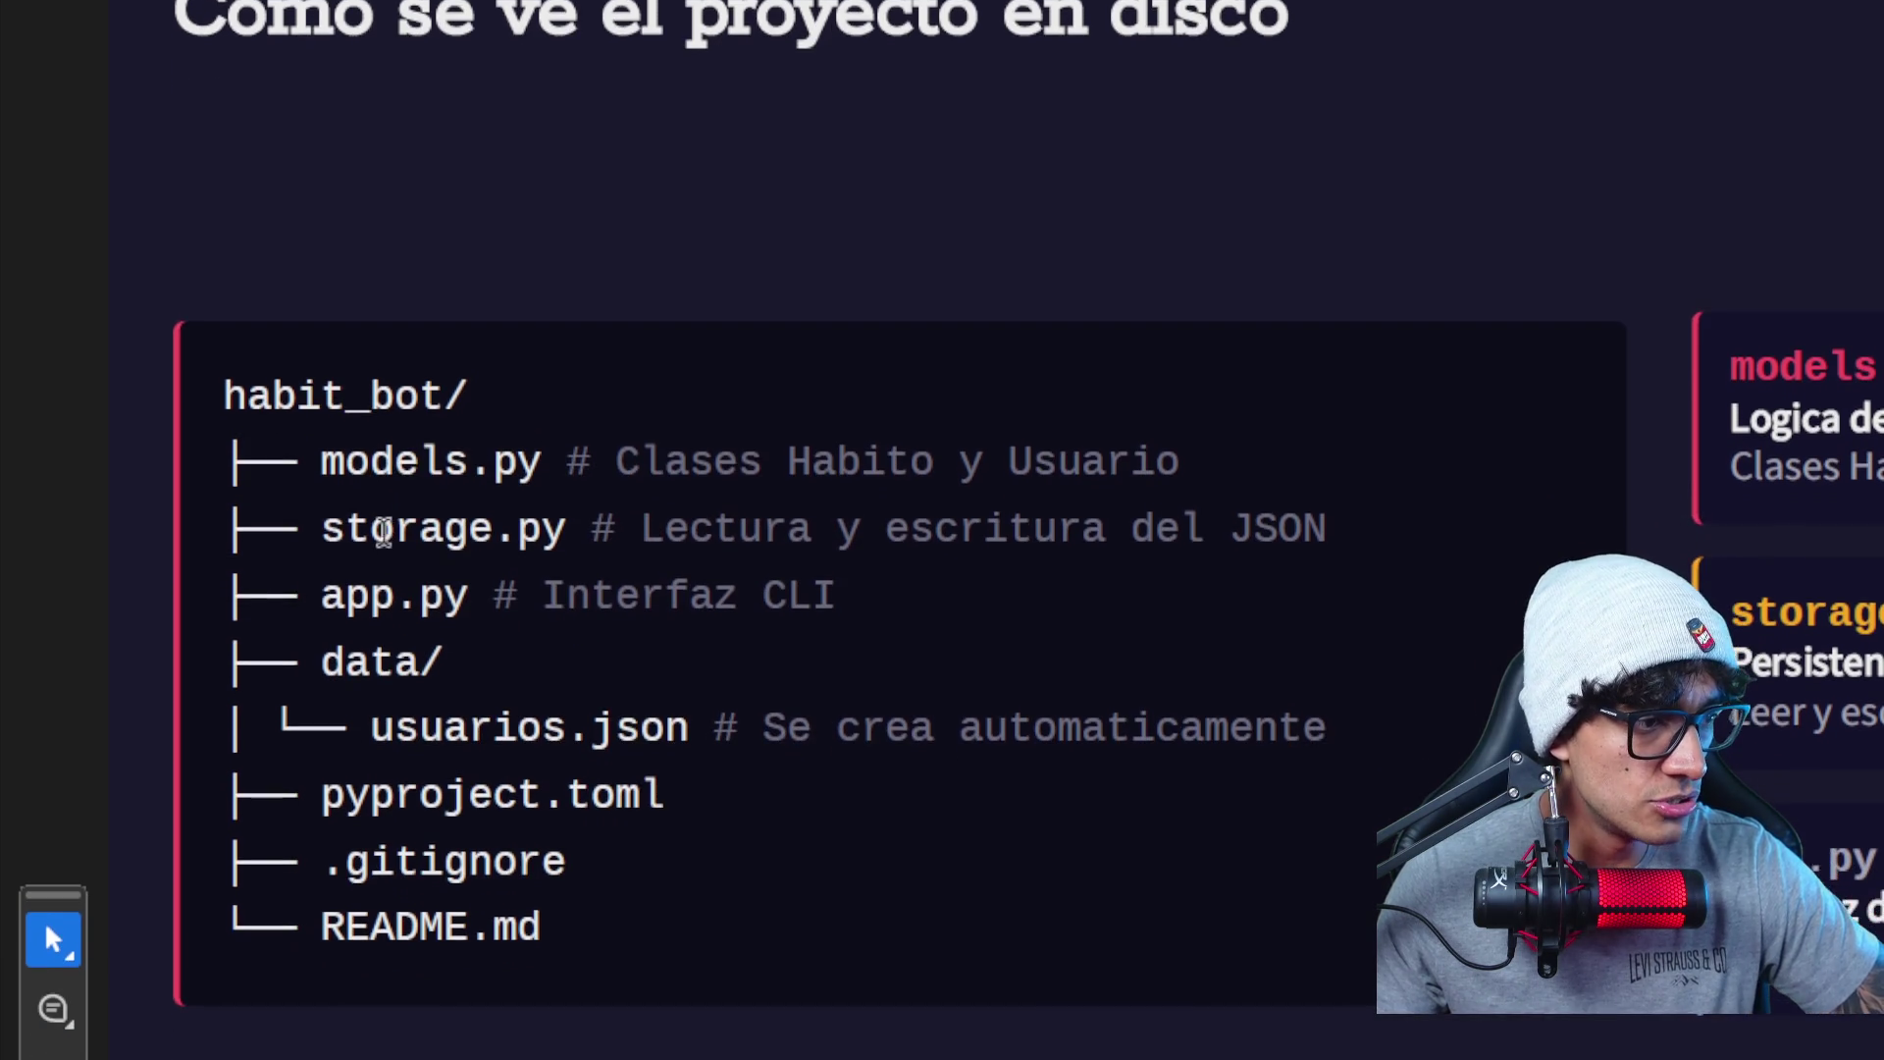
drag(322, 527, 569, 534)
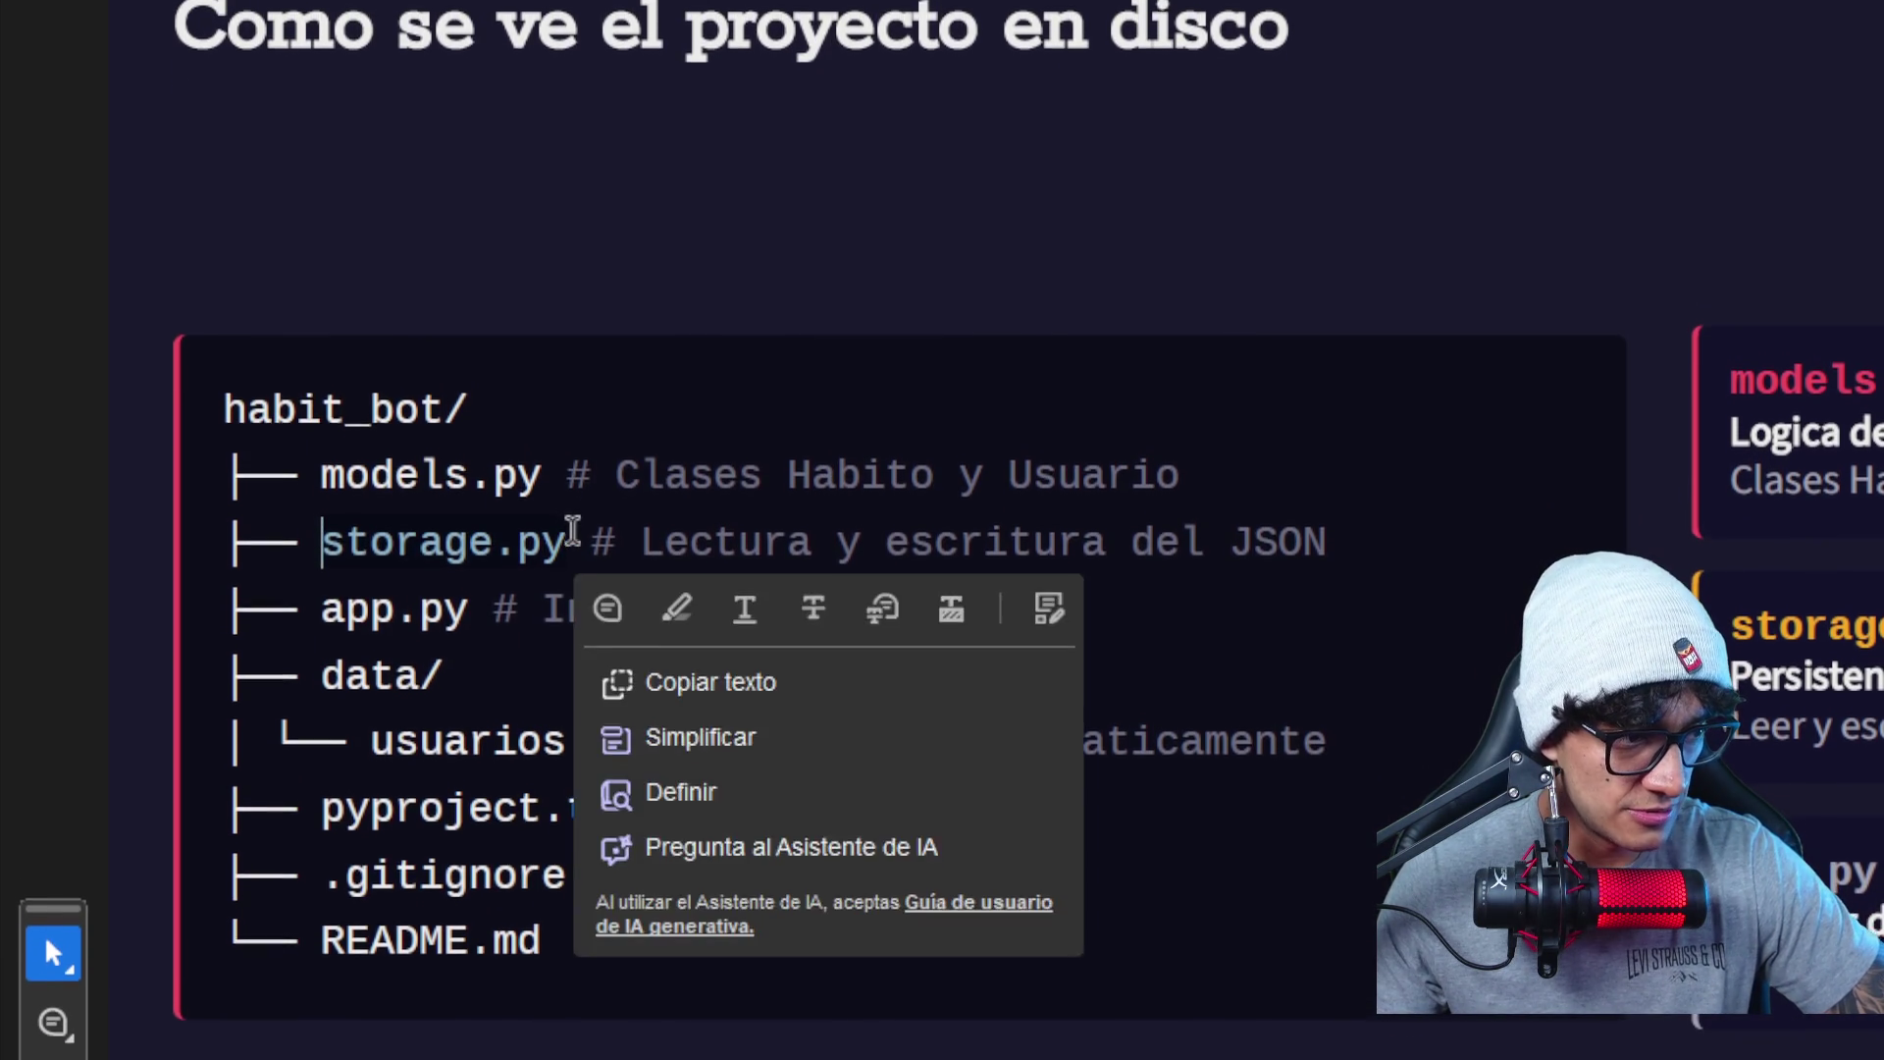
scroll(478, 541, down, 1)
click(475, 538)
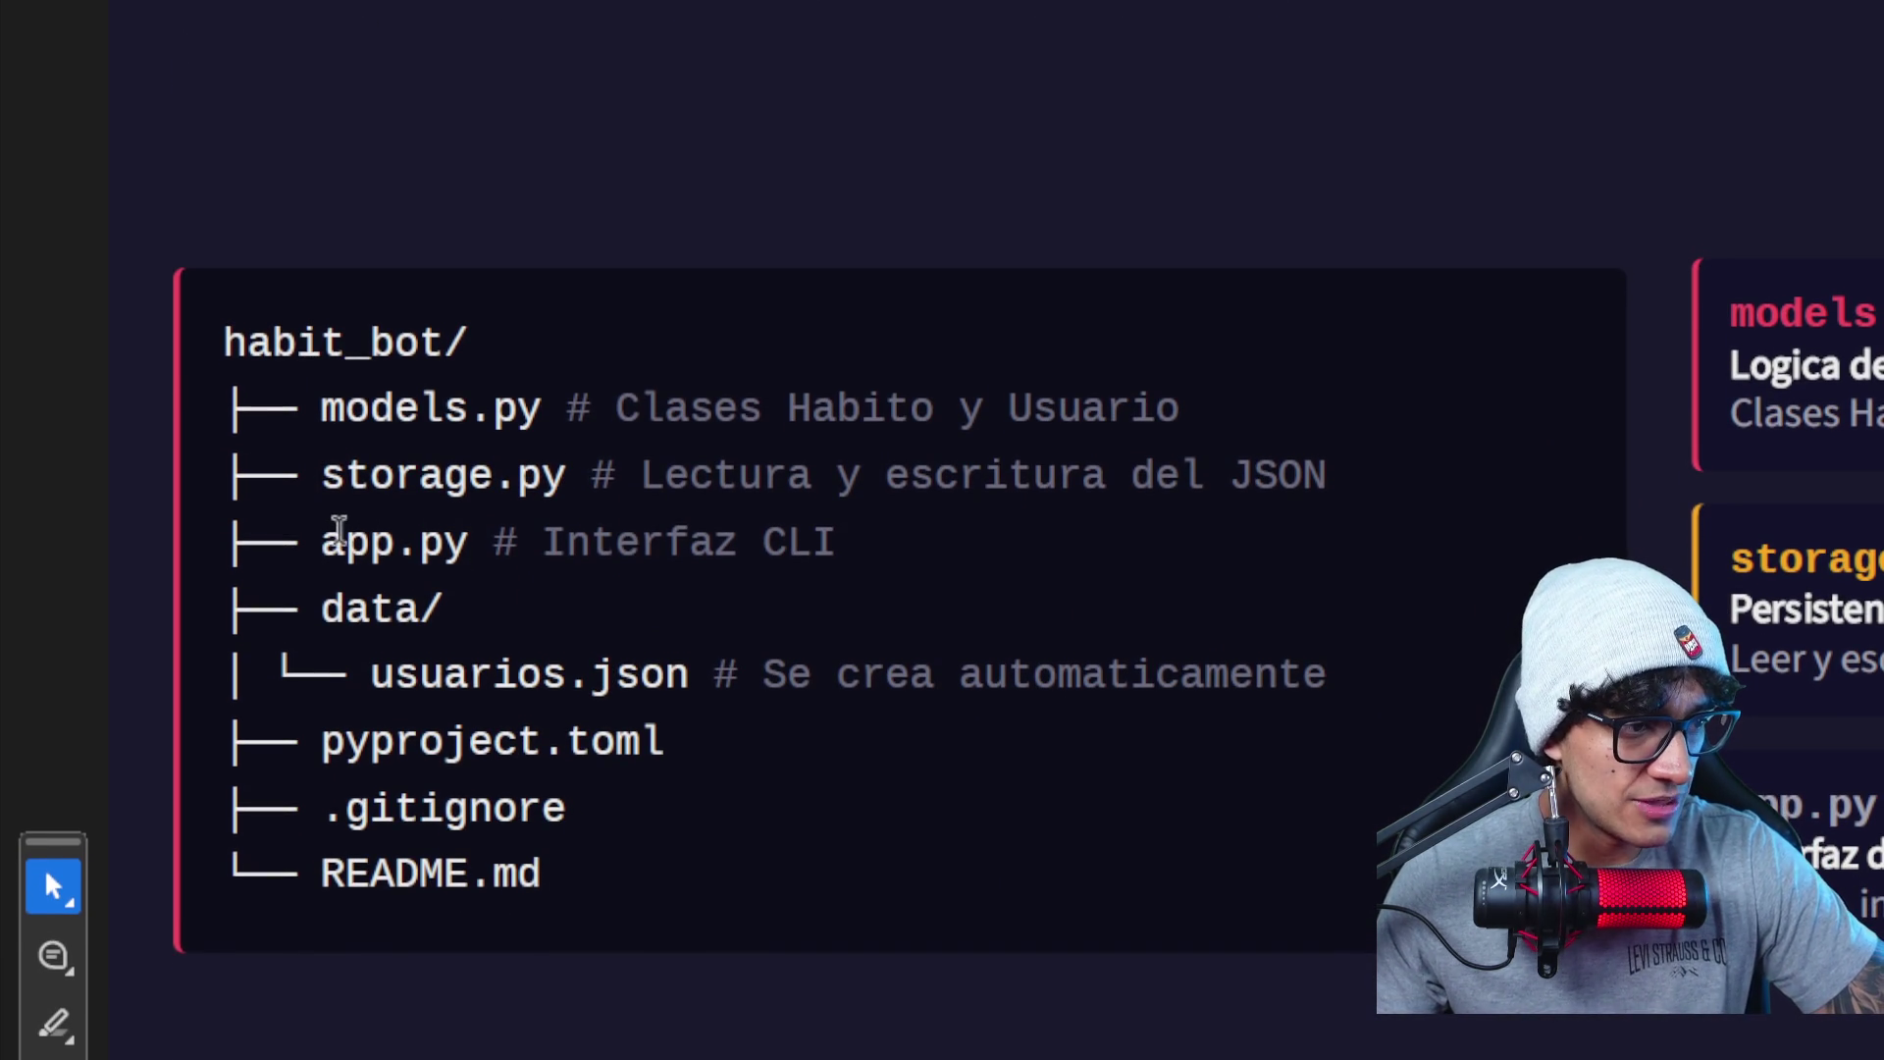
scroll(627, 534, down, 1)
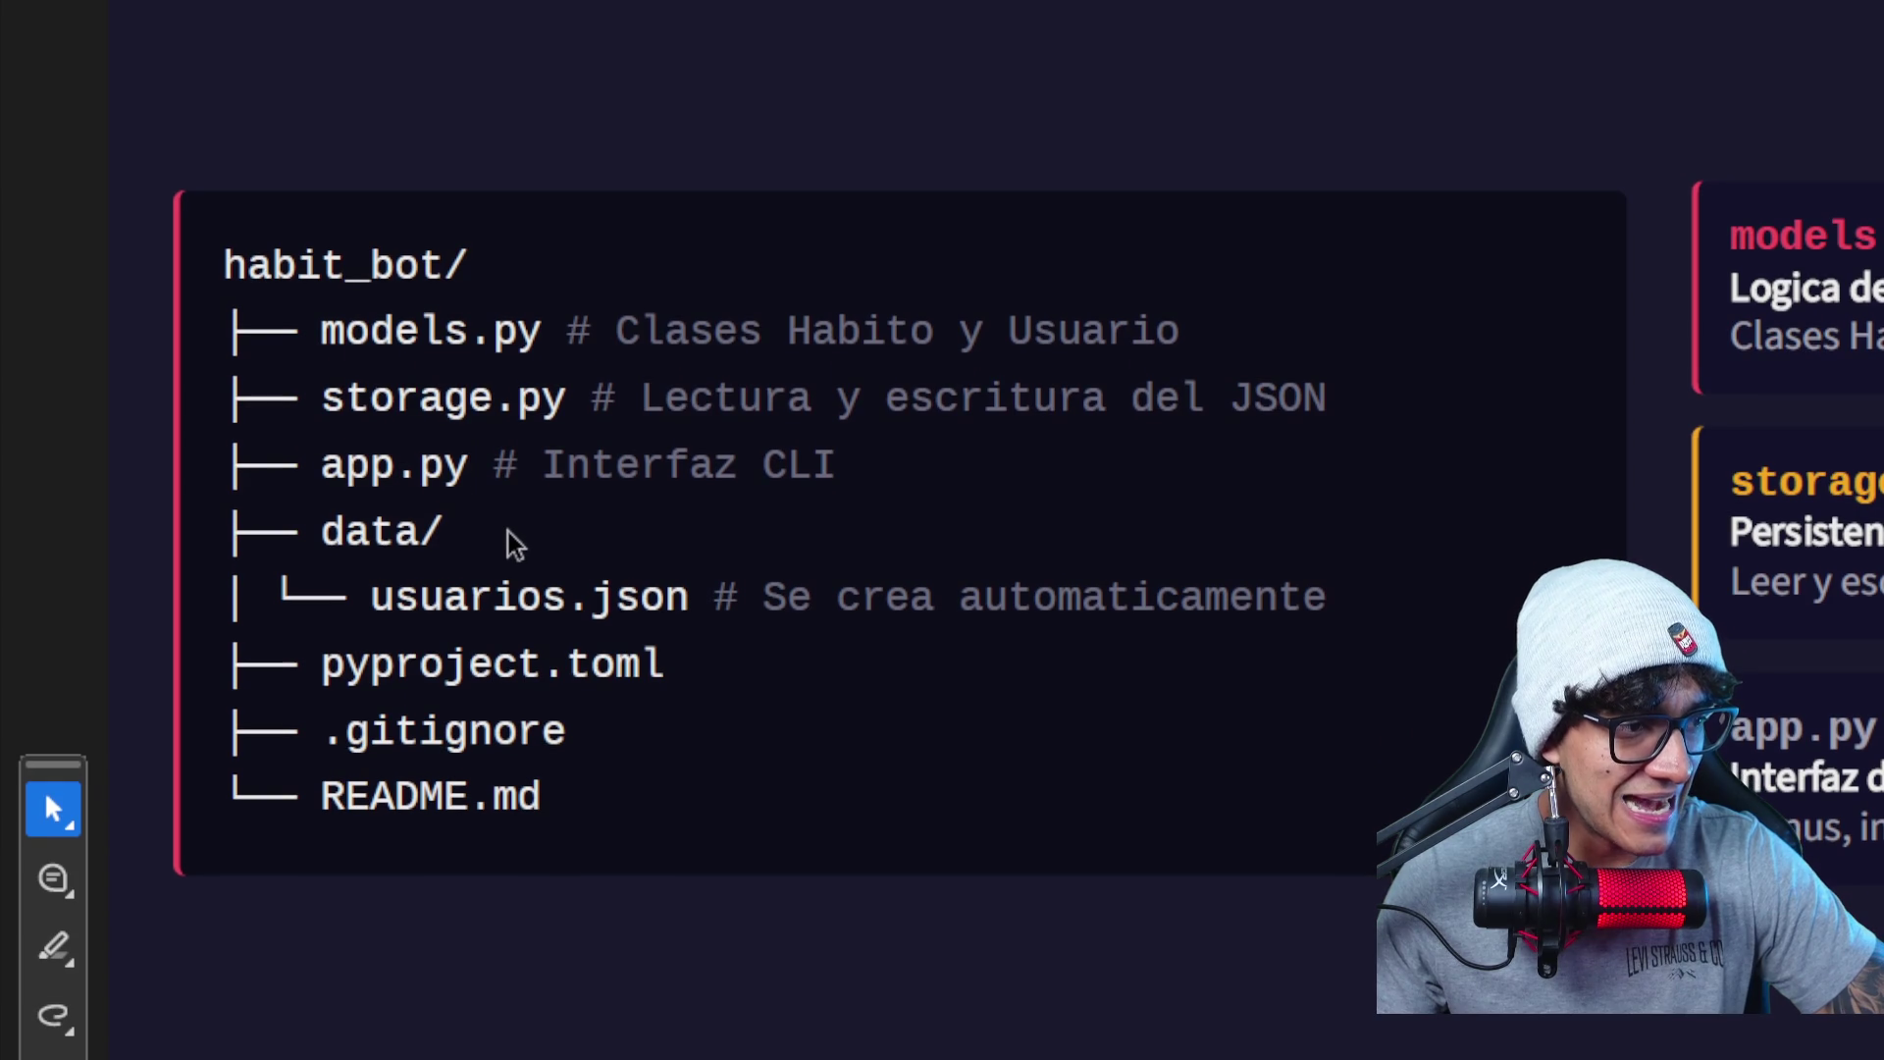
scroll(384, 539, down, 1)
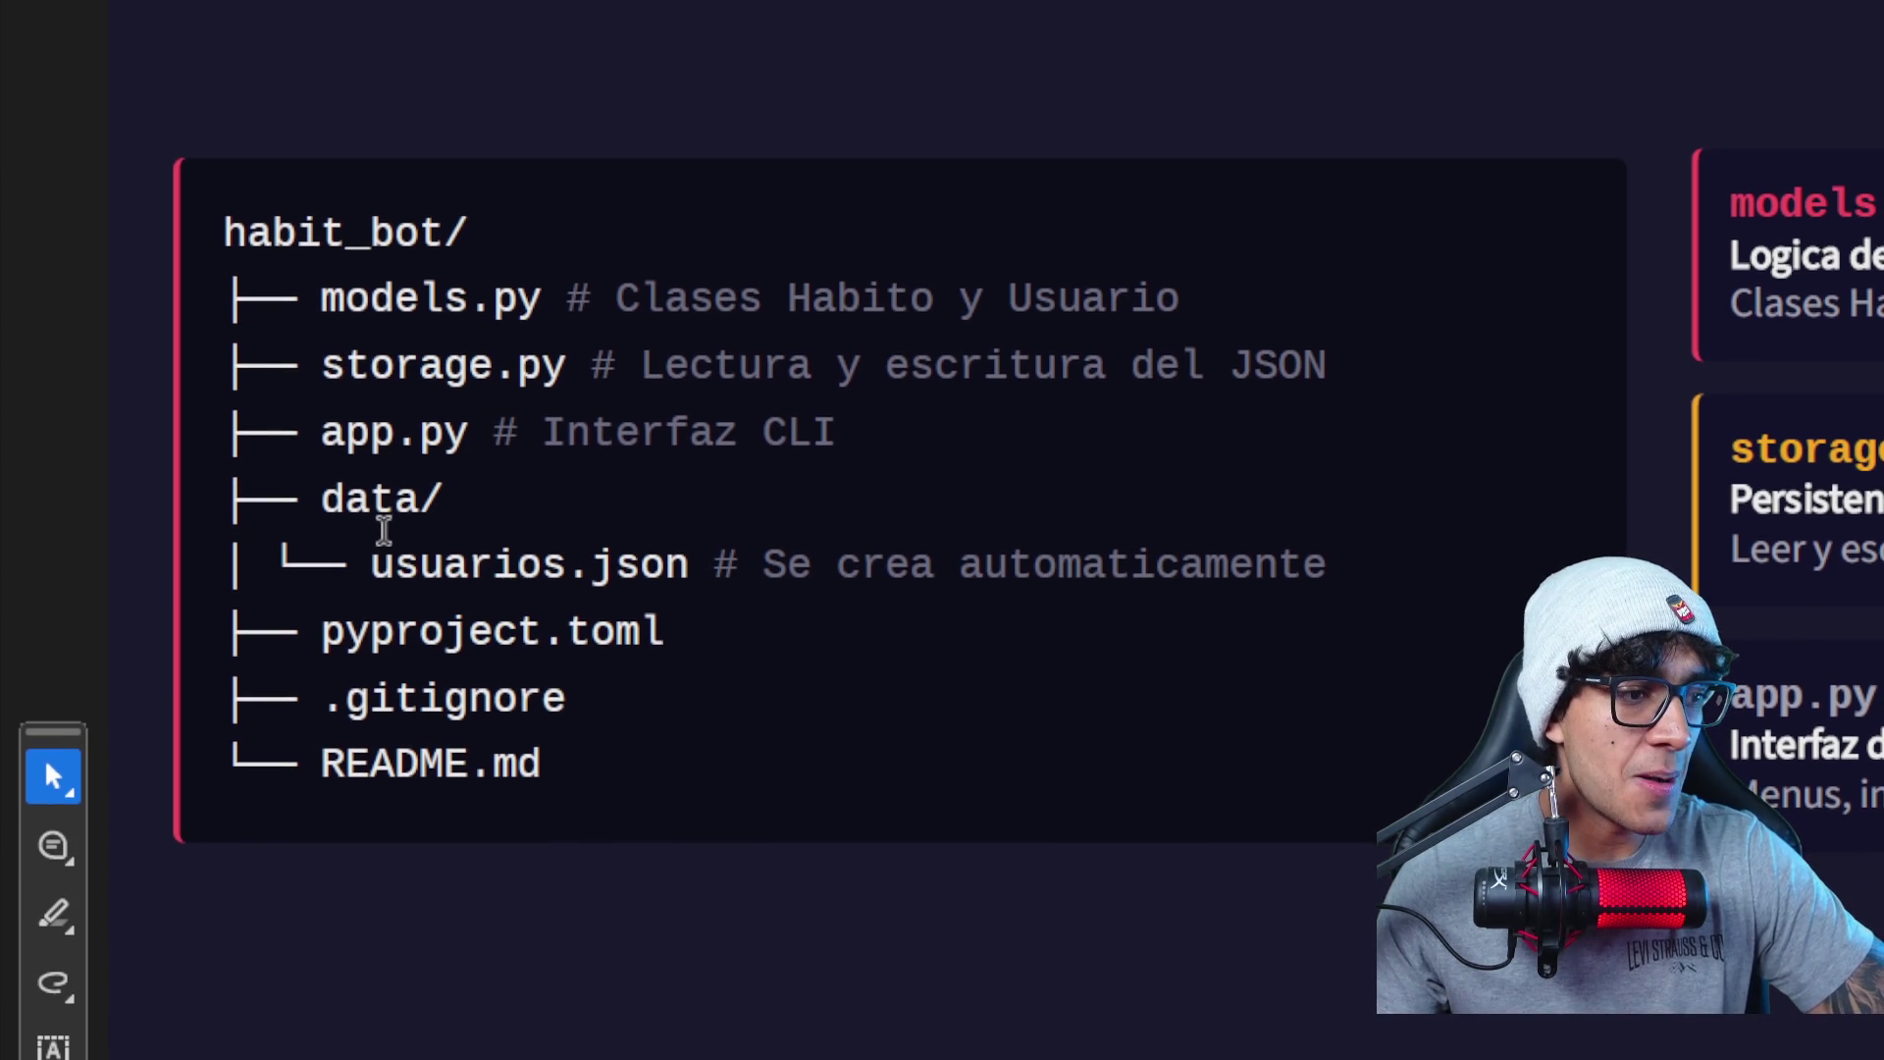
scroll(386, 530, up, 1)
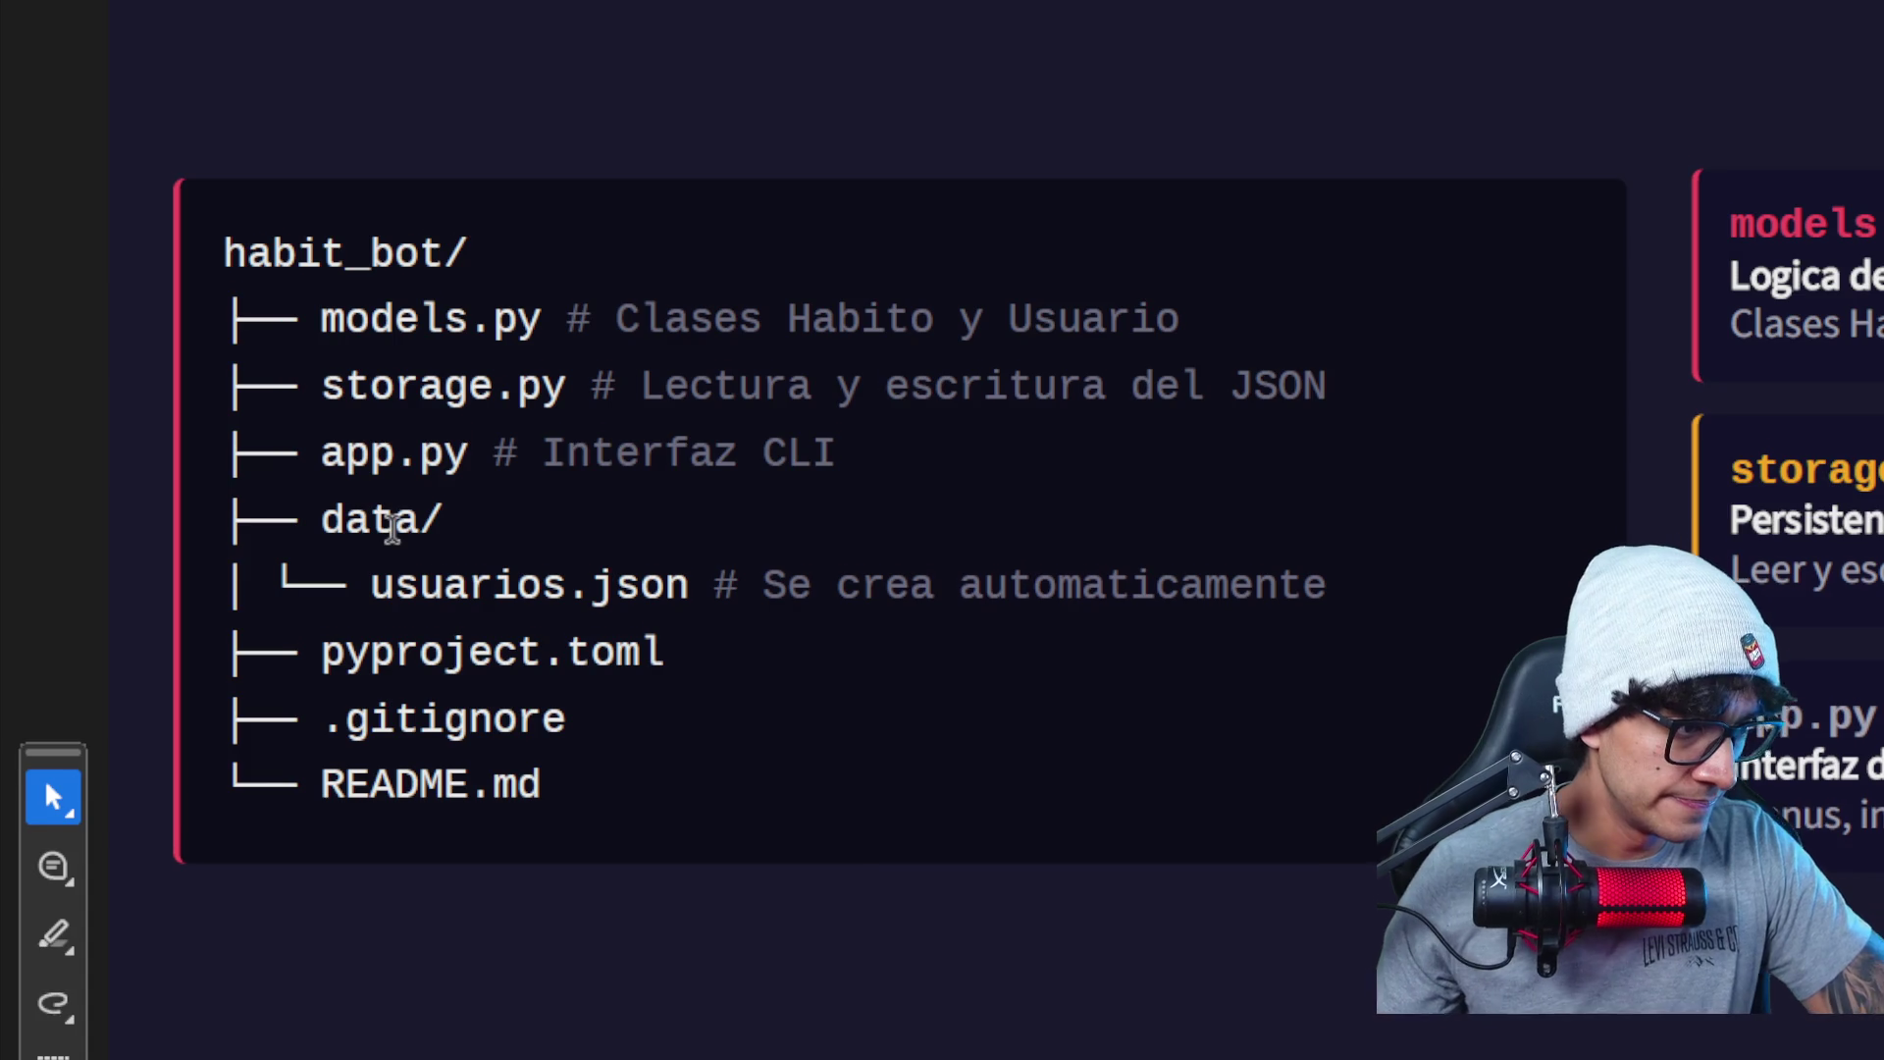
scroll(387, 514, down, 3)
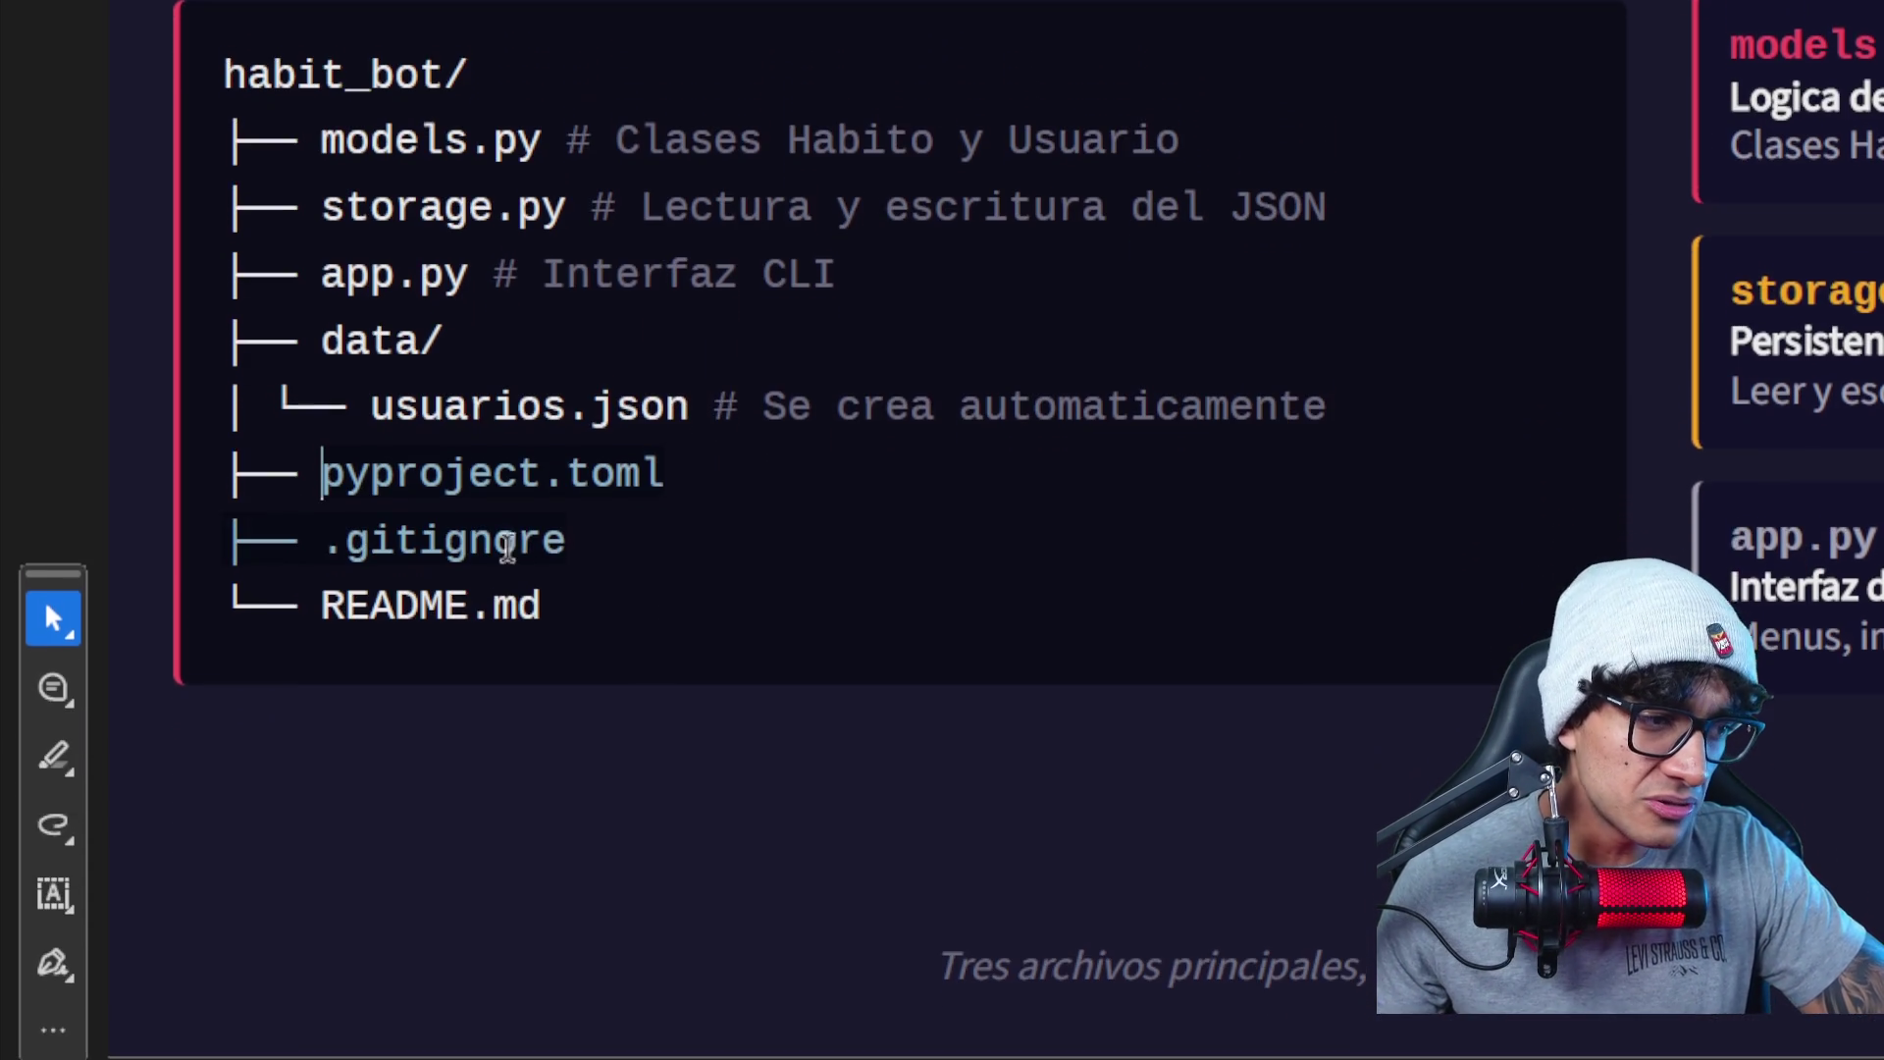
drag(563, 530, 563, 530)
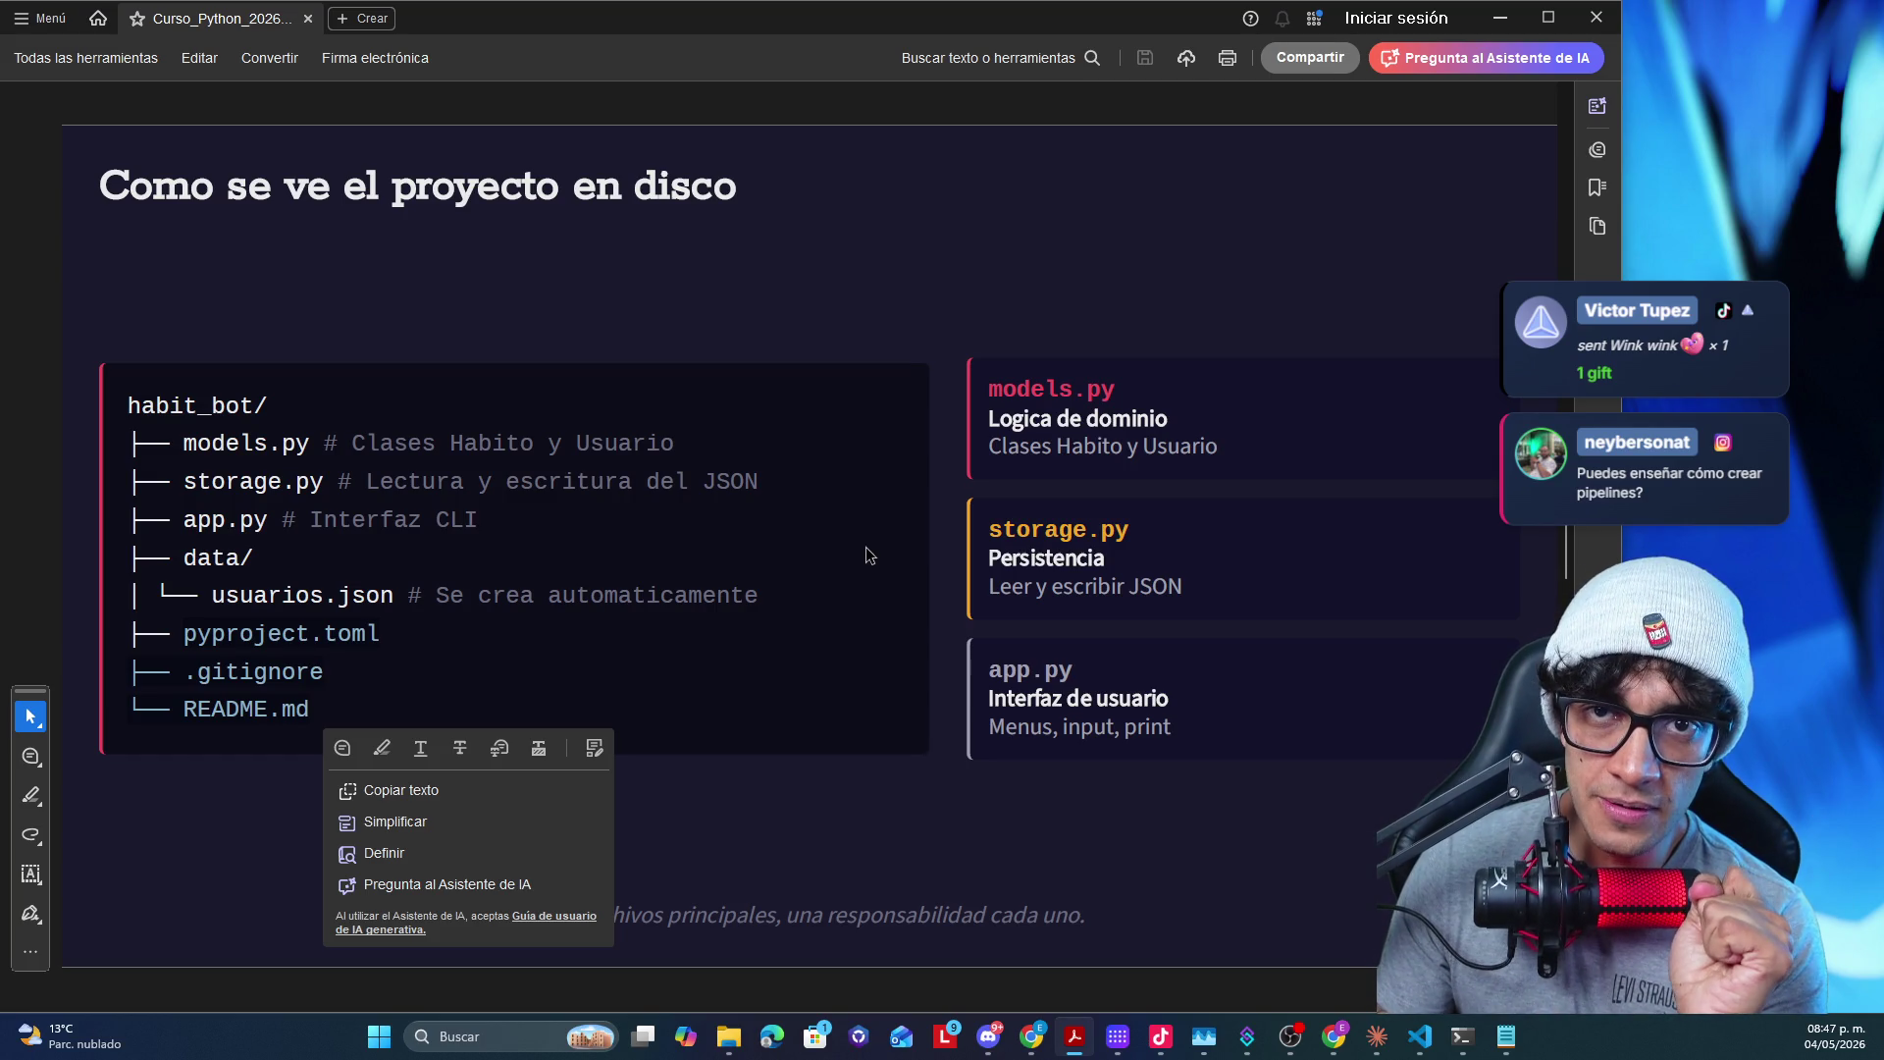
scroll(865, 555, down, 2)
scroll(862, 552, up, 1)
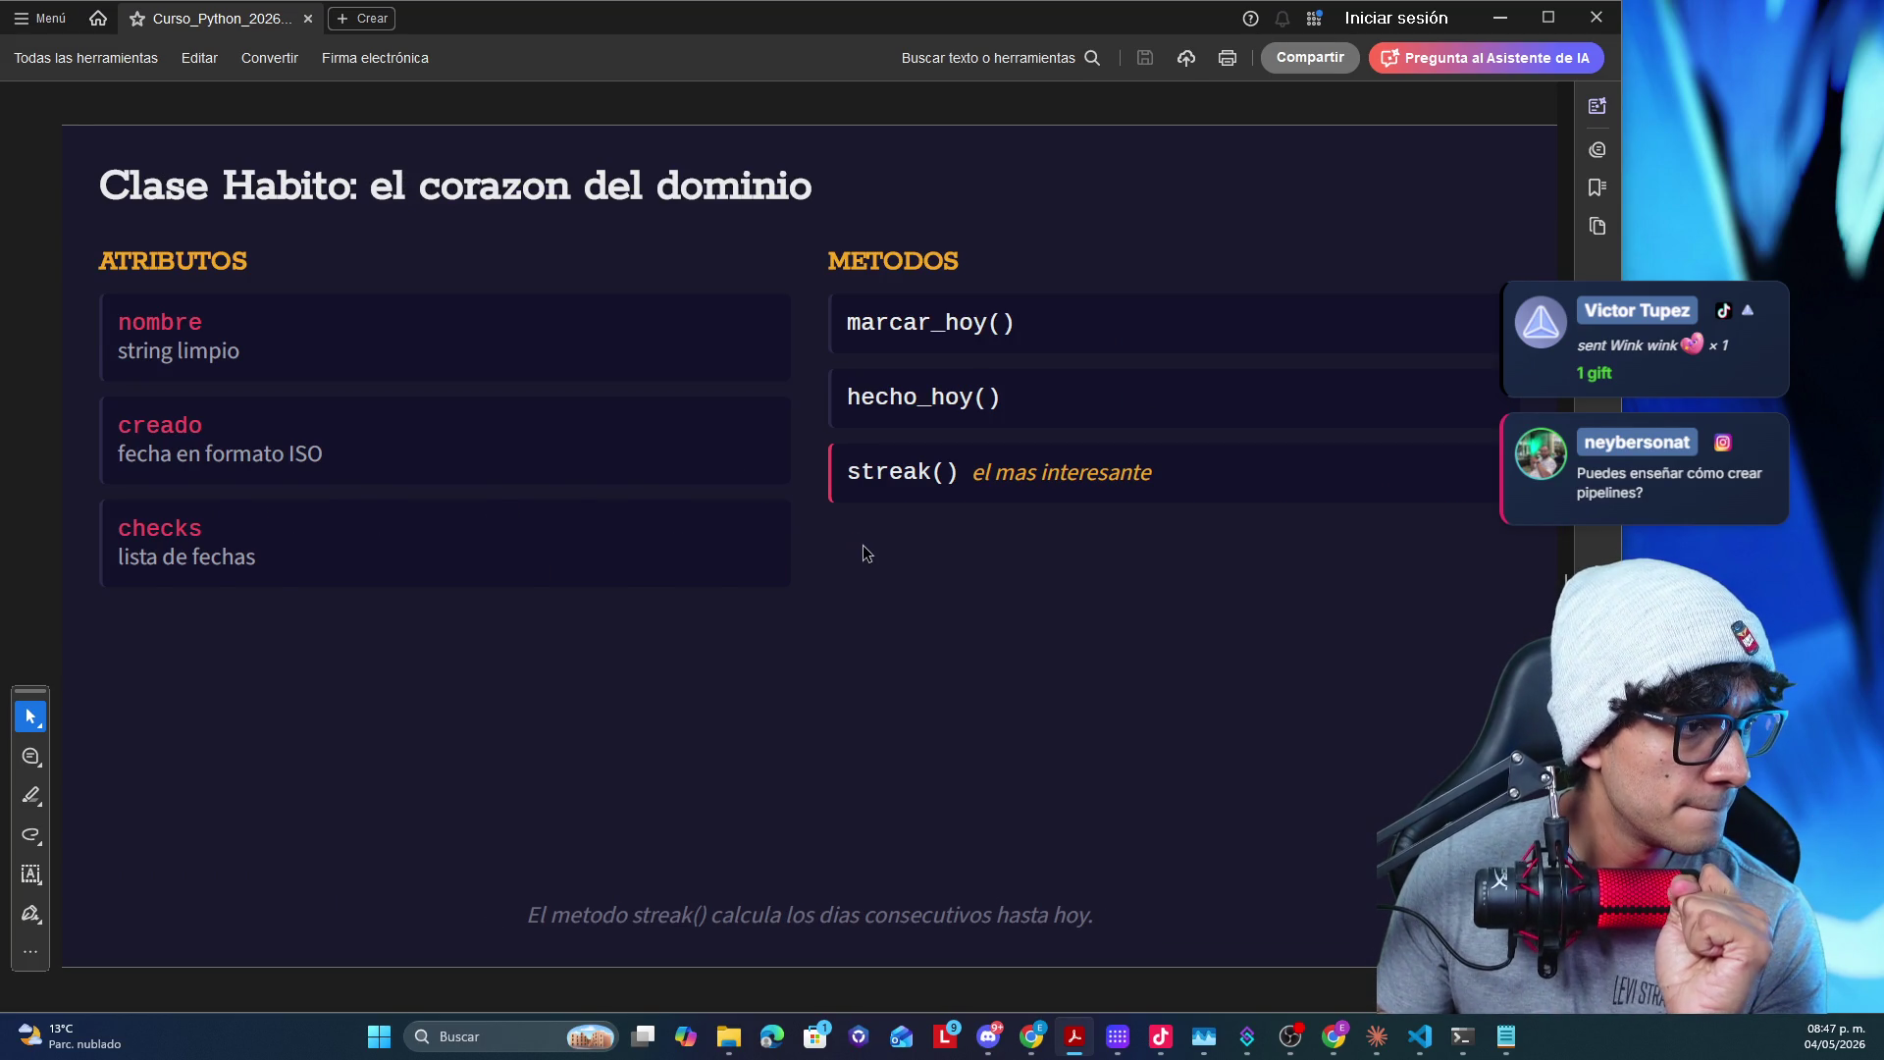
scroll(864, 552, up, 1)
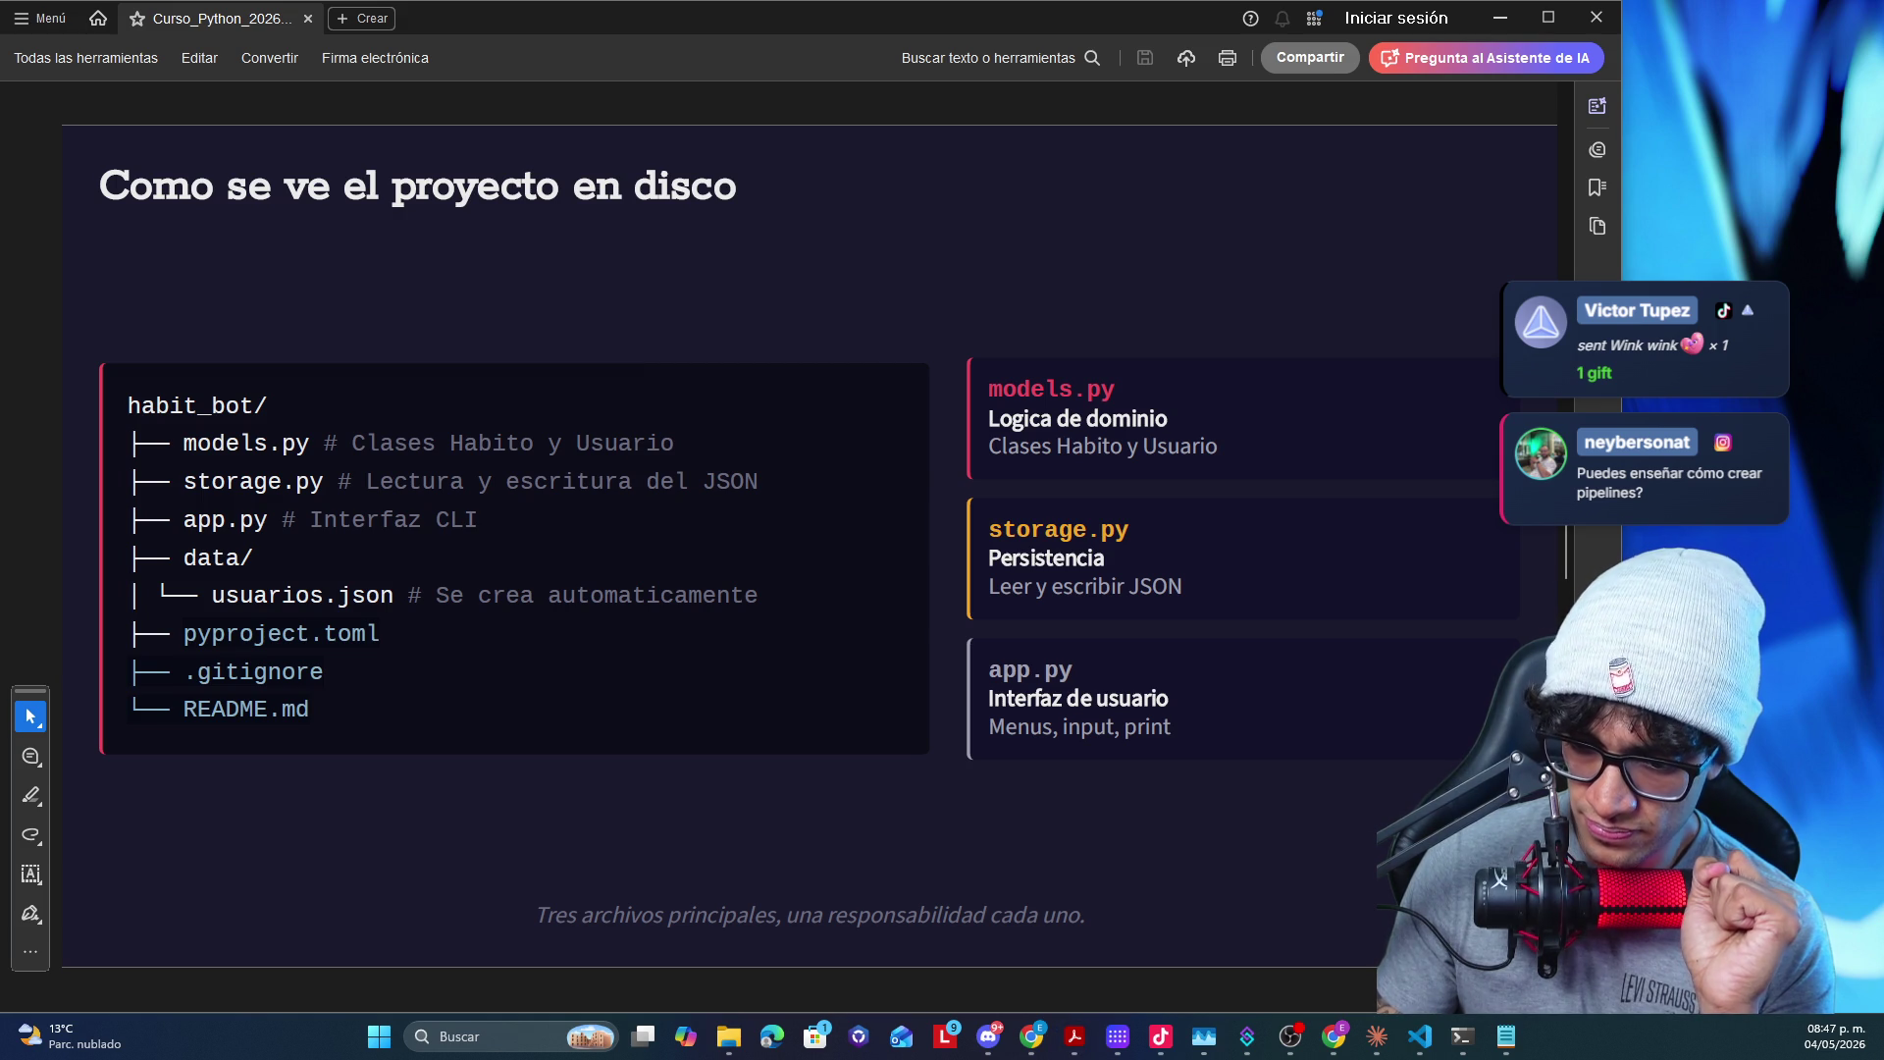
key(super+d)
key(super+d)
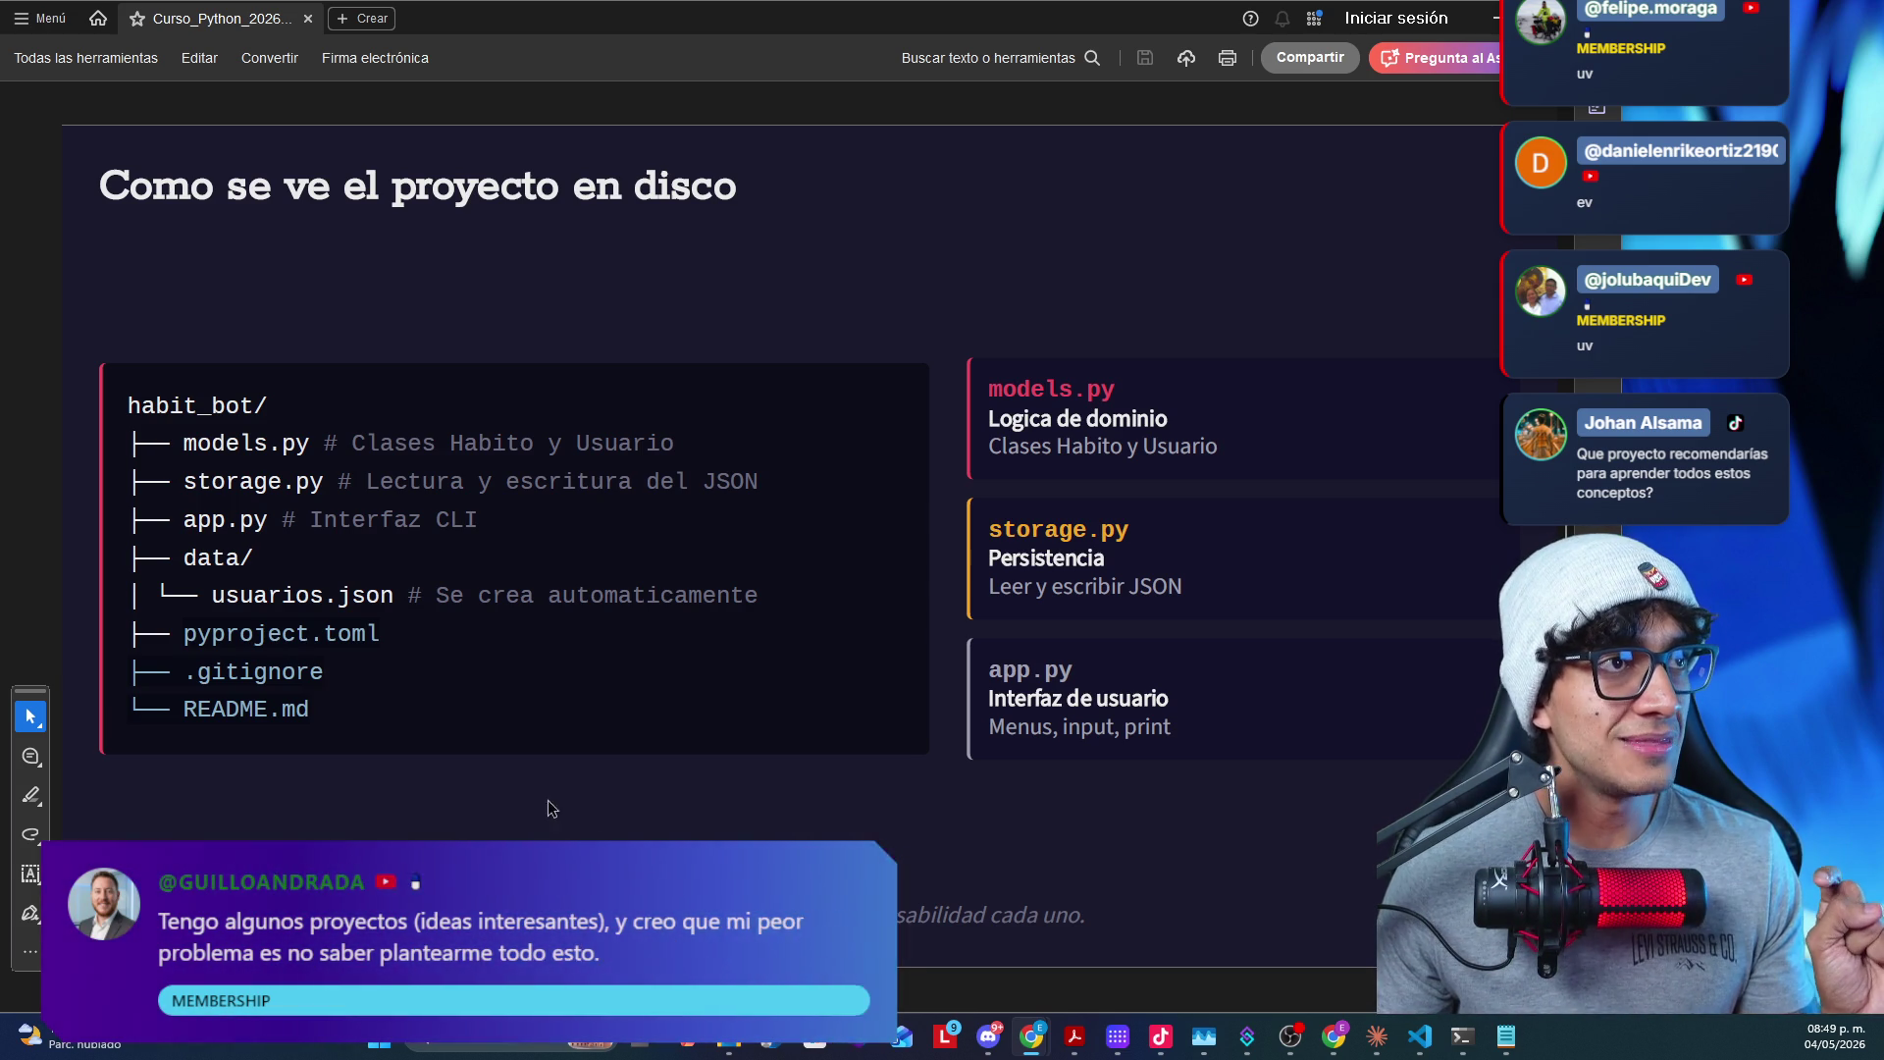
click(467, 719)
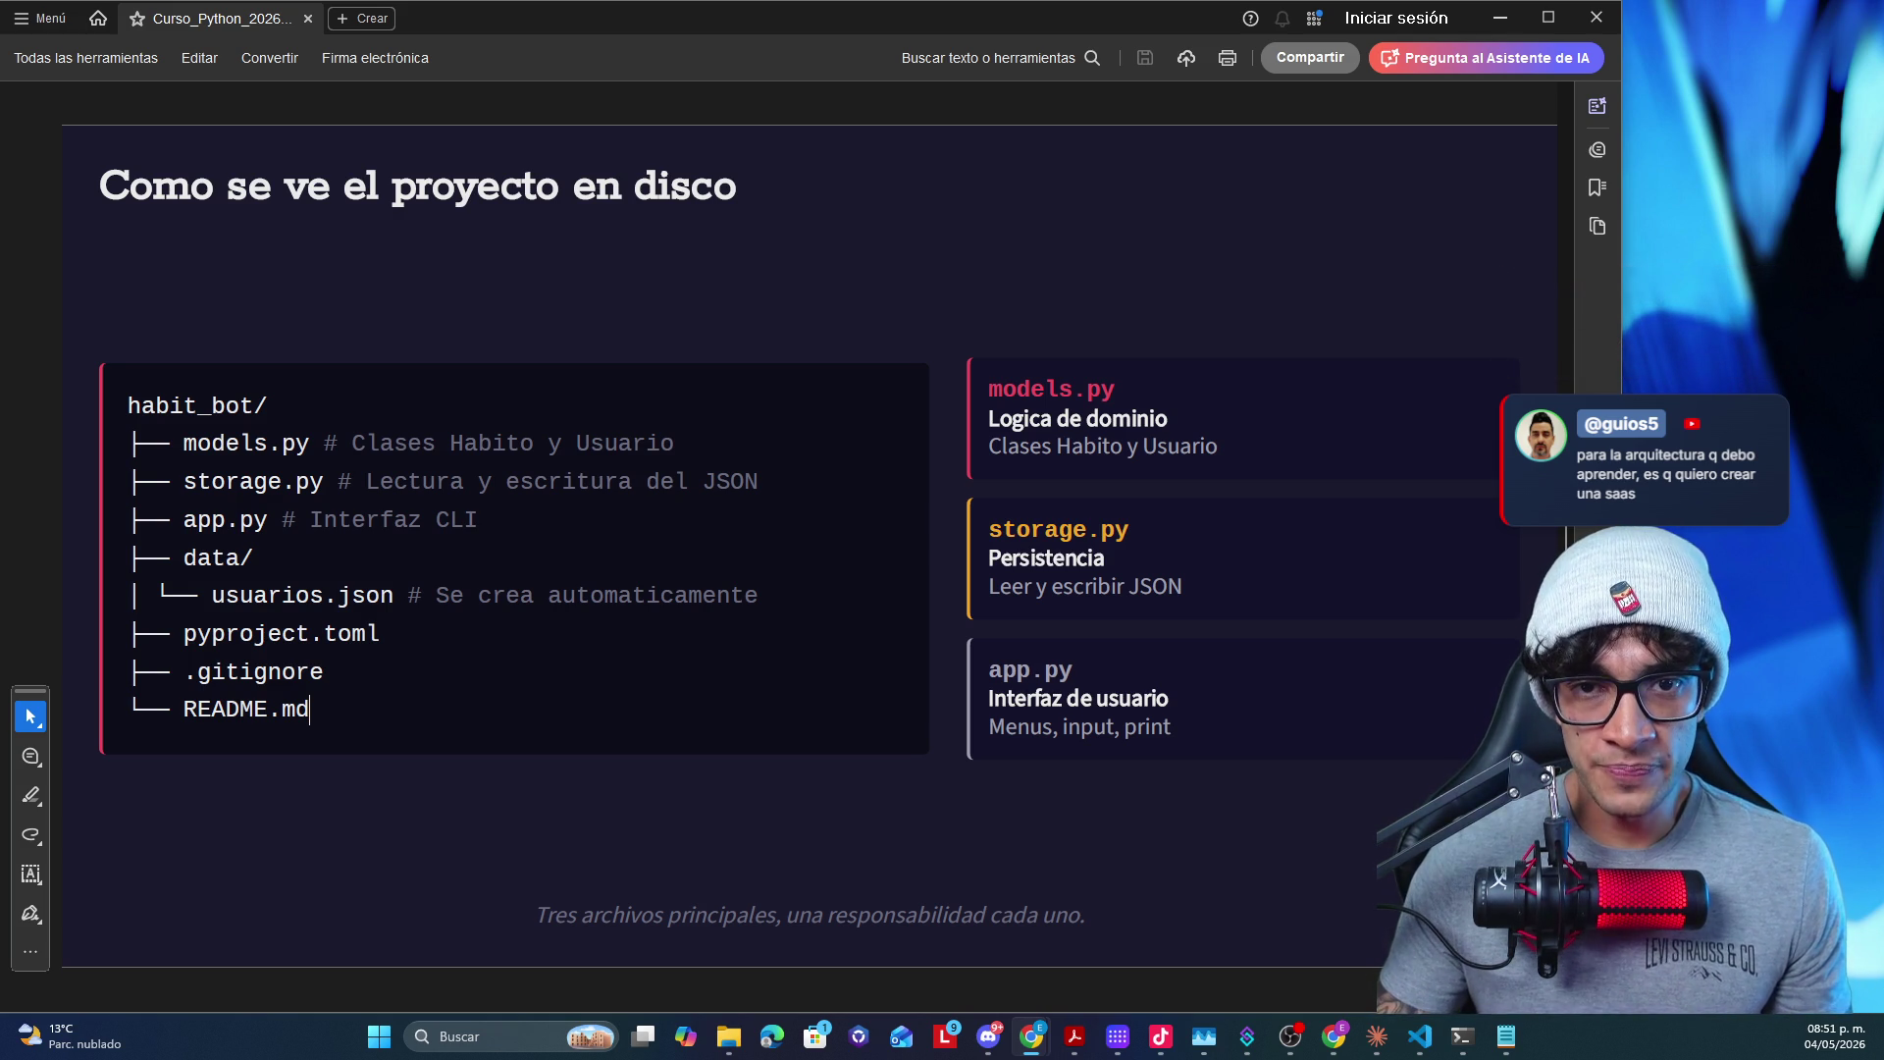
click(1030, 1037)
drag(633, 273, 631, 33)
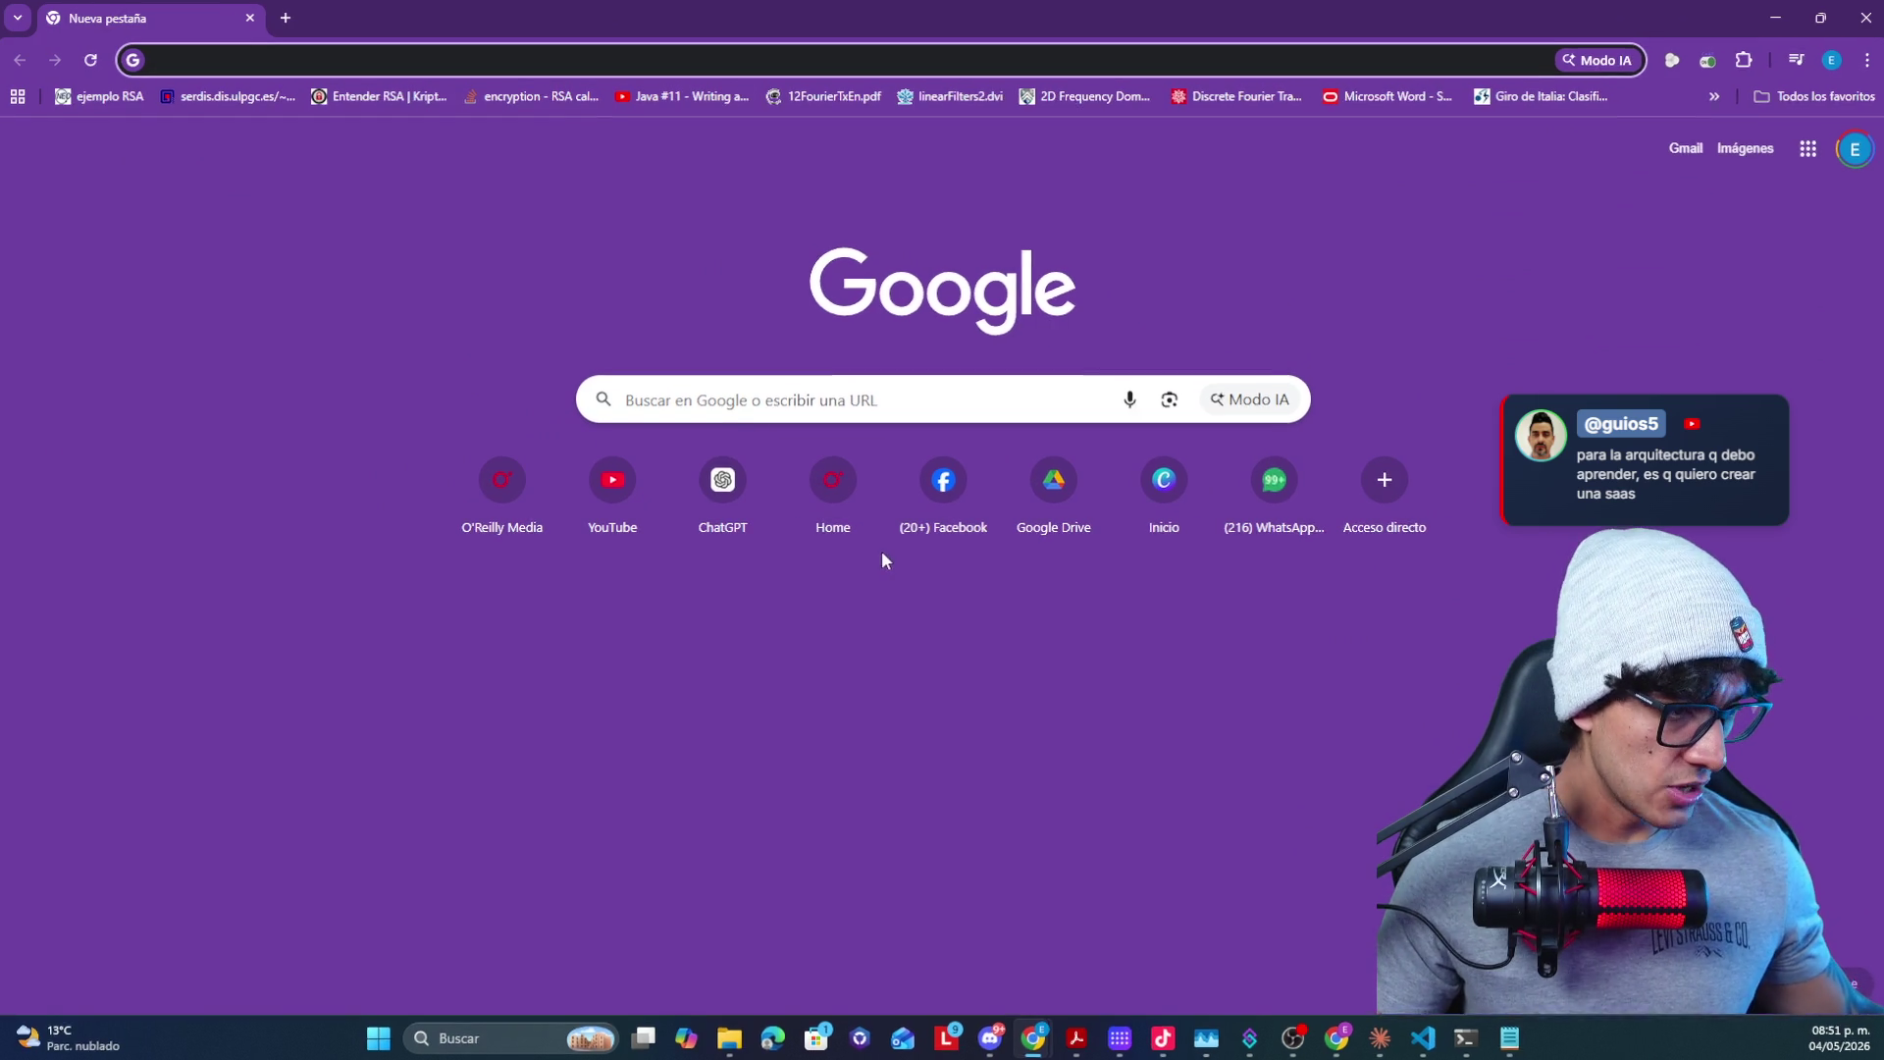
- Run a Google search for 'uv astral' from the suggestions
click(928, 515)
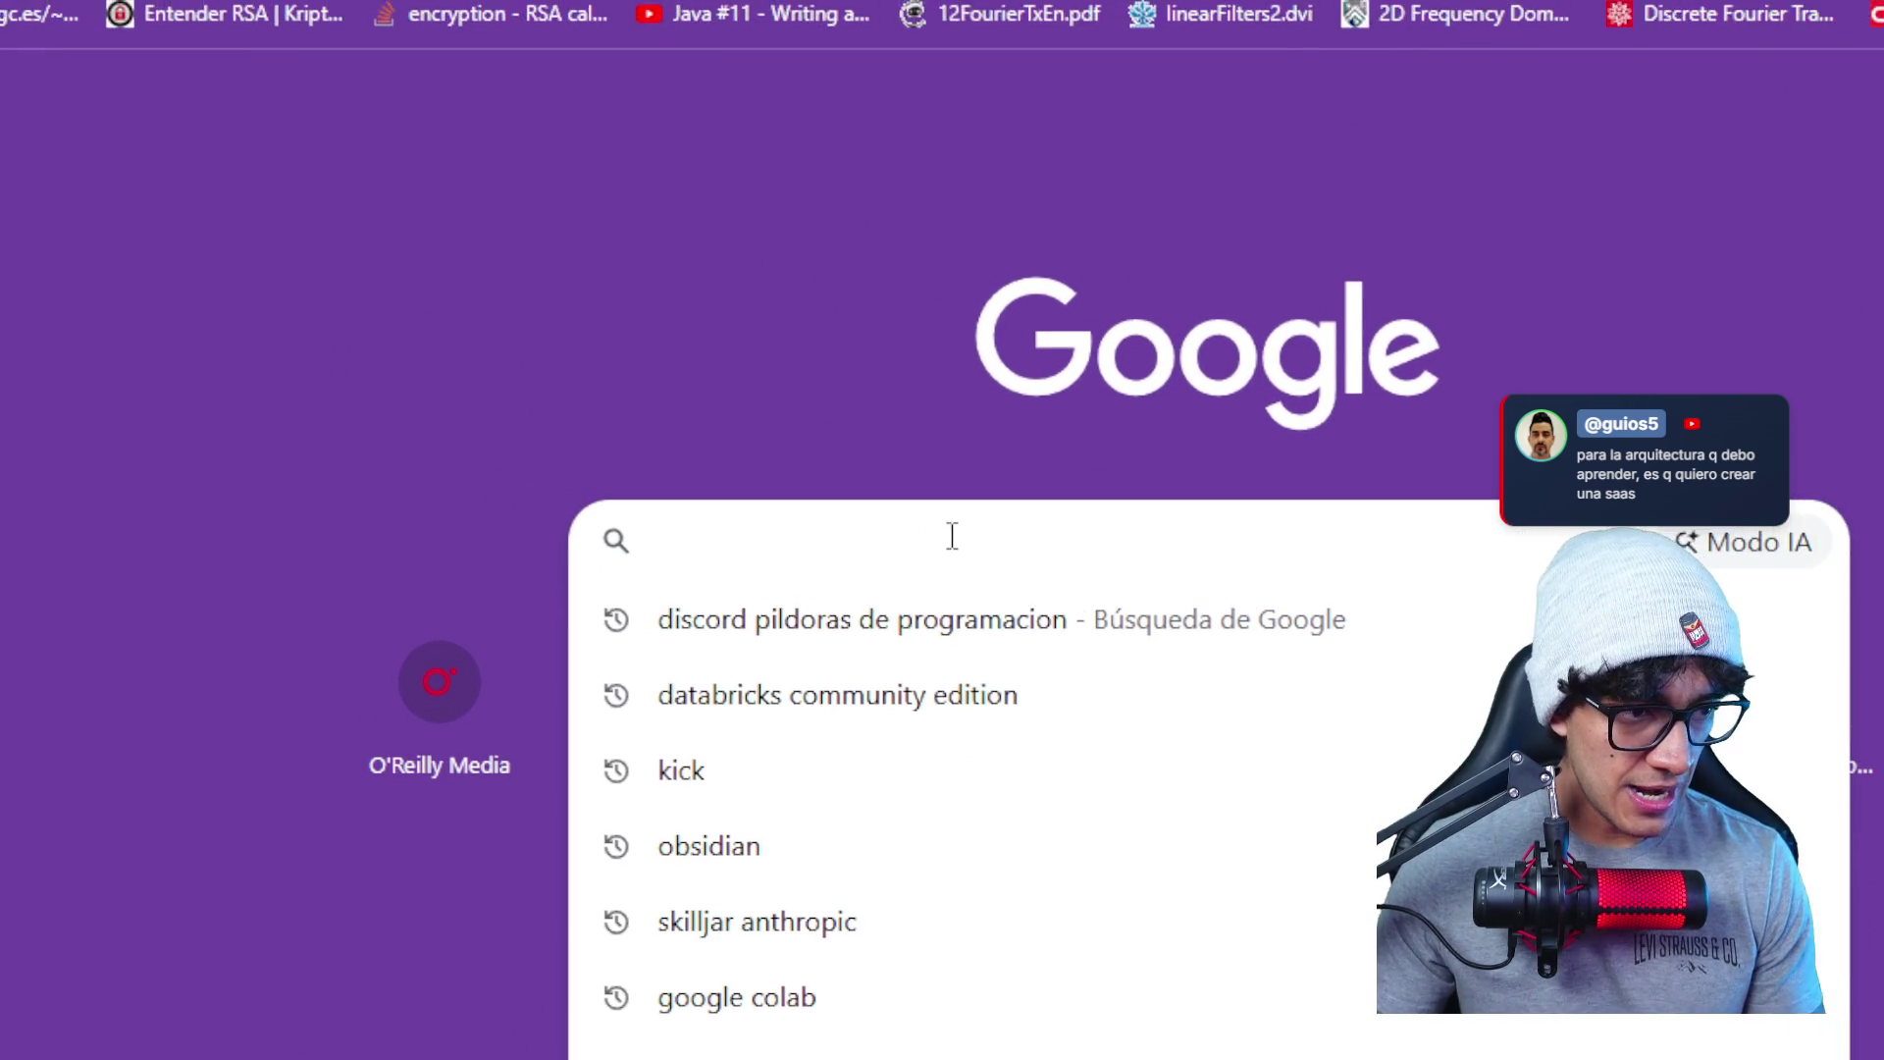
text(u)
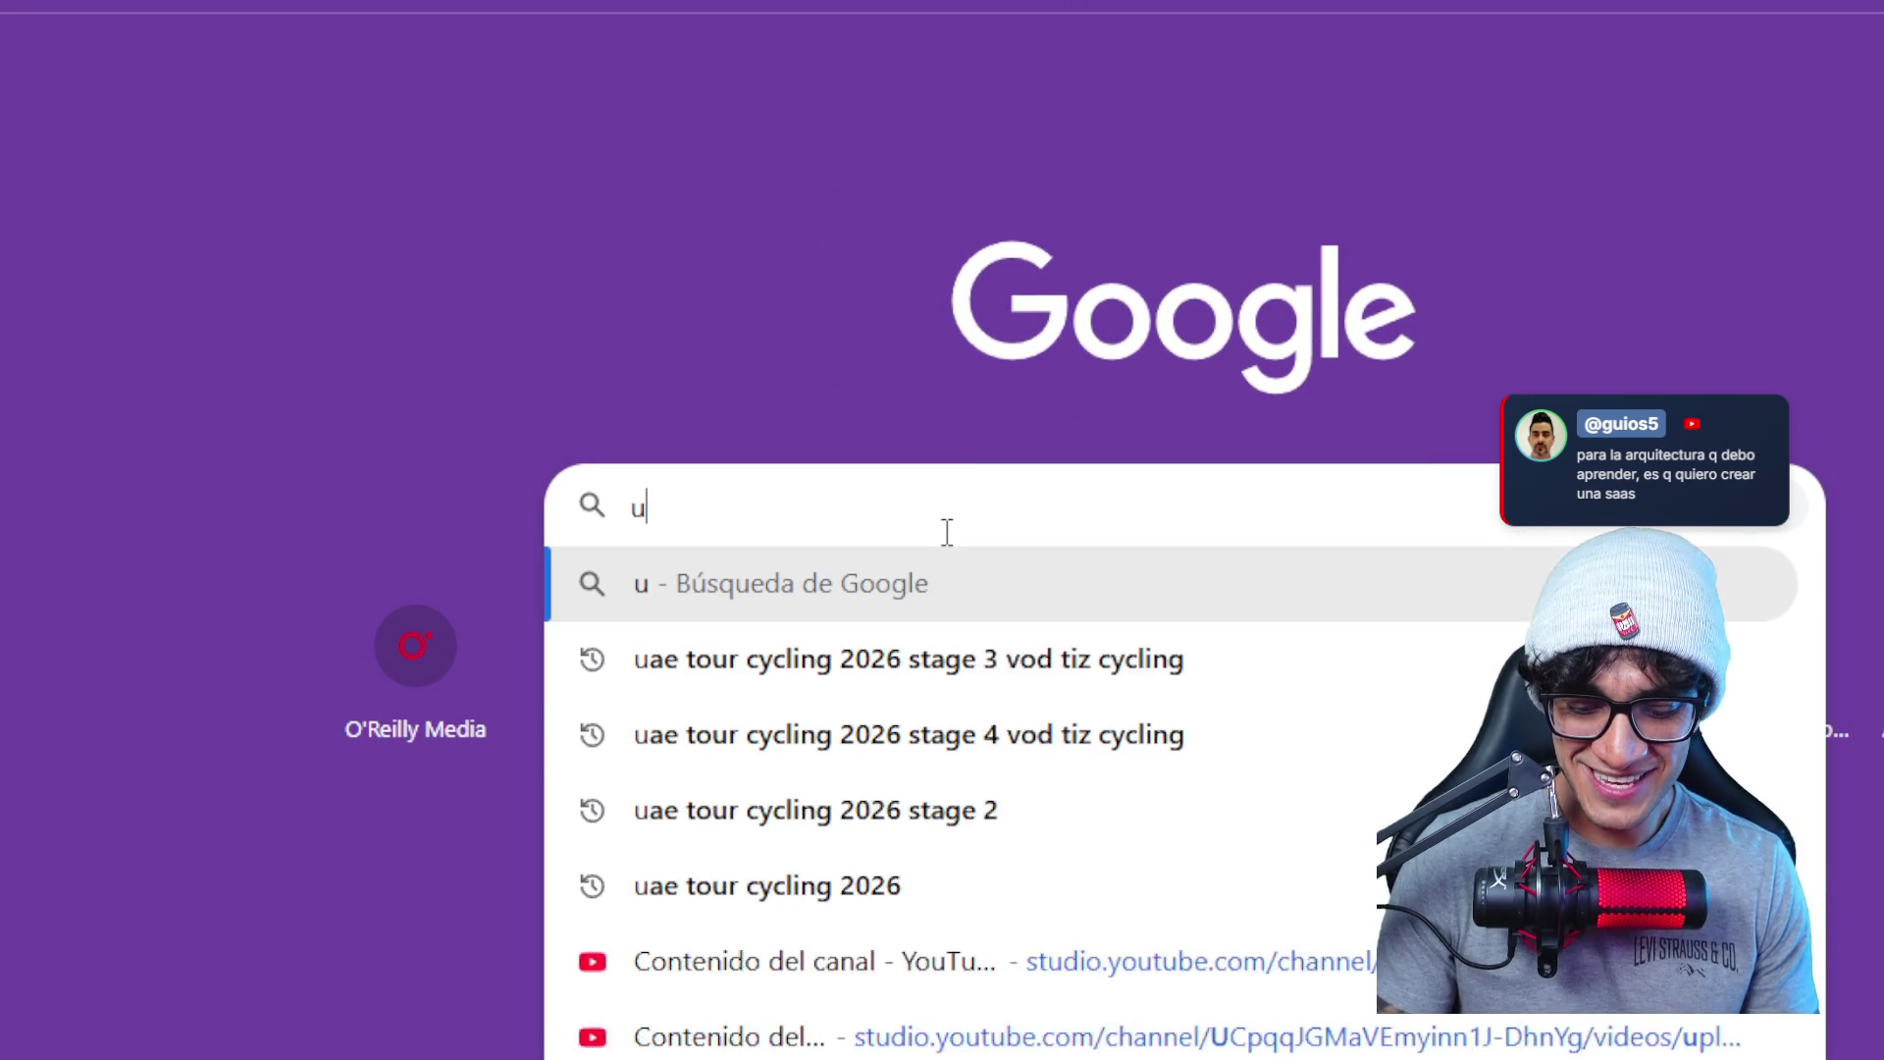
text(v)
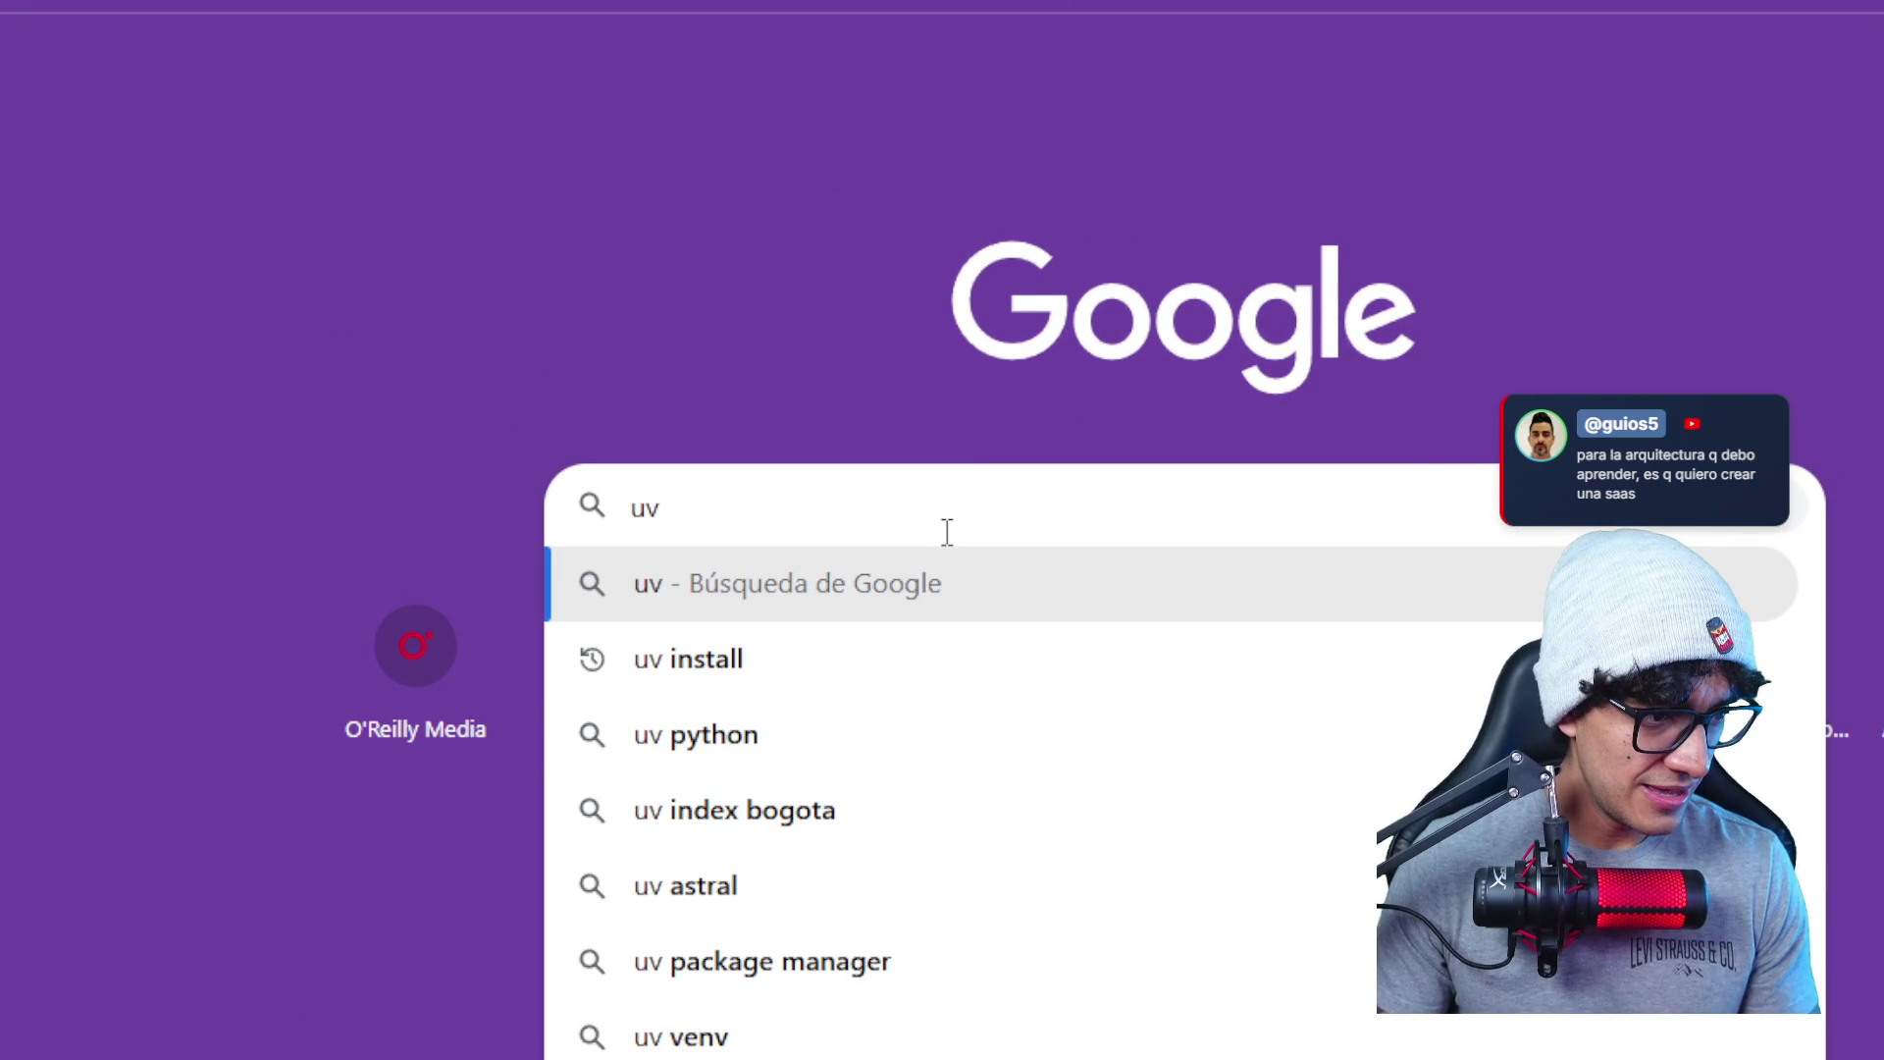
key(Down)
key(Down)
key(Down)
key(Down)
key(Return)
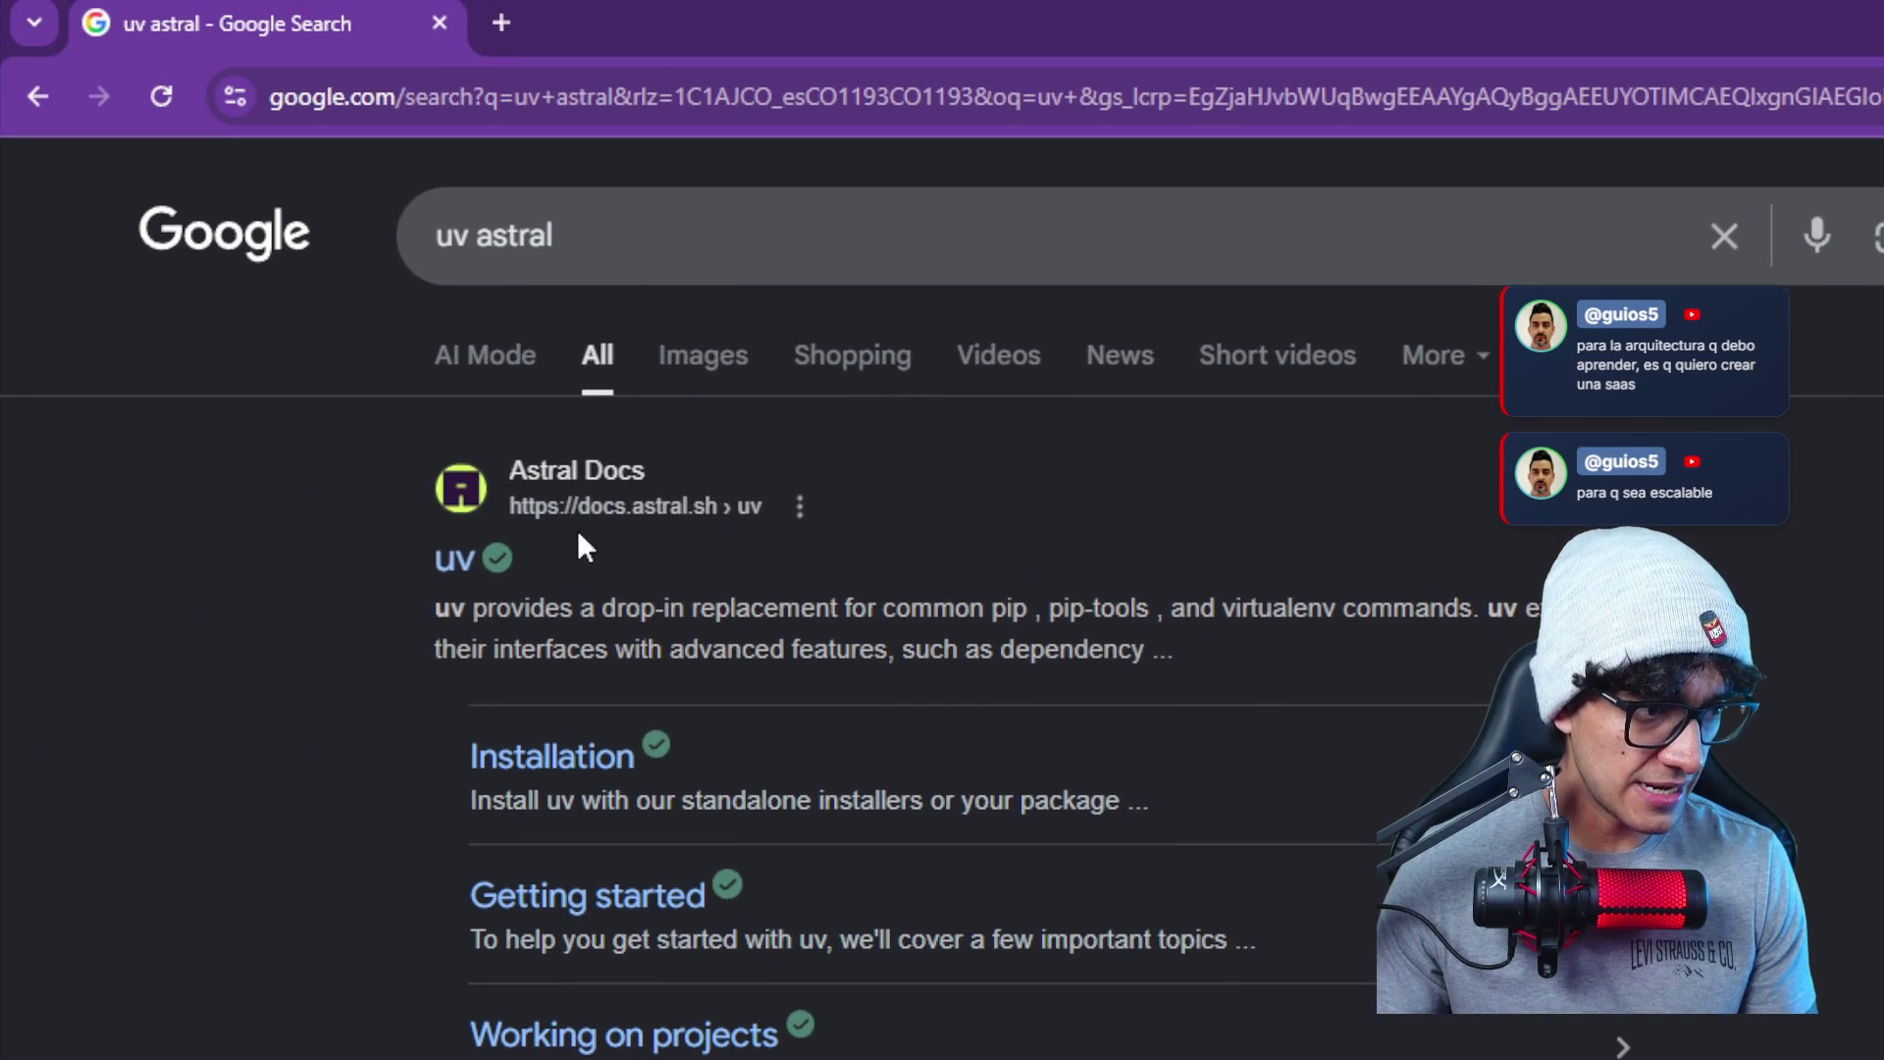
- Open the docs.astral.sh uv documentation result
click(450, 536)
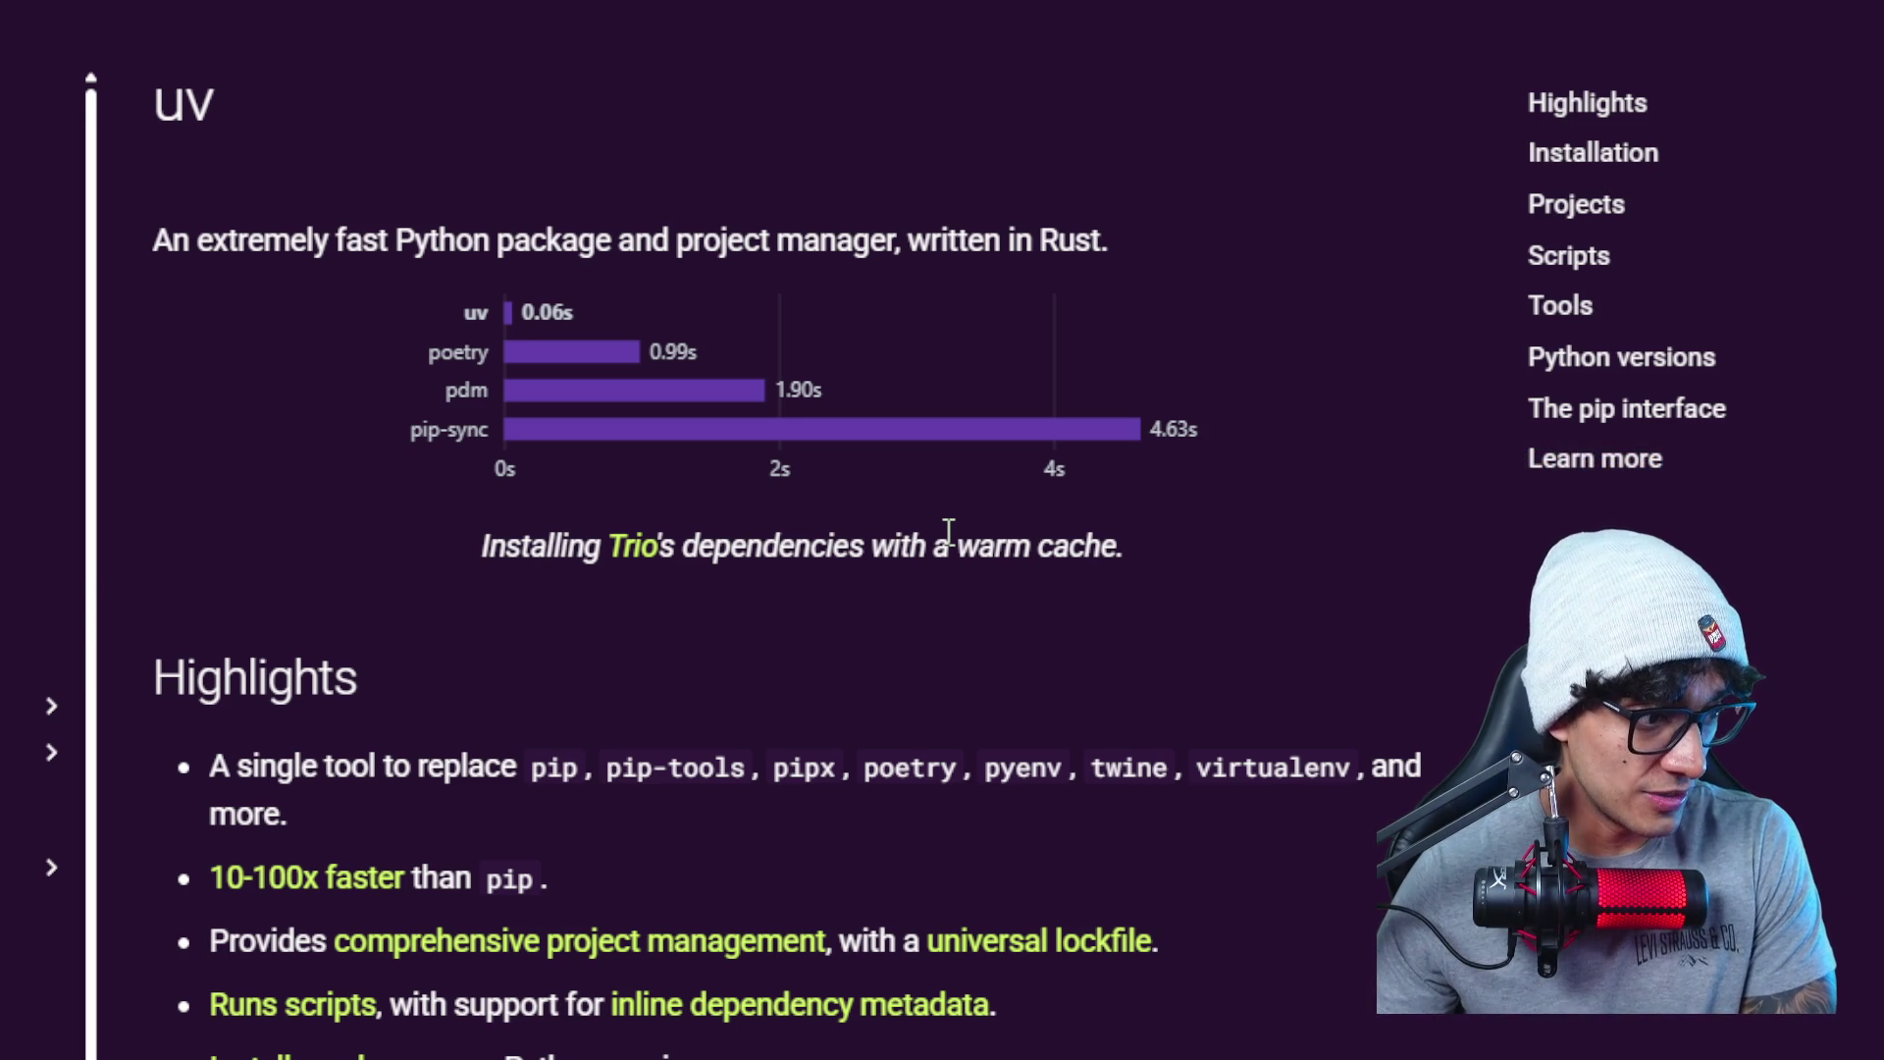
- Show the Windows standalone installer command for uv and bring the PowerShell window up over the docs
drag(954, 530, 1080, 531)
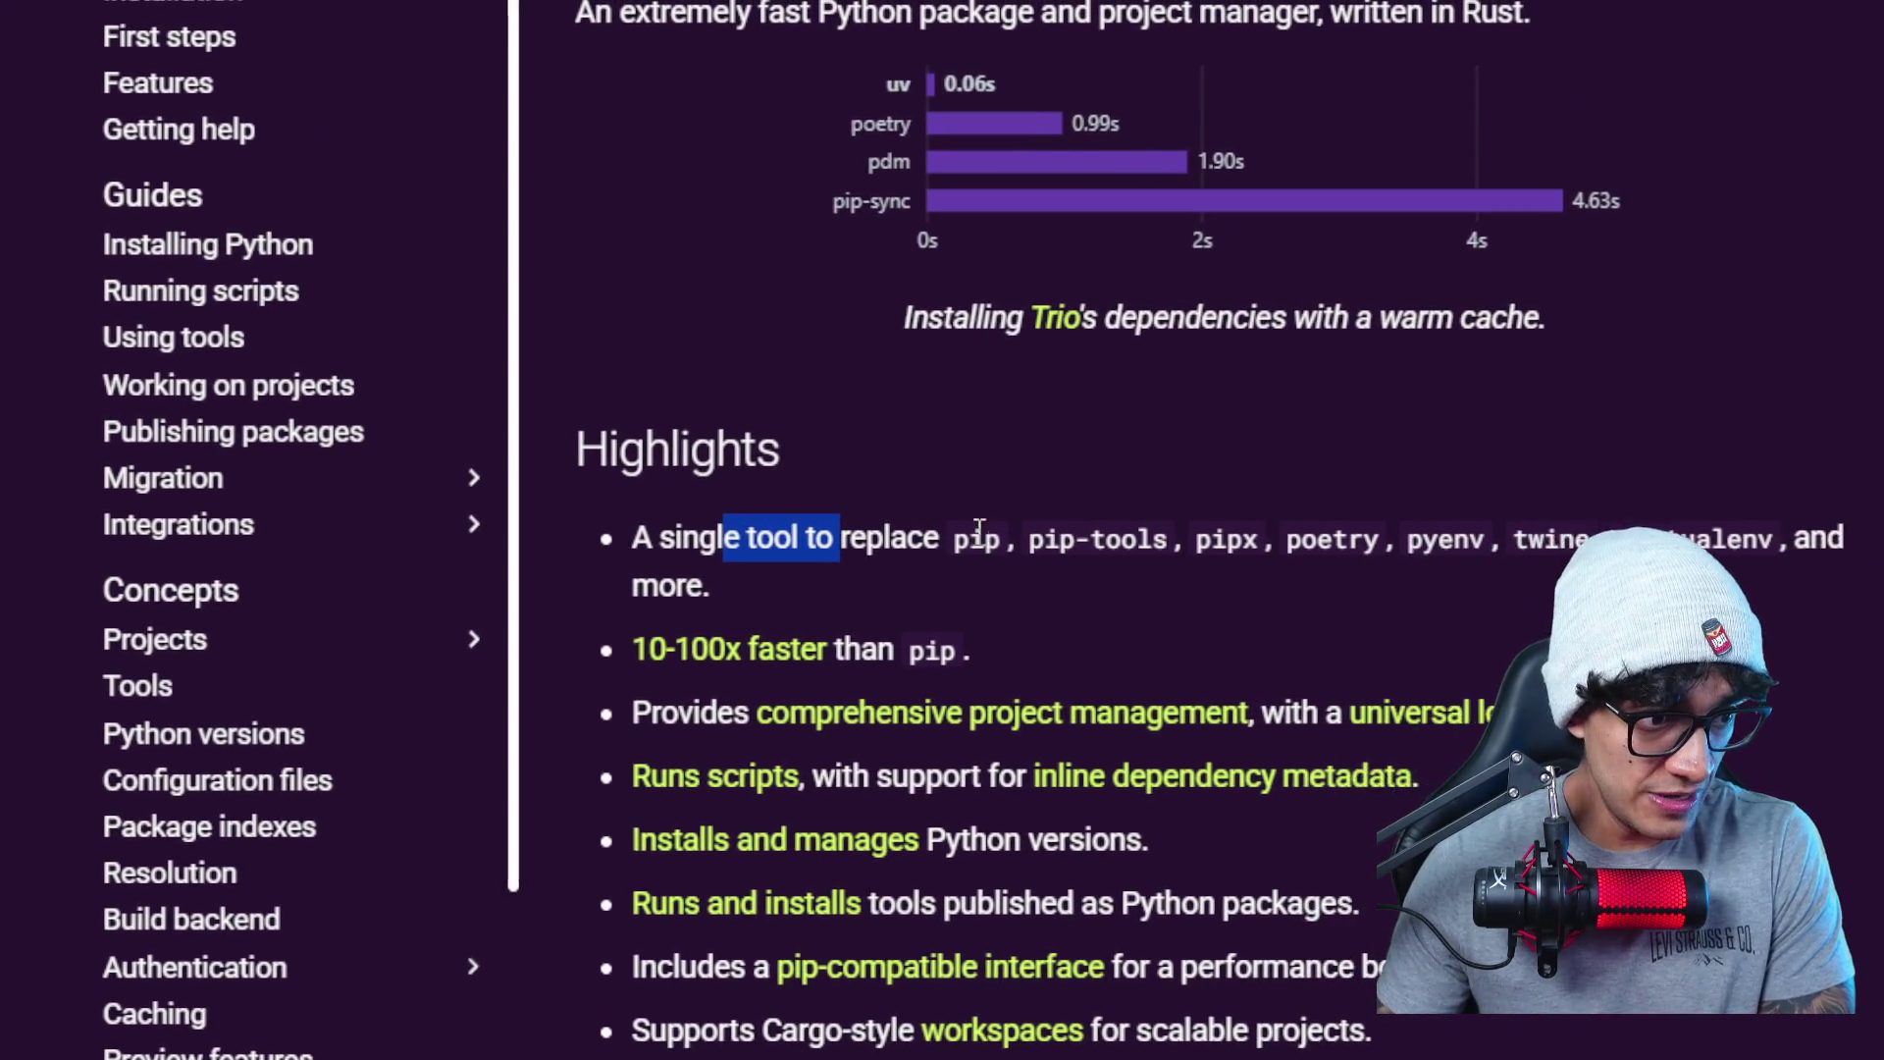
click(944, 533)
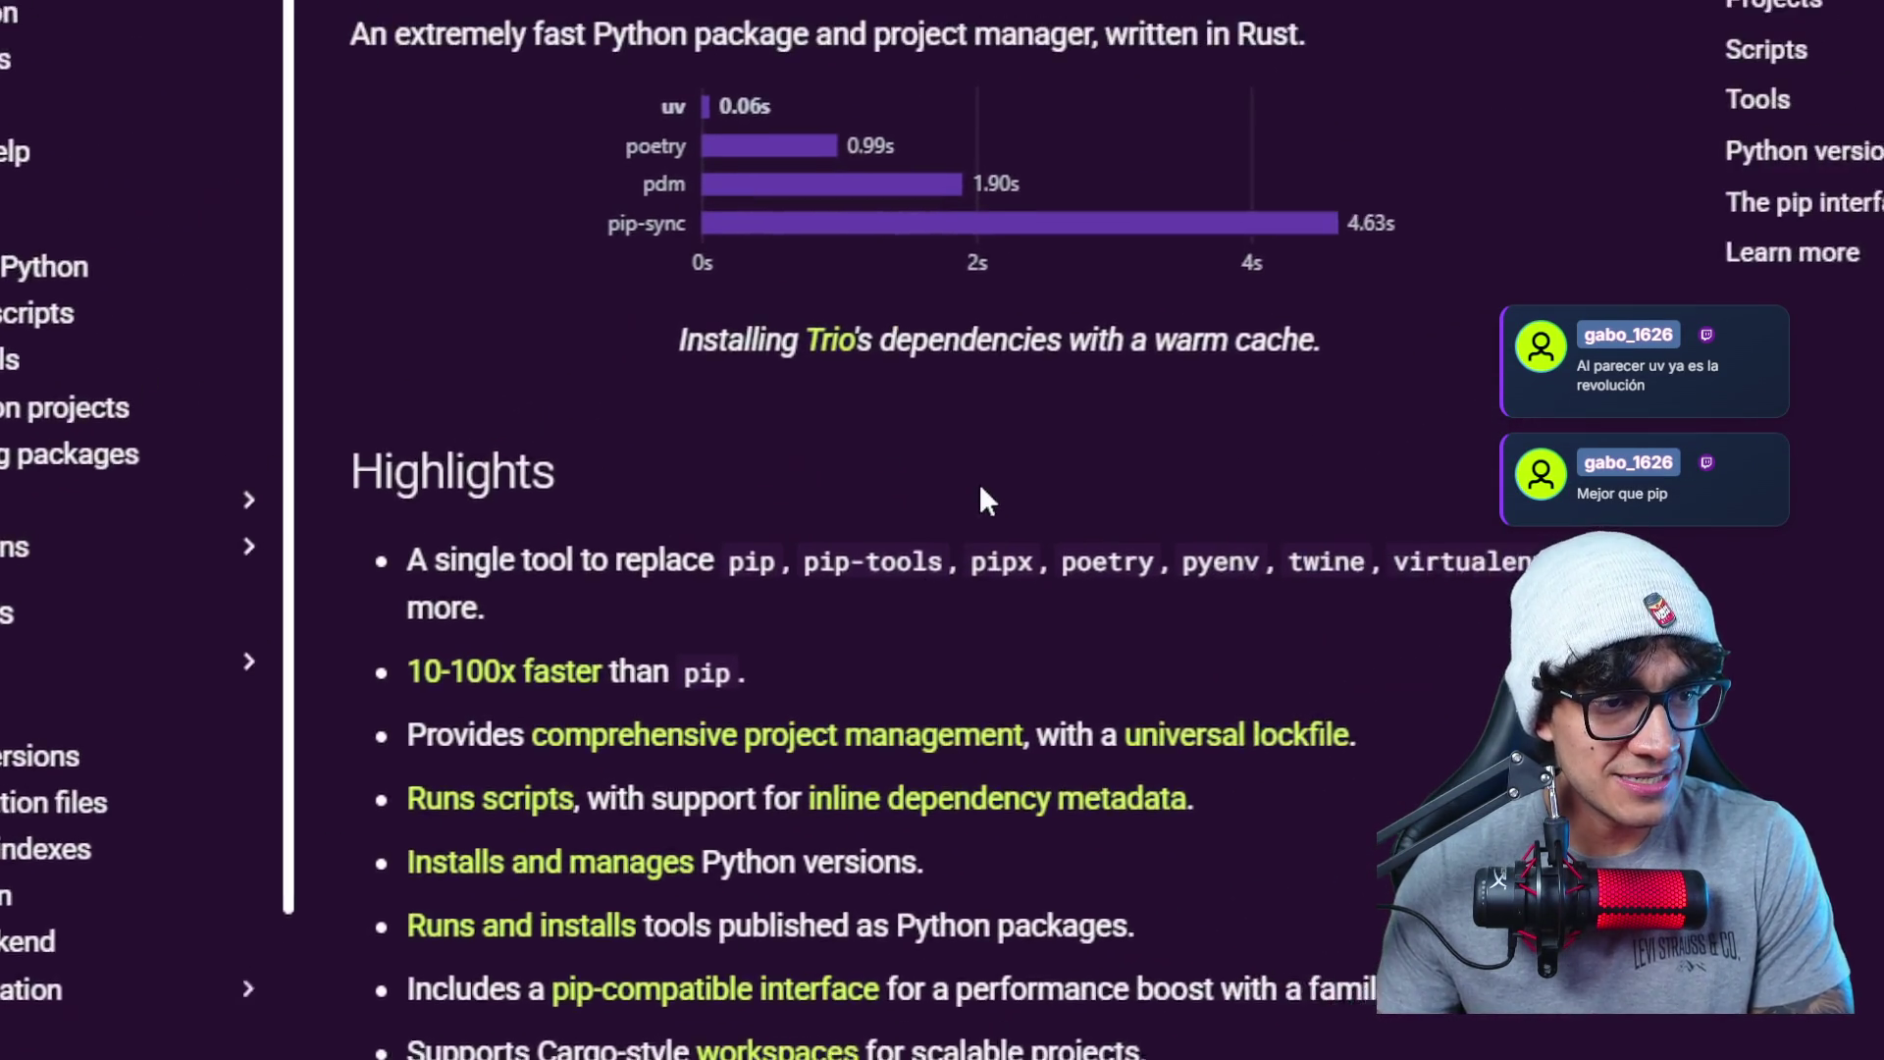
scroll(946, 449, down, 1)
scroll(956, 626, down, 4)
scroll(947, 538, down, 2)
scroll(944, 528, down, 3)
scroll(957, 534, down, 2)
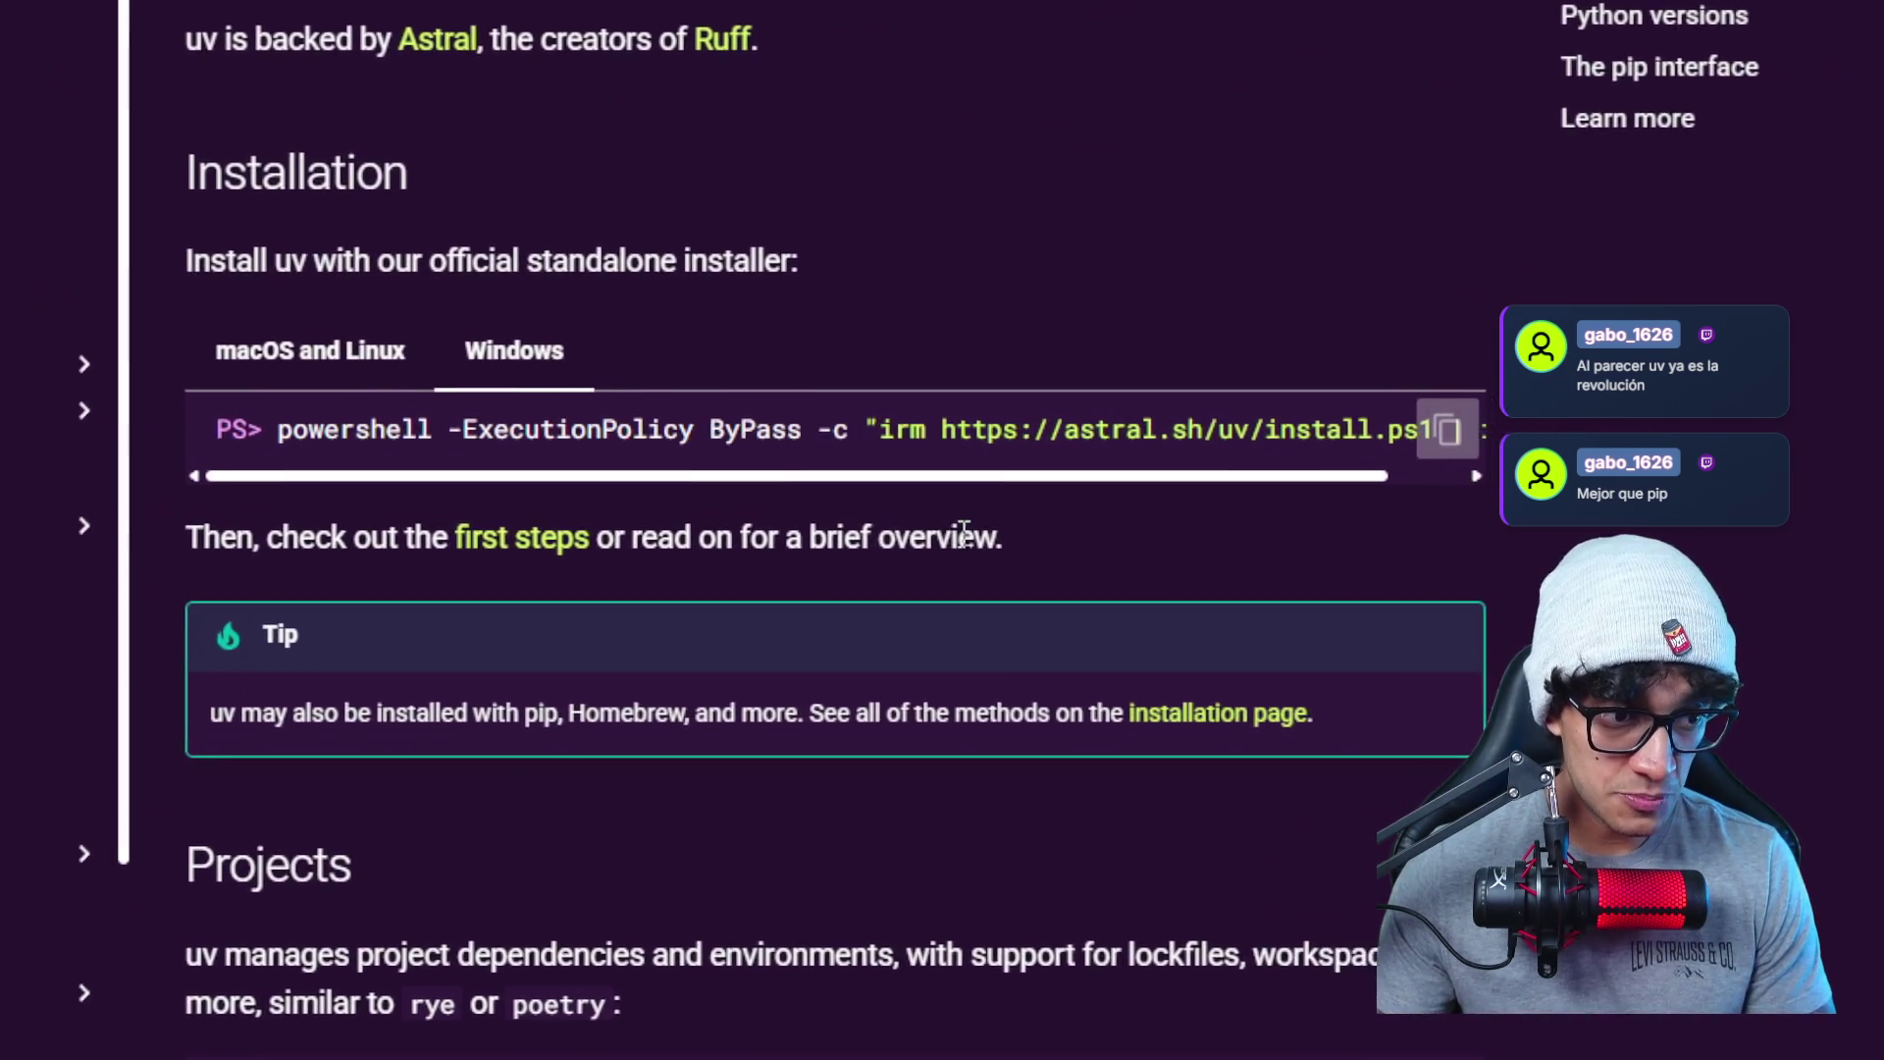
click(927, 525)
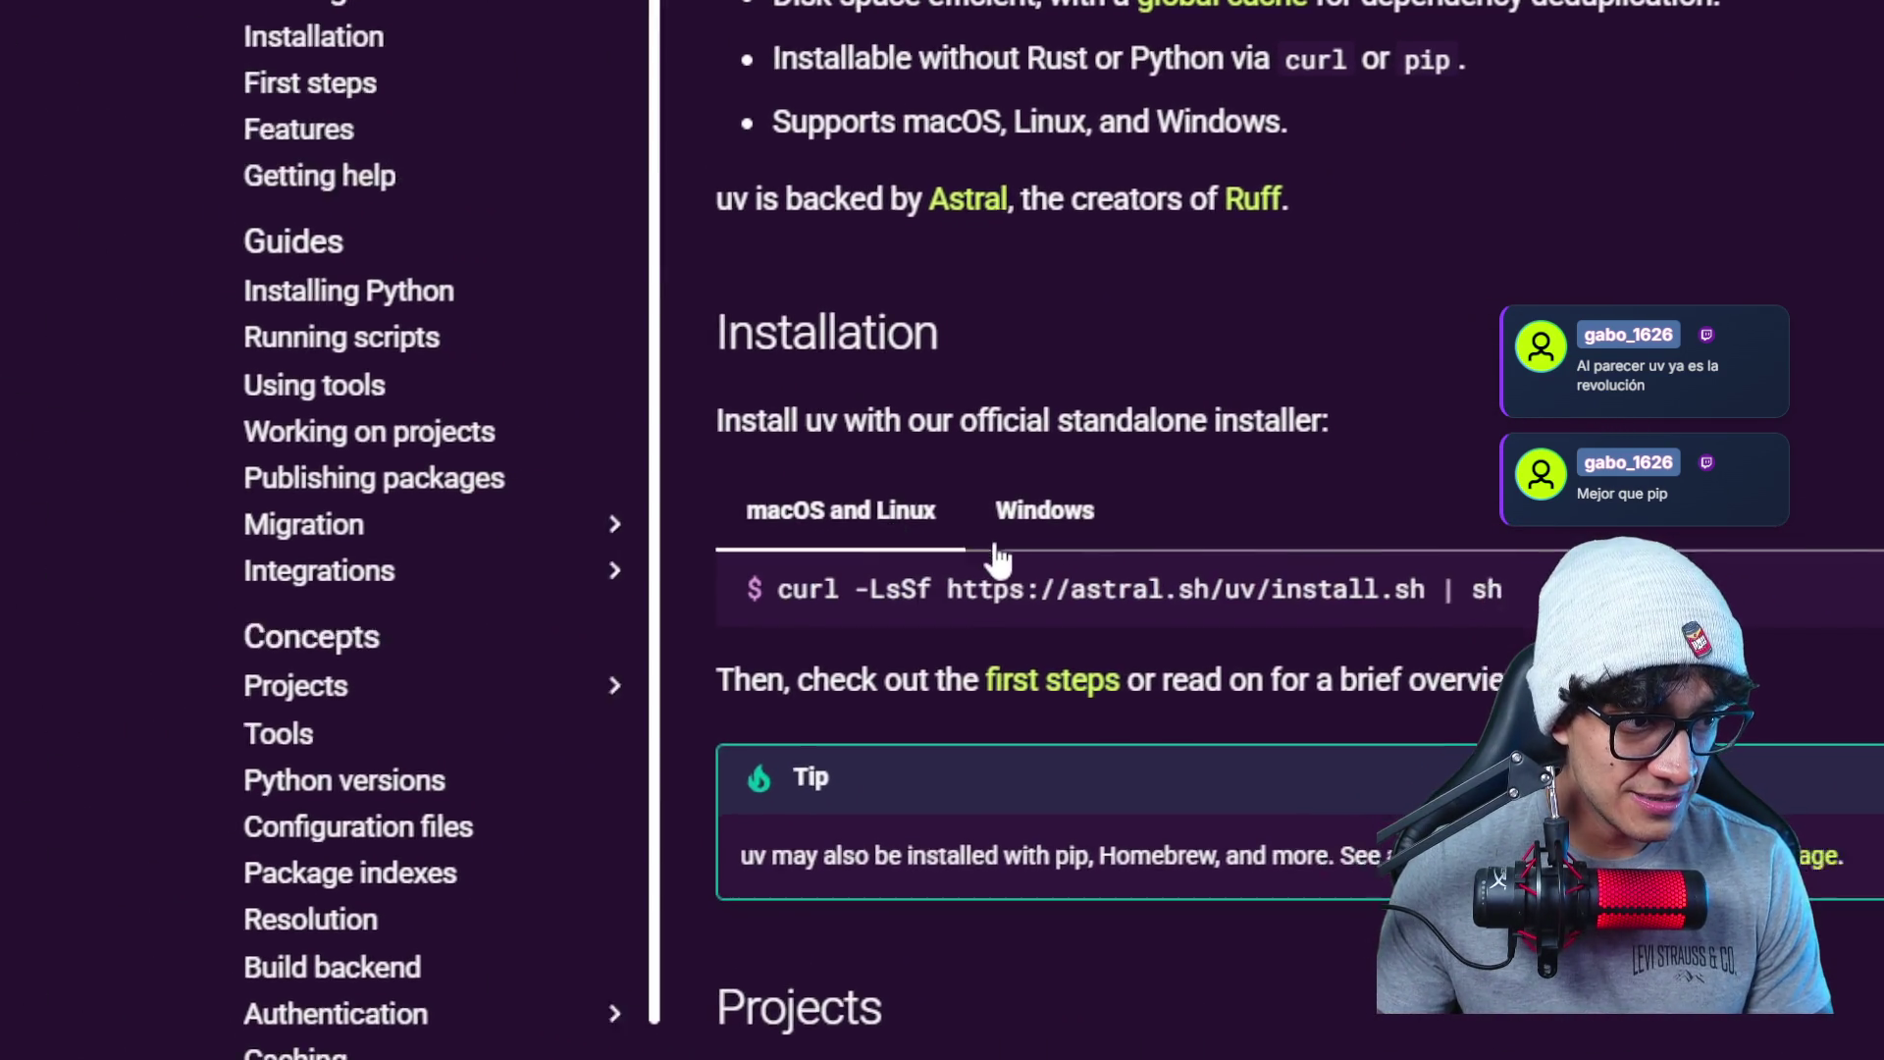
click(834, 454)
scroll(949, 530, right, 2)
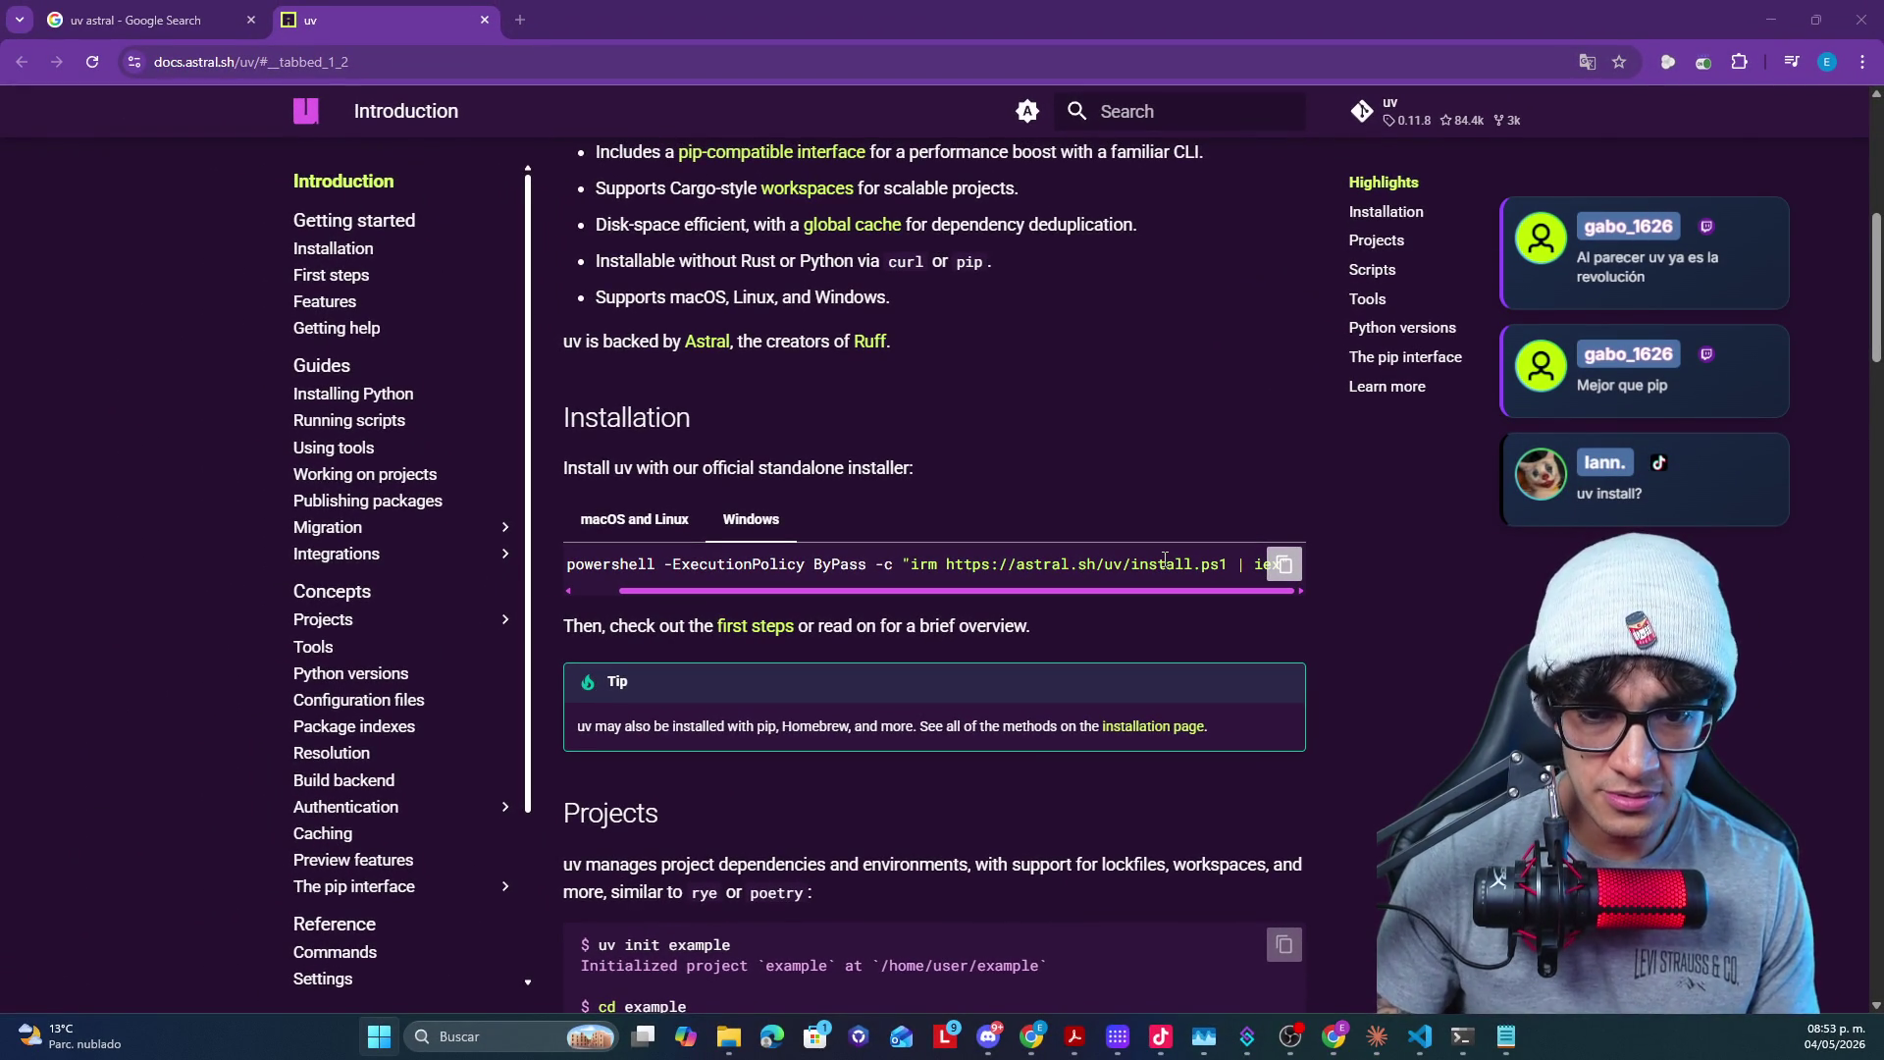
drag(850, 602, 806, 235)
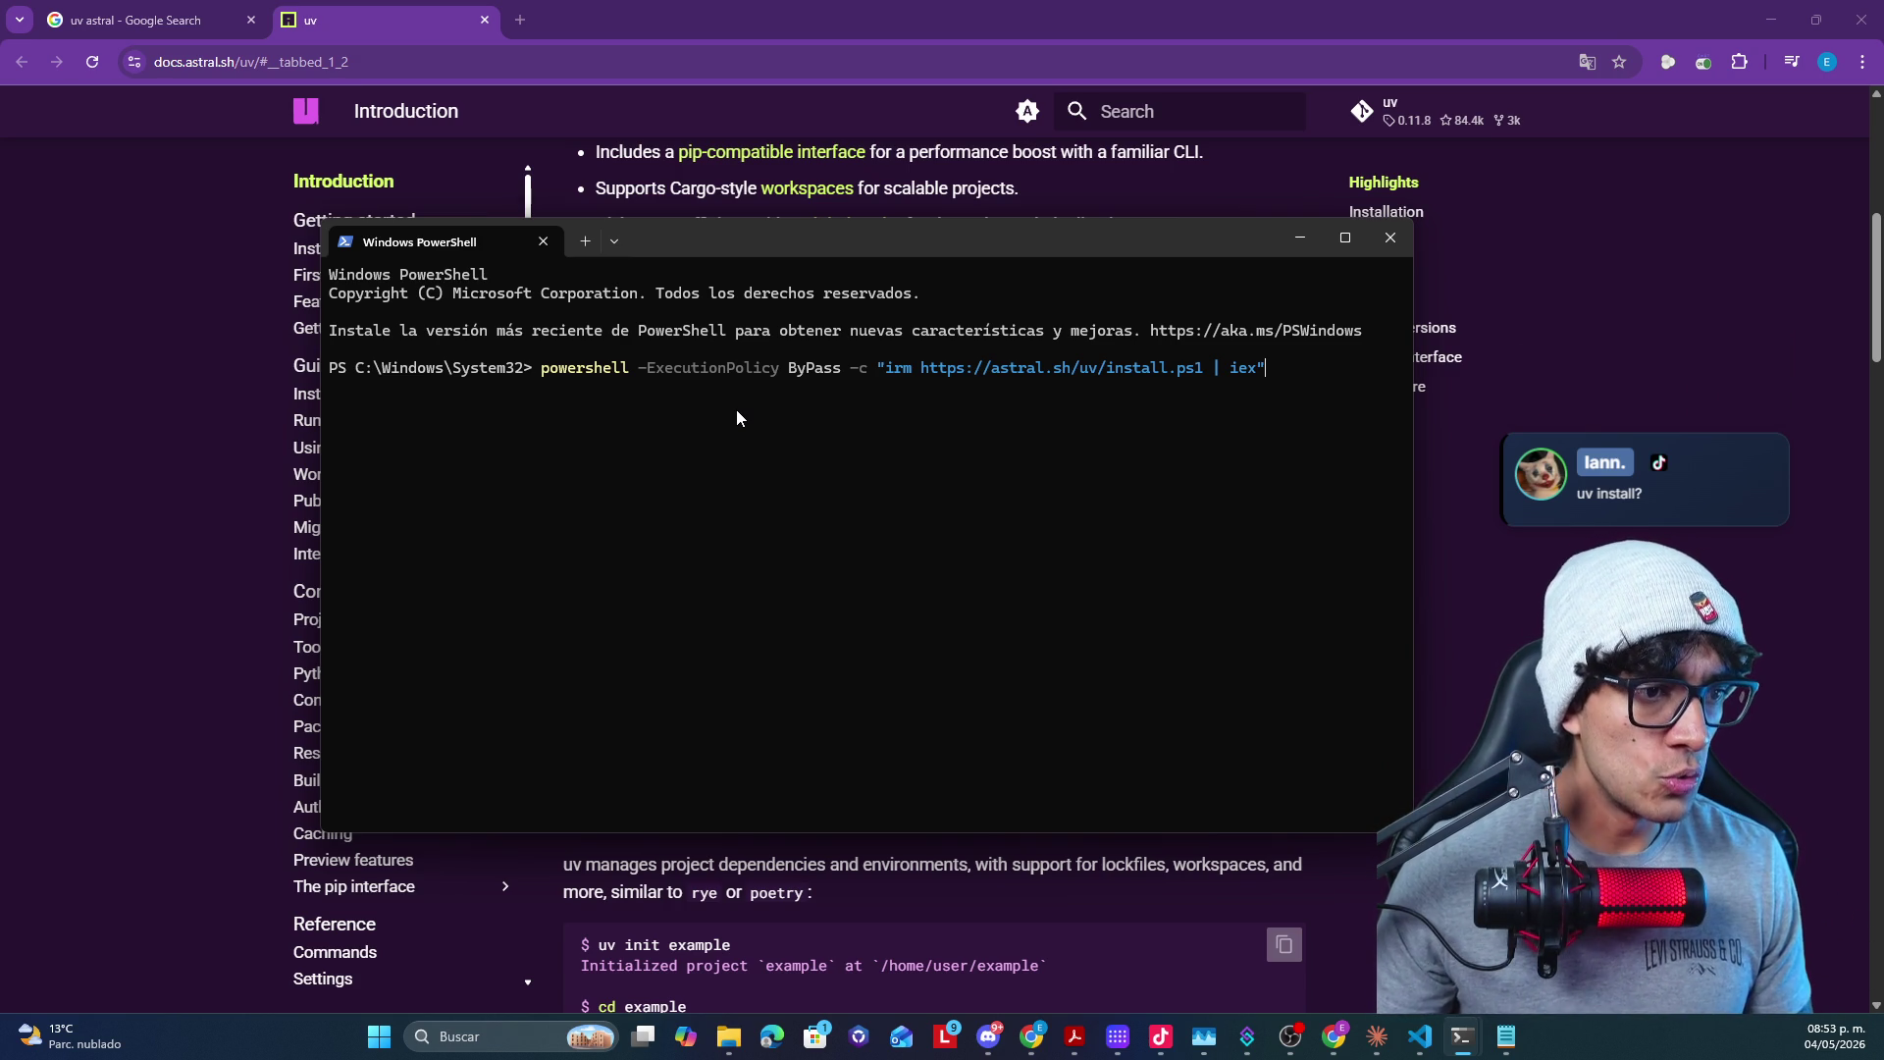
- Minimize PowerShell and the browser so the habit_bot on-disk slide shows again
click(1297, 235)
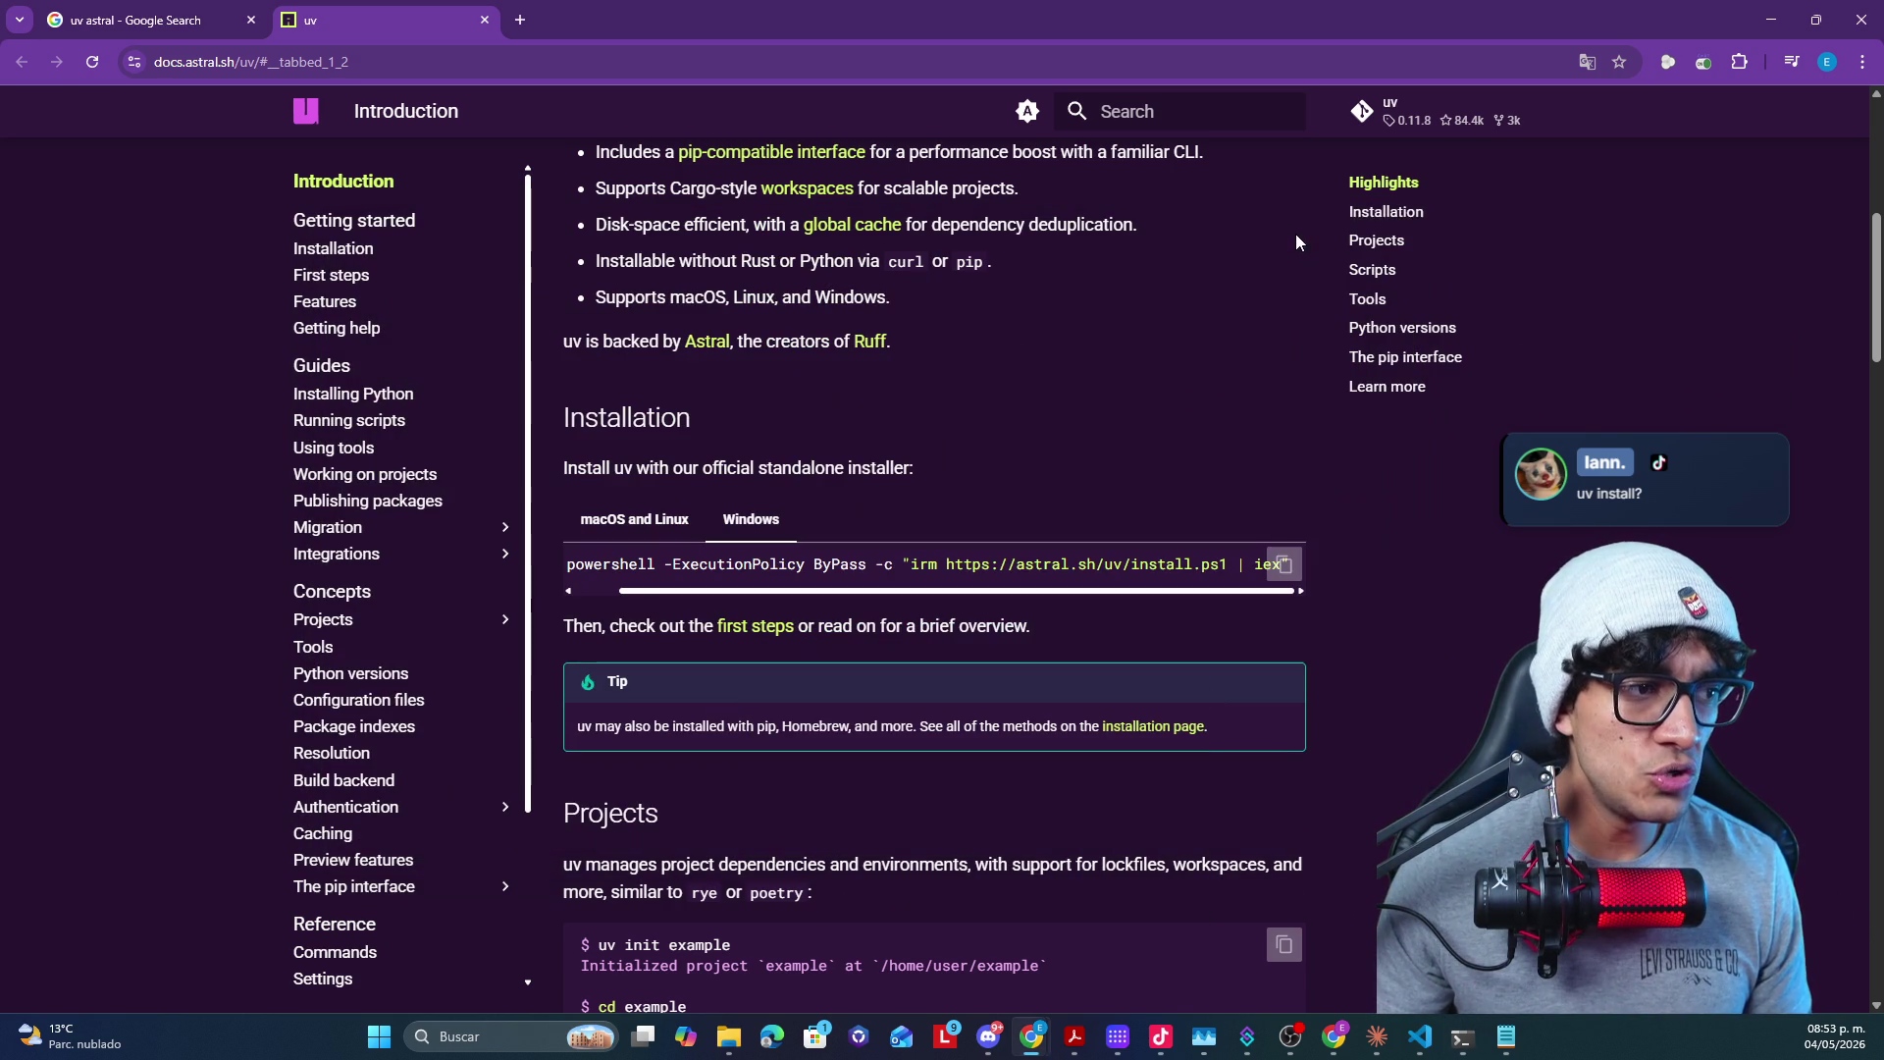
click(1773, 21)
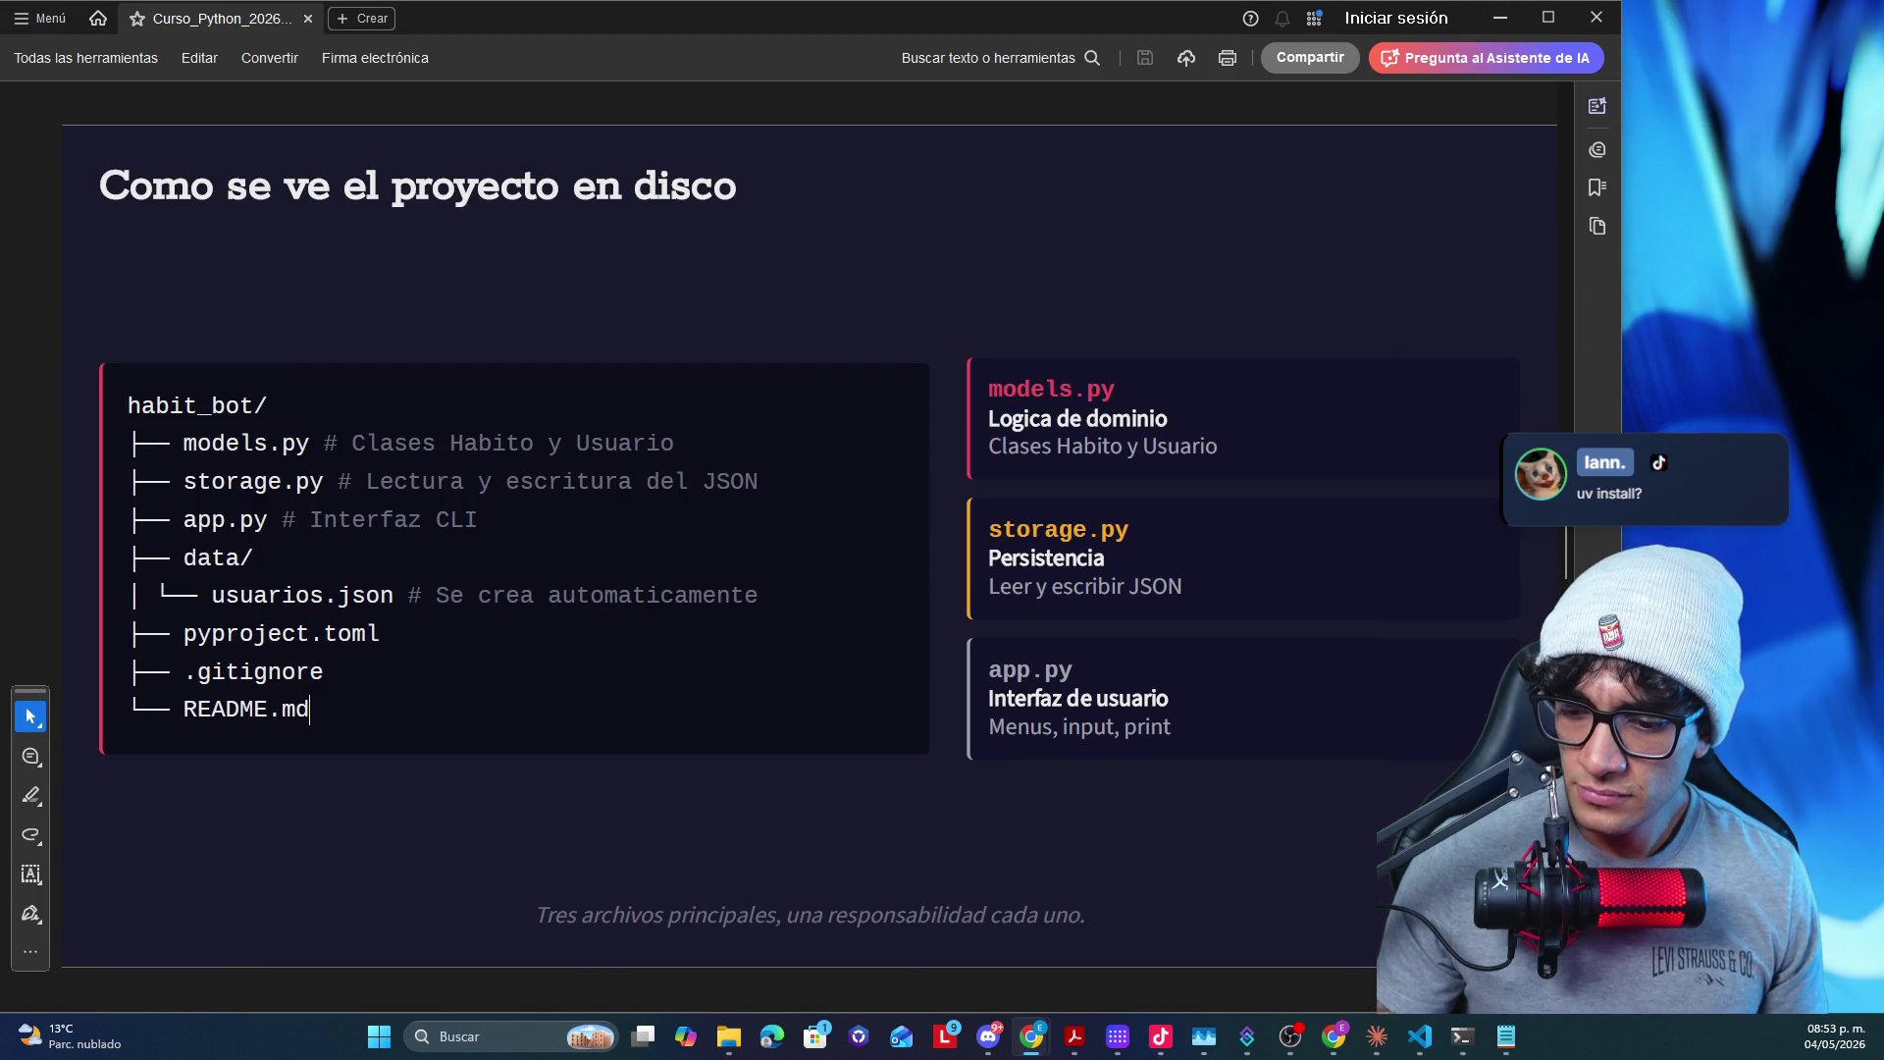
- Minimize the Acrobat slide to reveal VS Code's Welcome page
click(1499, 17)
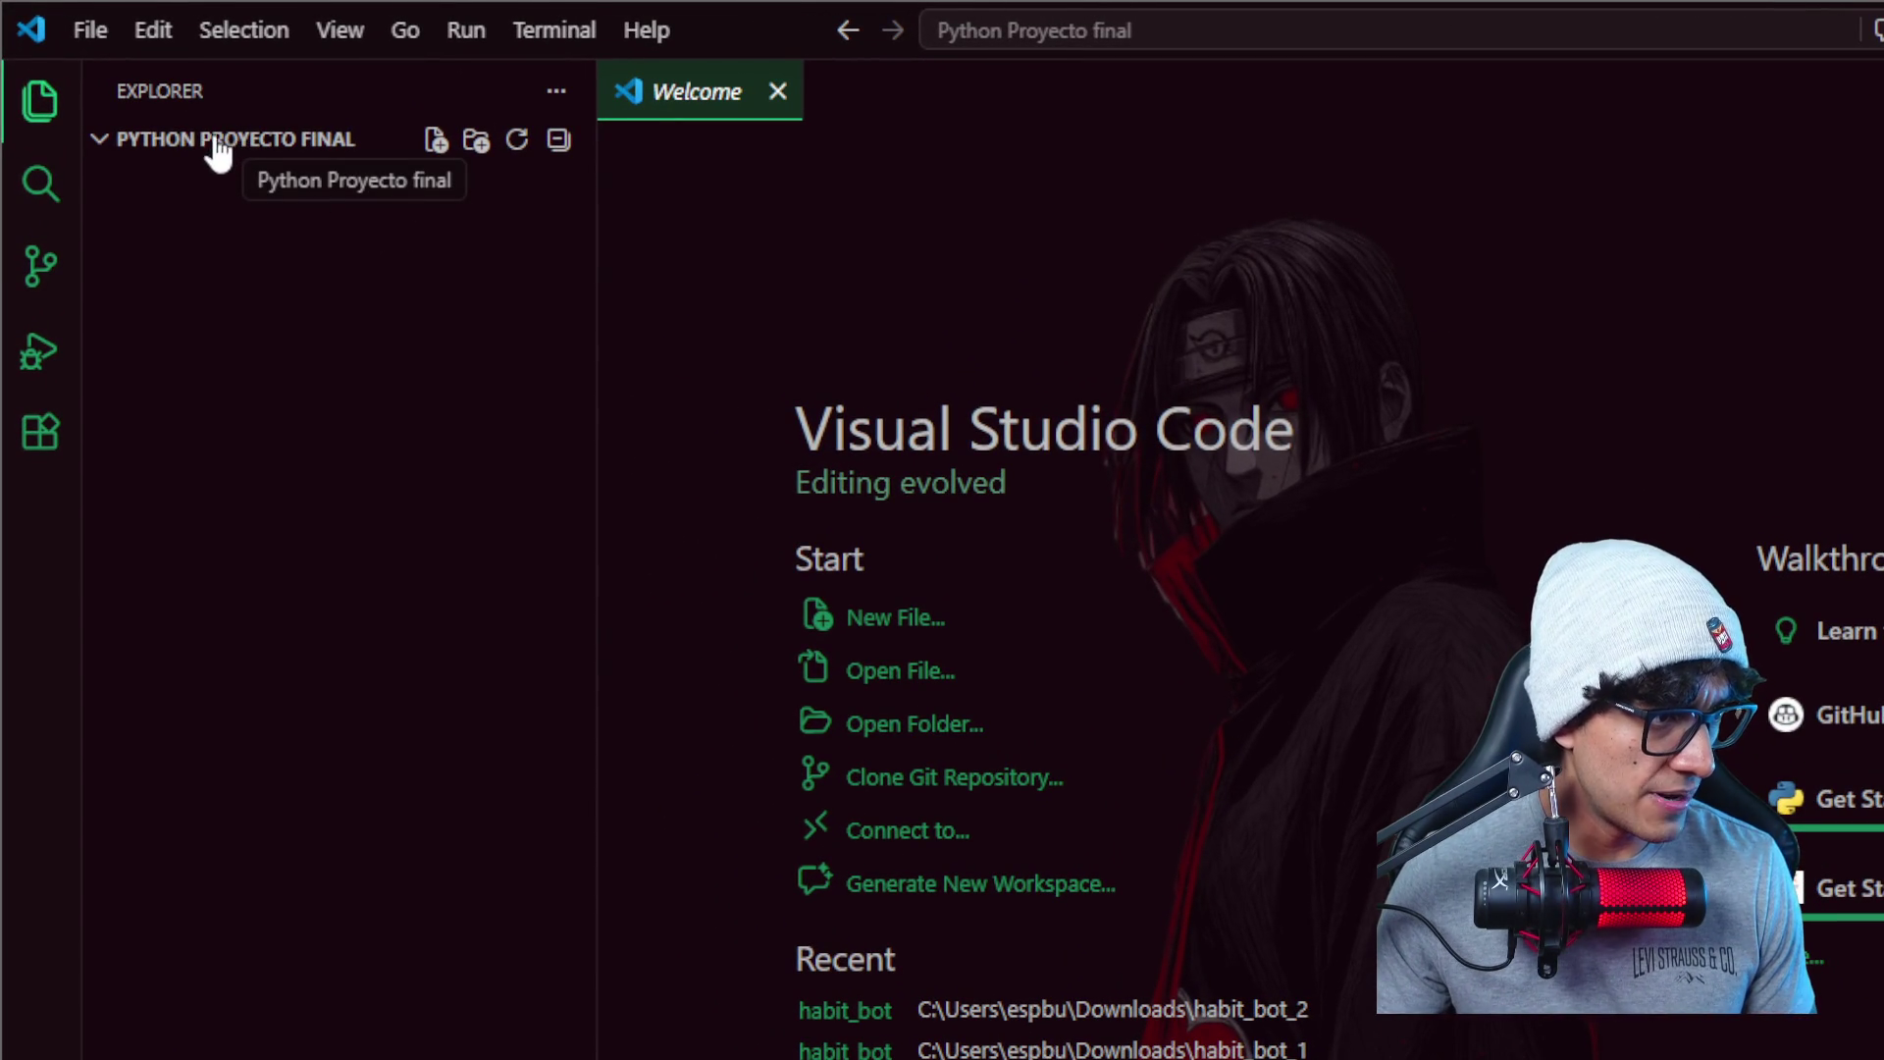
- Run 'uv init habit_track' in a new VS Code terminal to create the project
click(547, 36)
click(620, 87)
text(iv init)
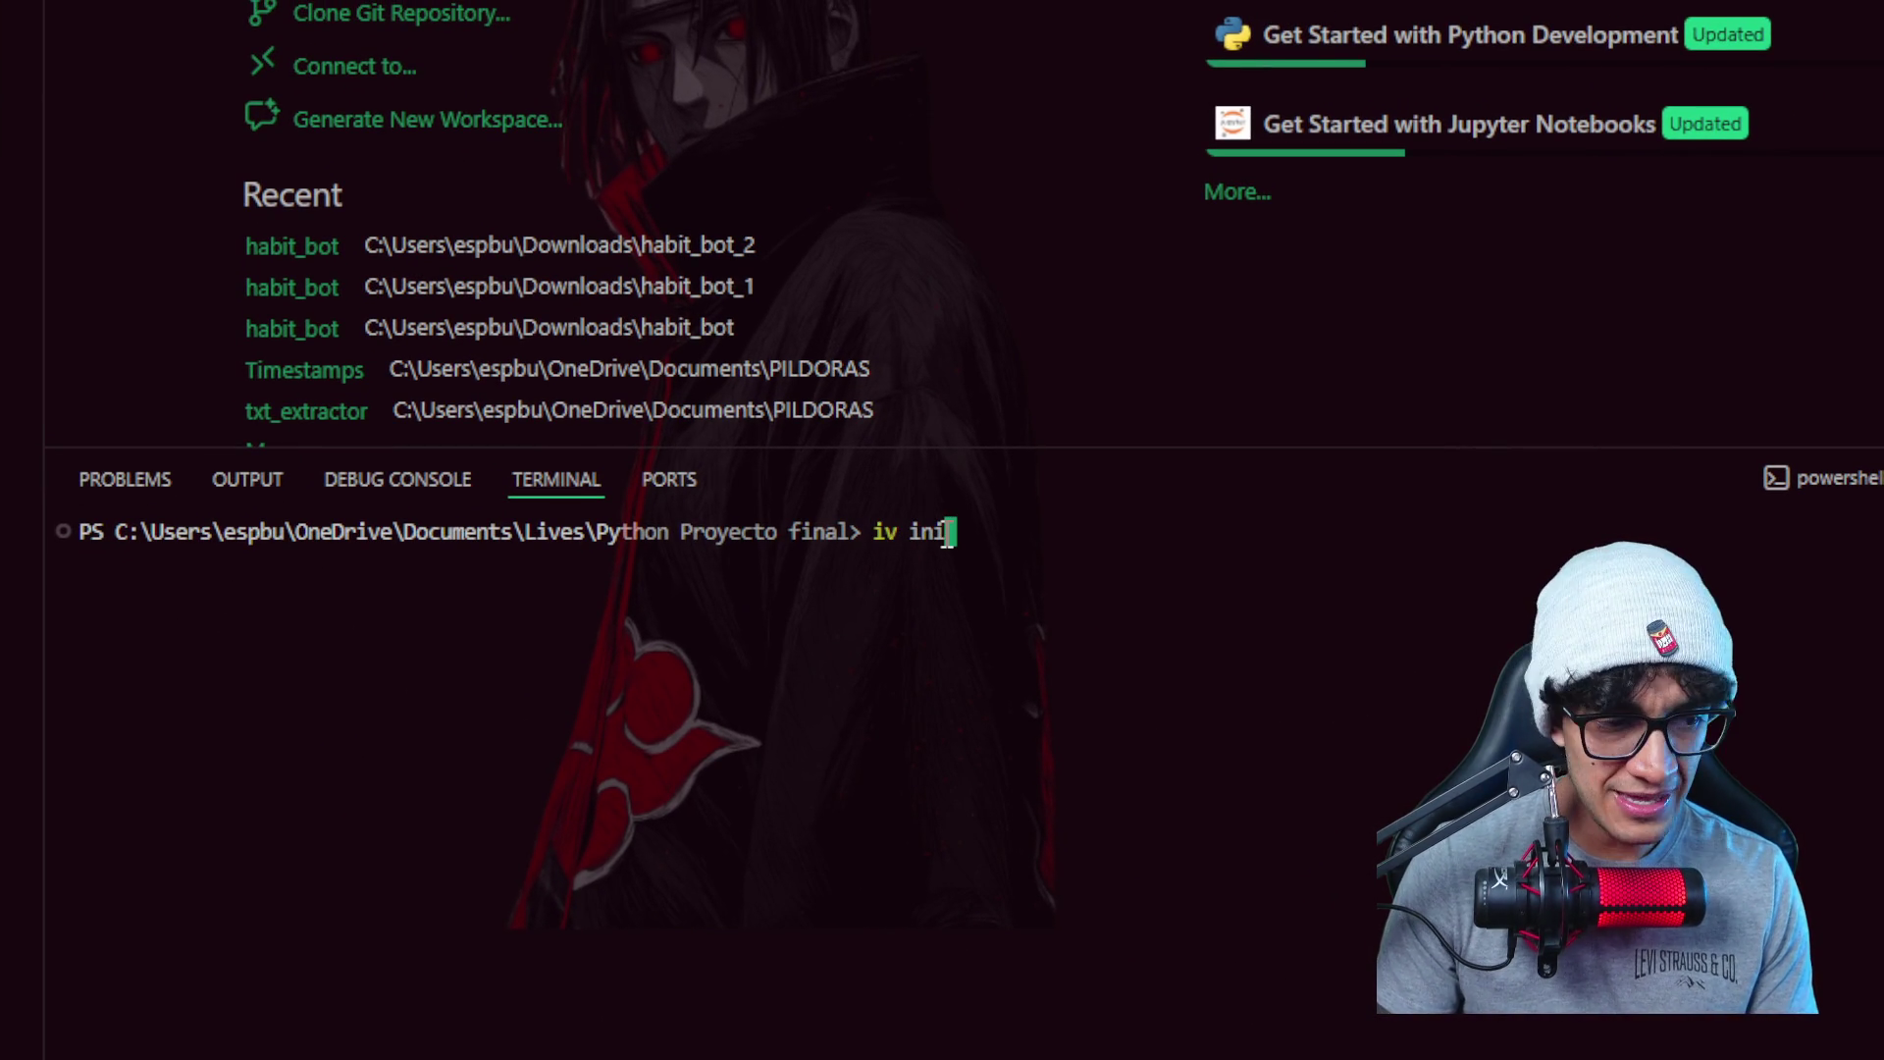
key(BackSpace)
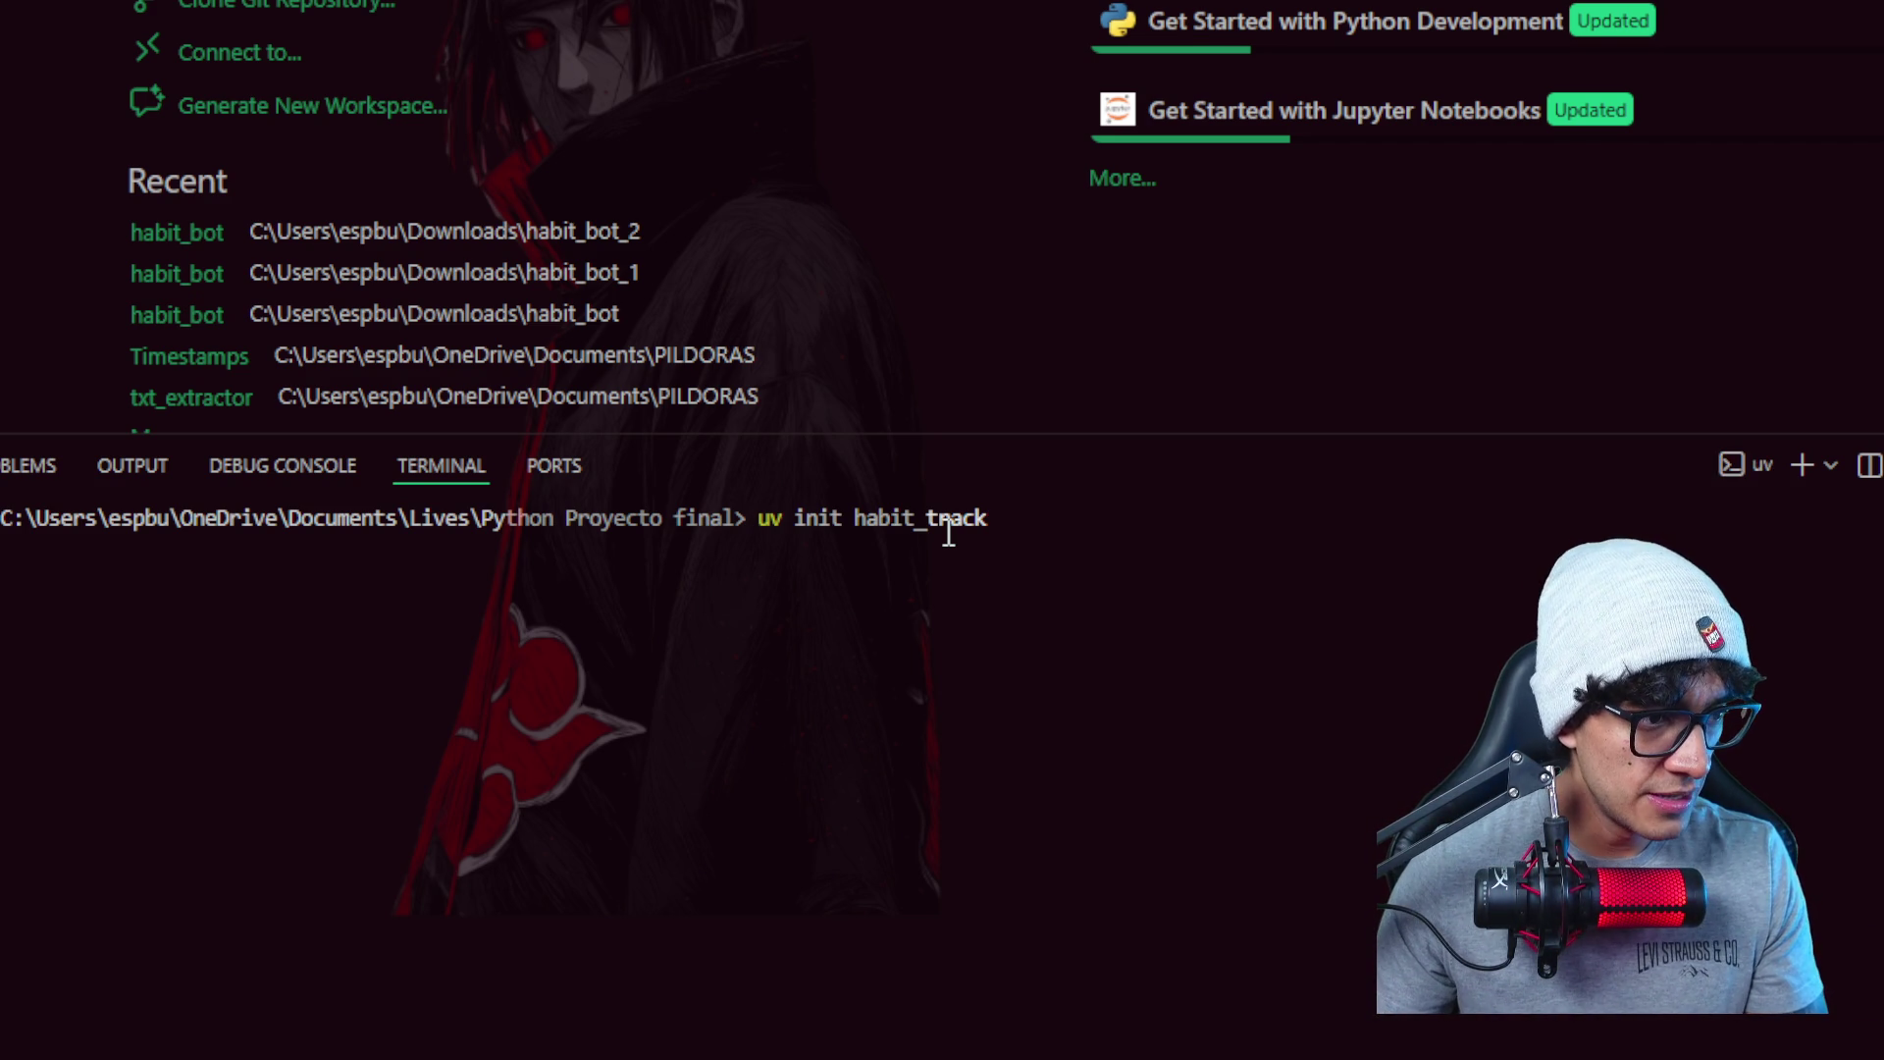
key(Return)
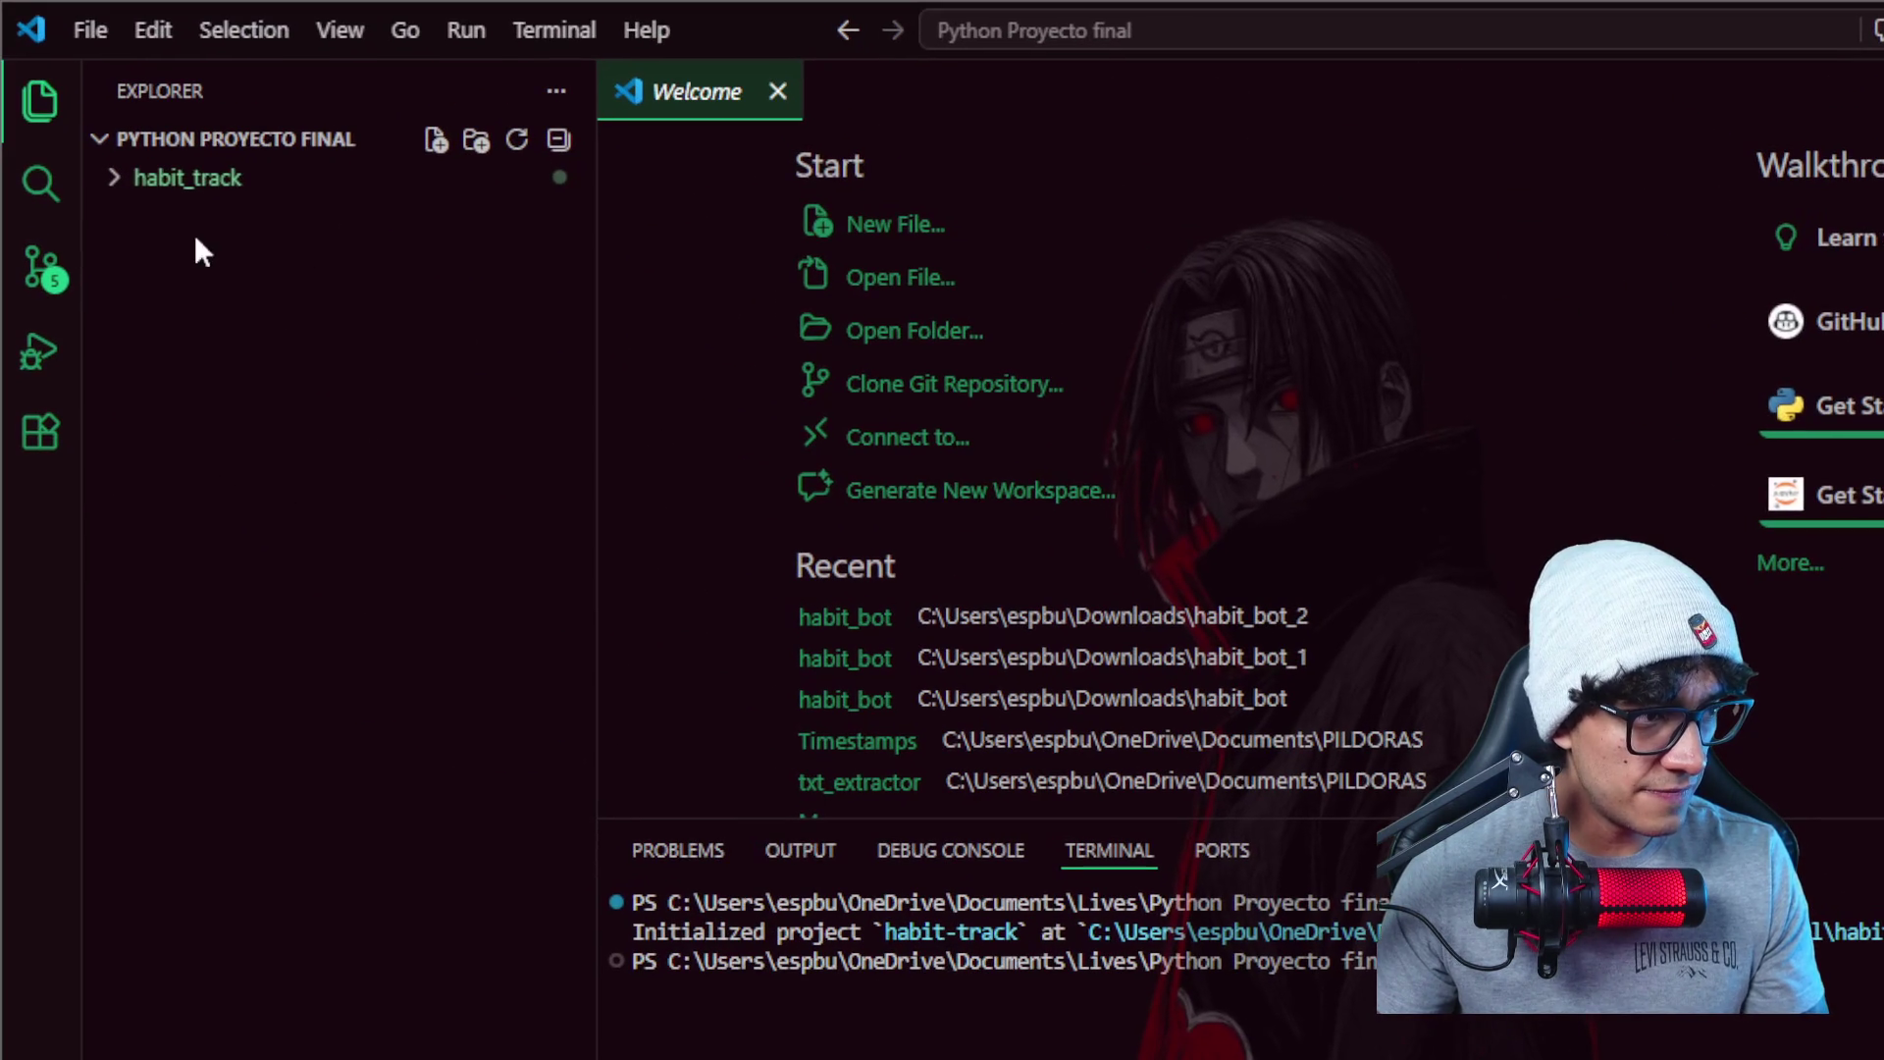
- Open the habit_track folder inside Python Proyecto final as the VS Code workspace
click(122, 180)
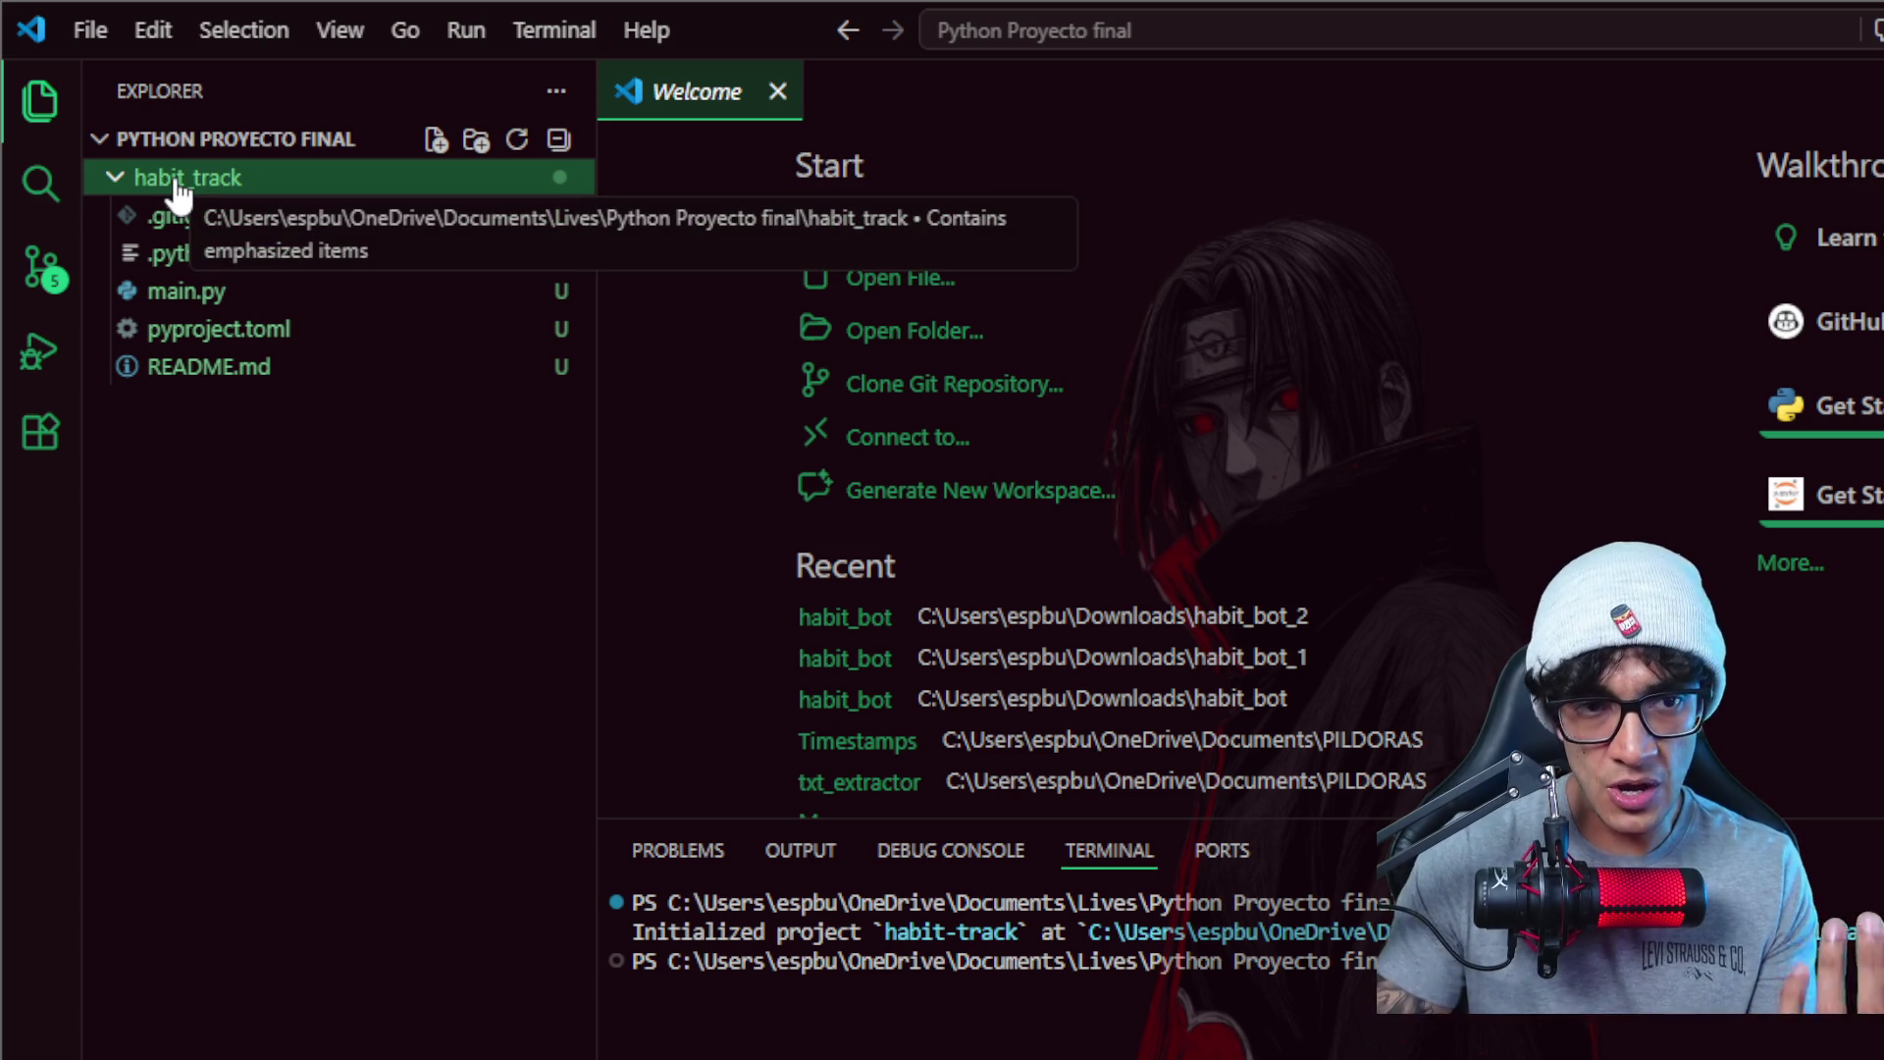
click(90, 30)
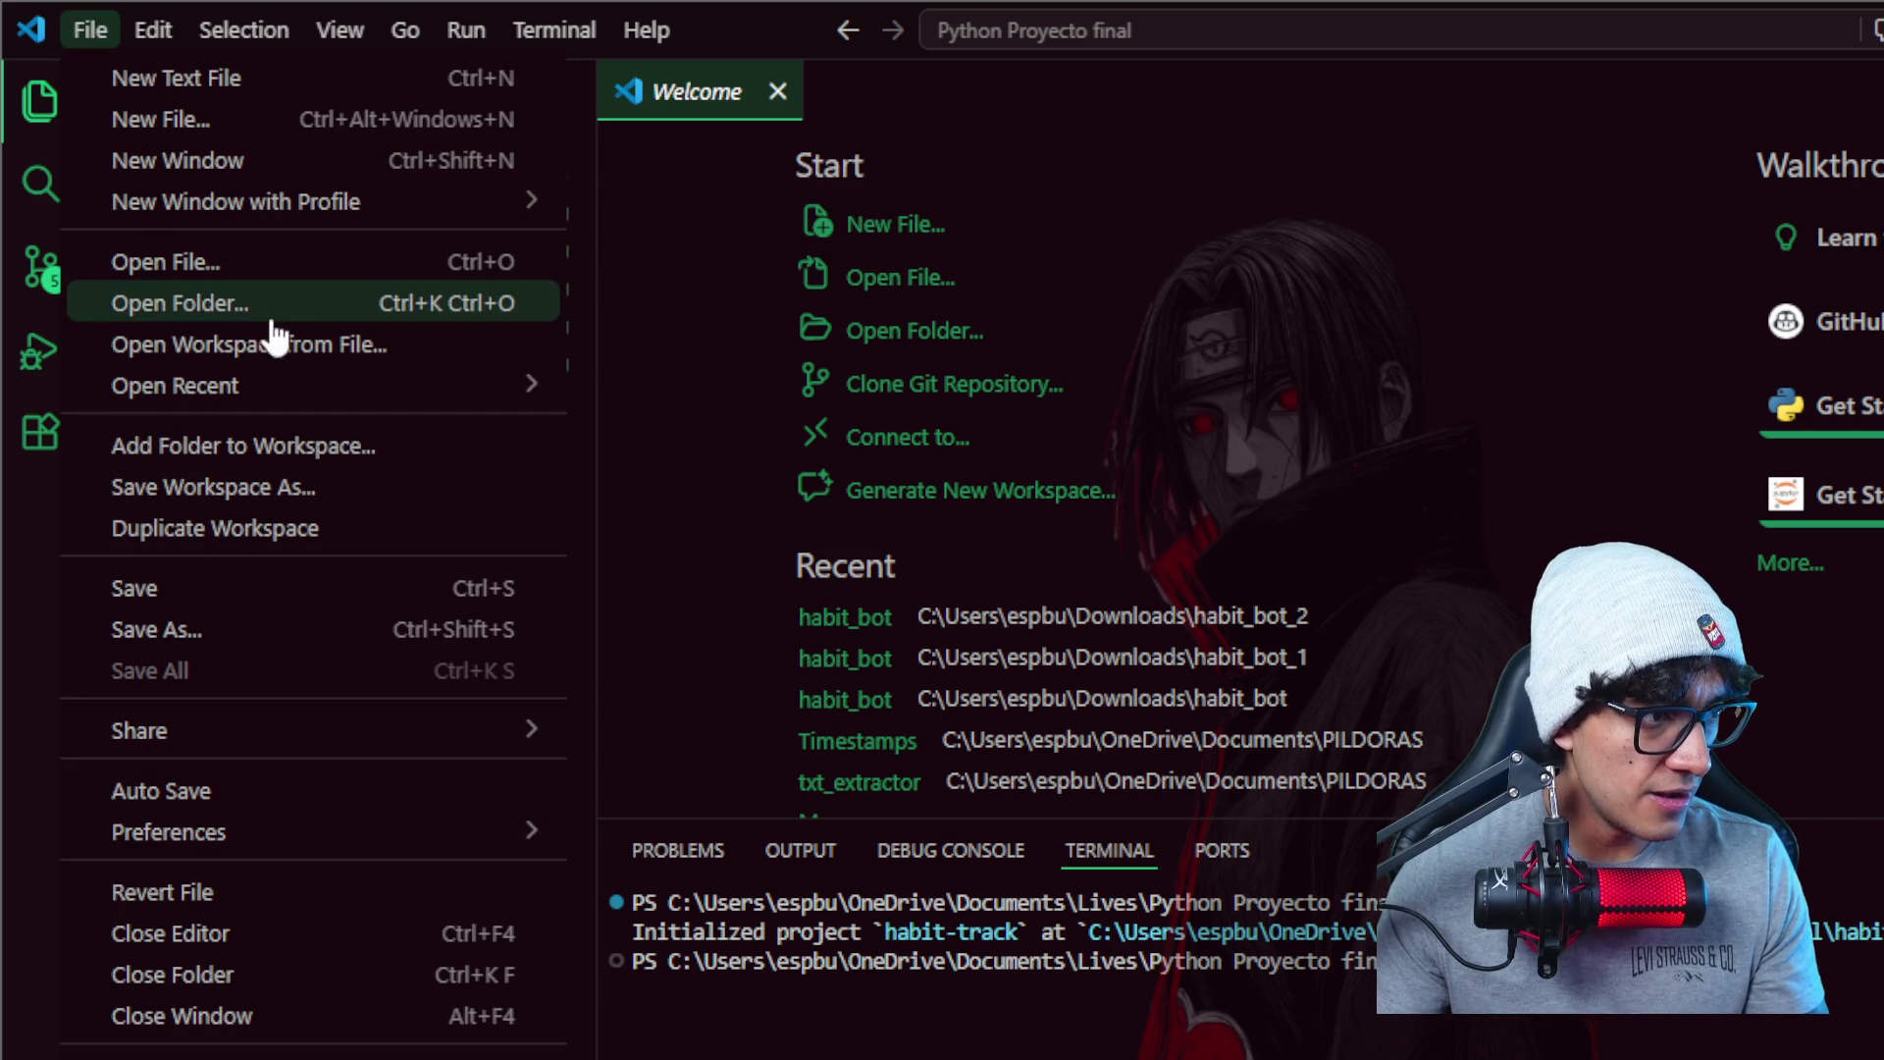
click(292, 305)
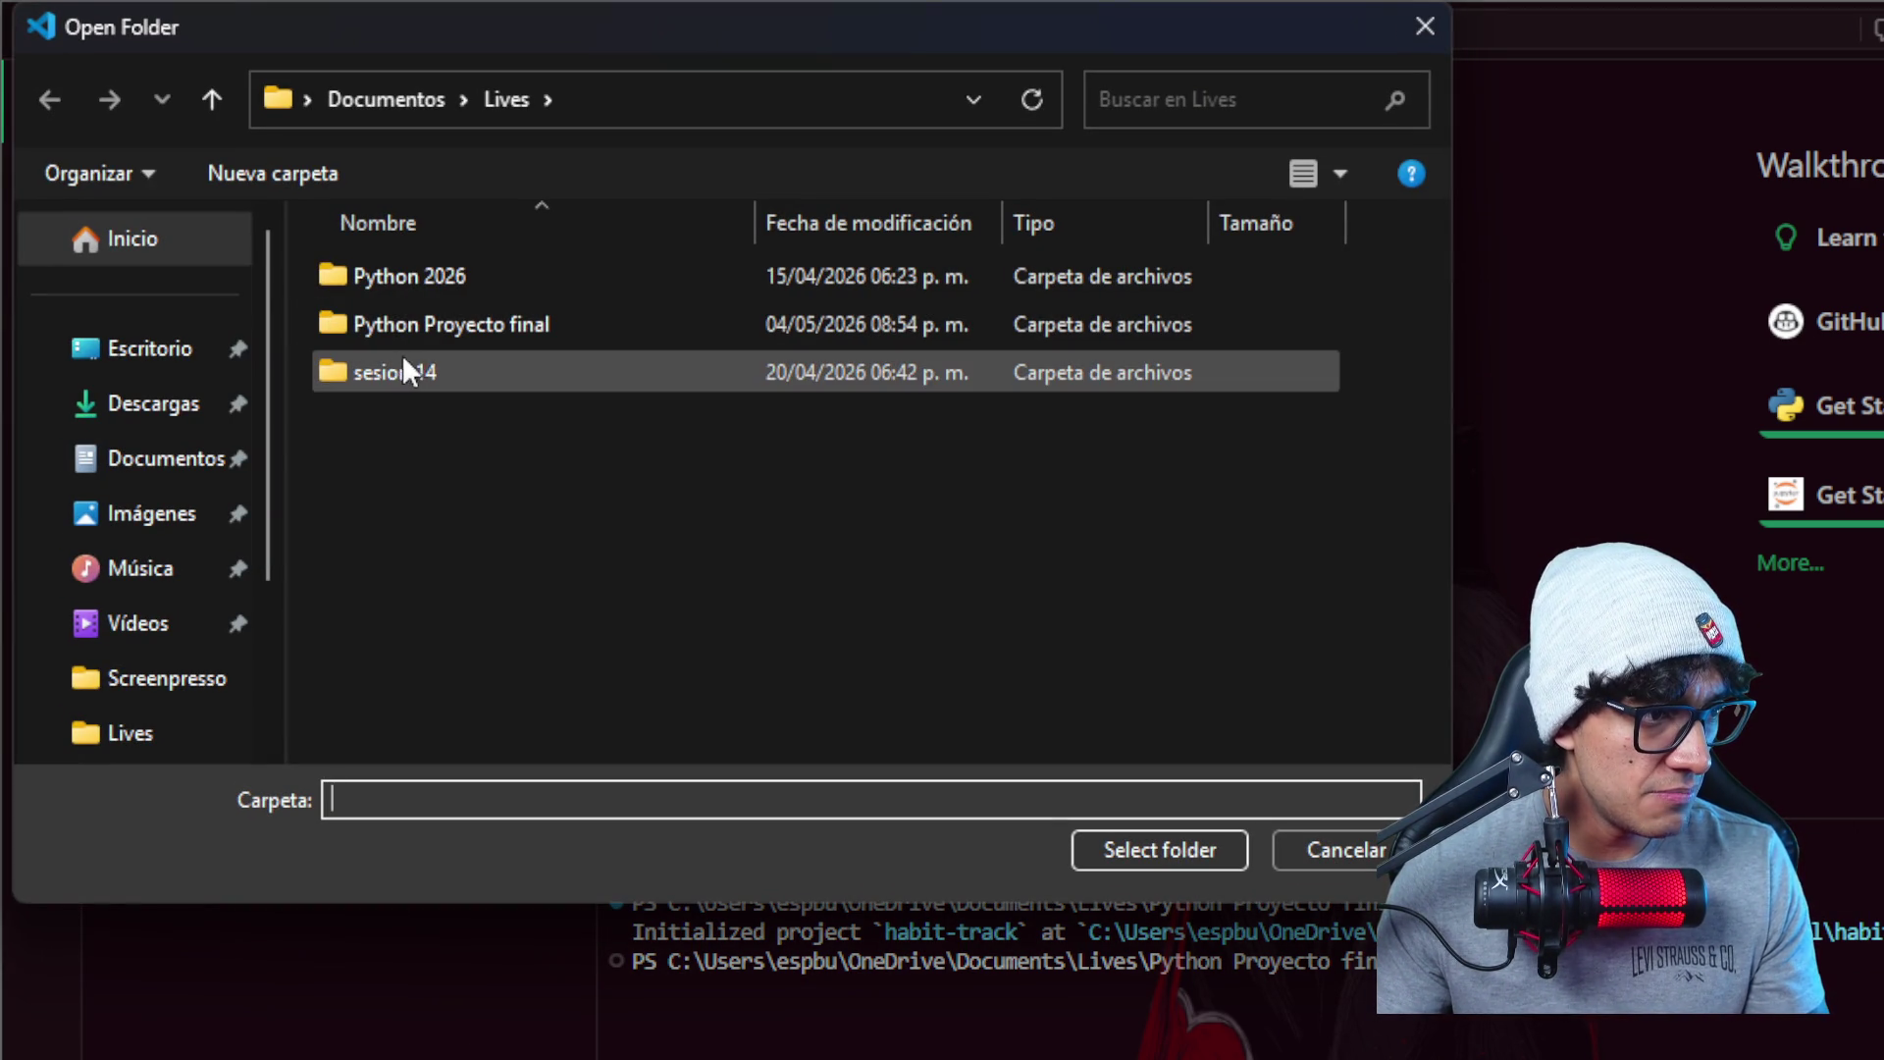
click(453, 320)
double_click(452, 318)
double_click(423, 264)
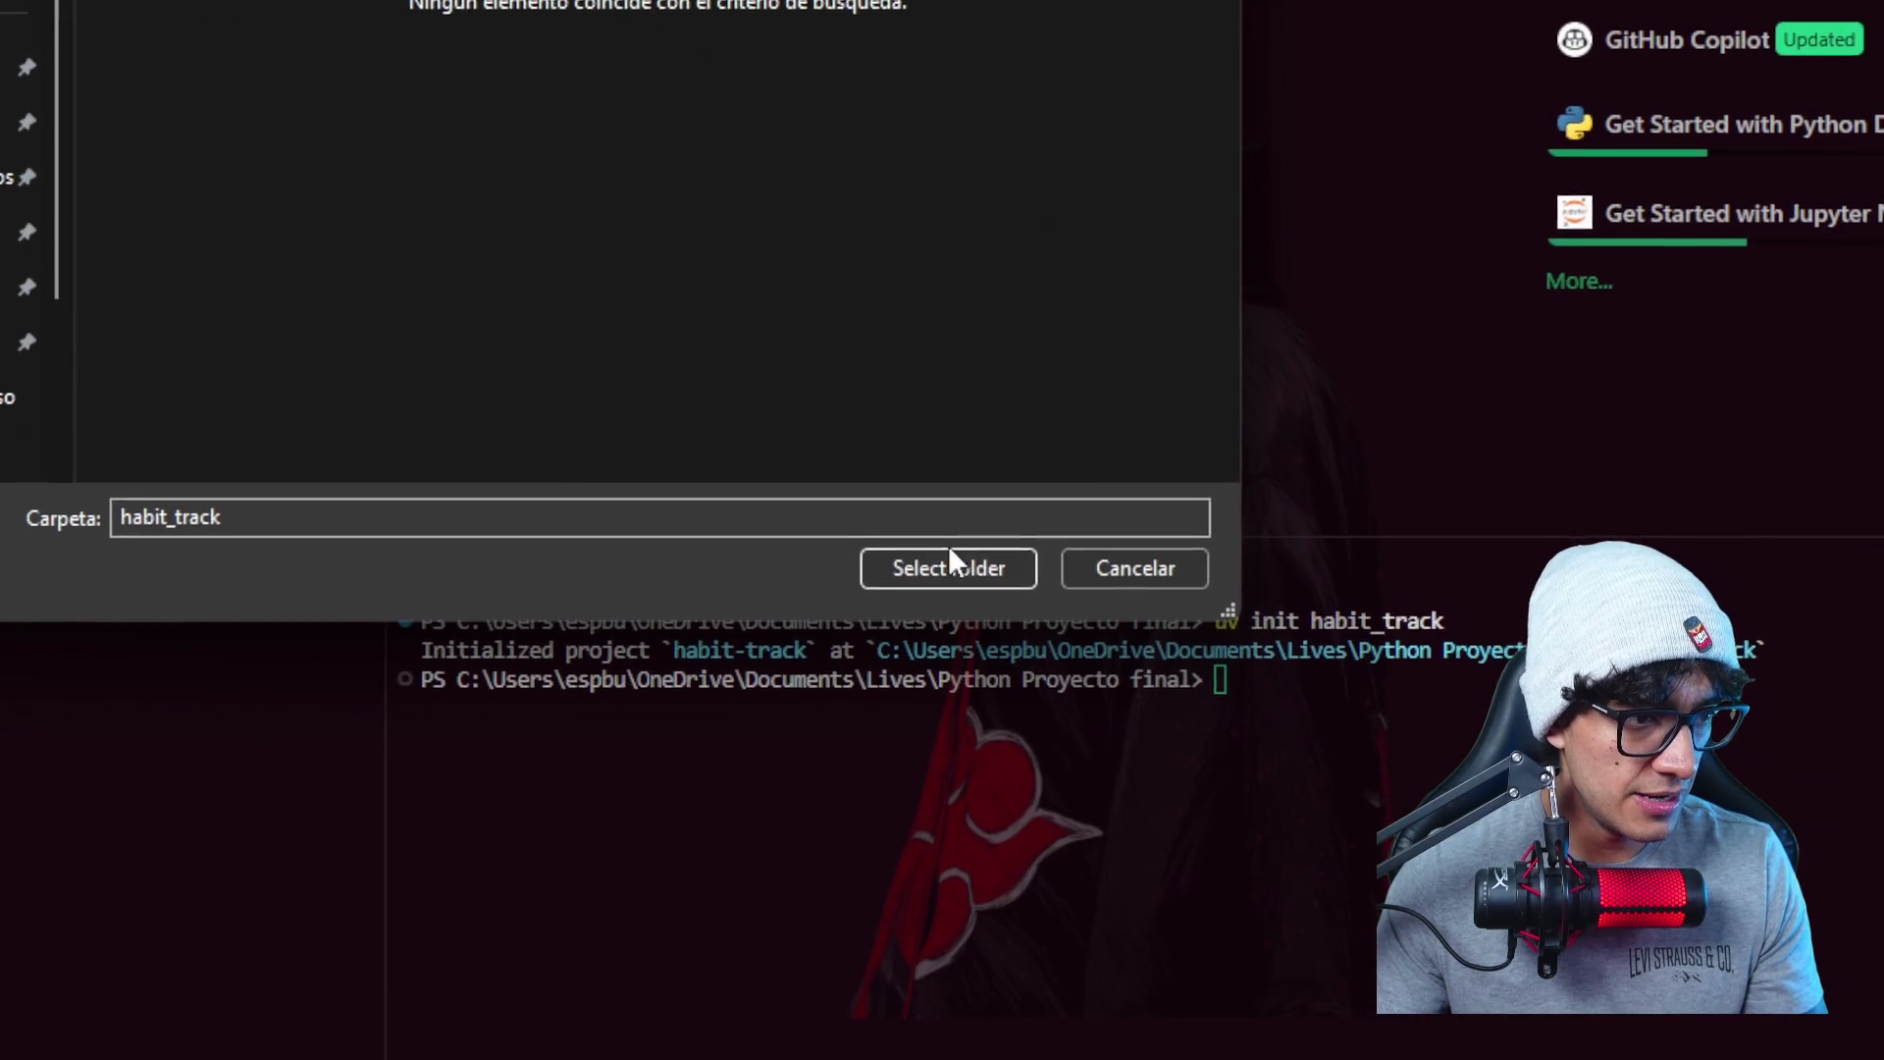
click(944, 537)
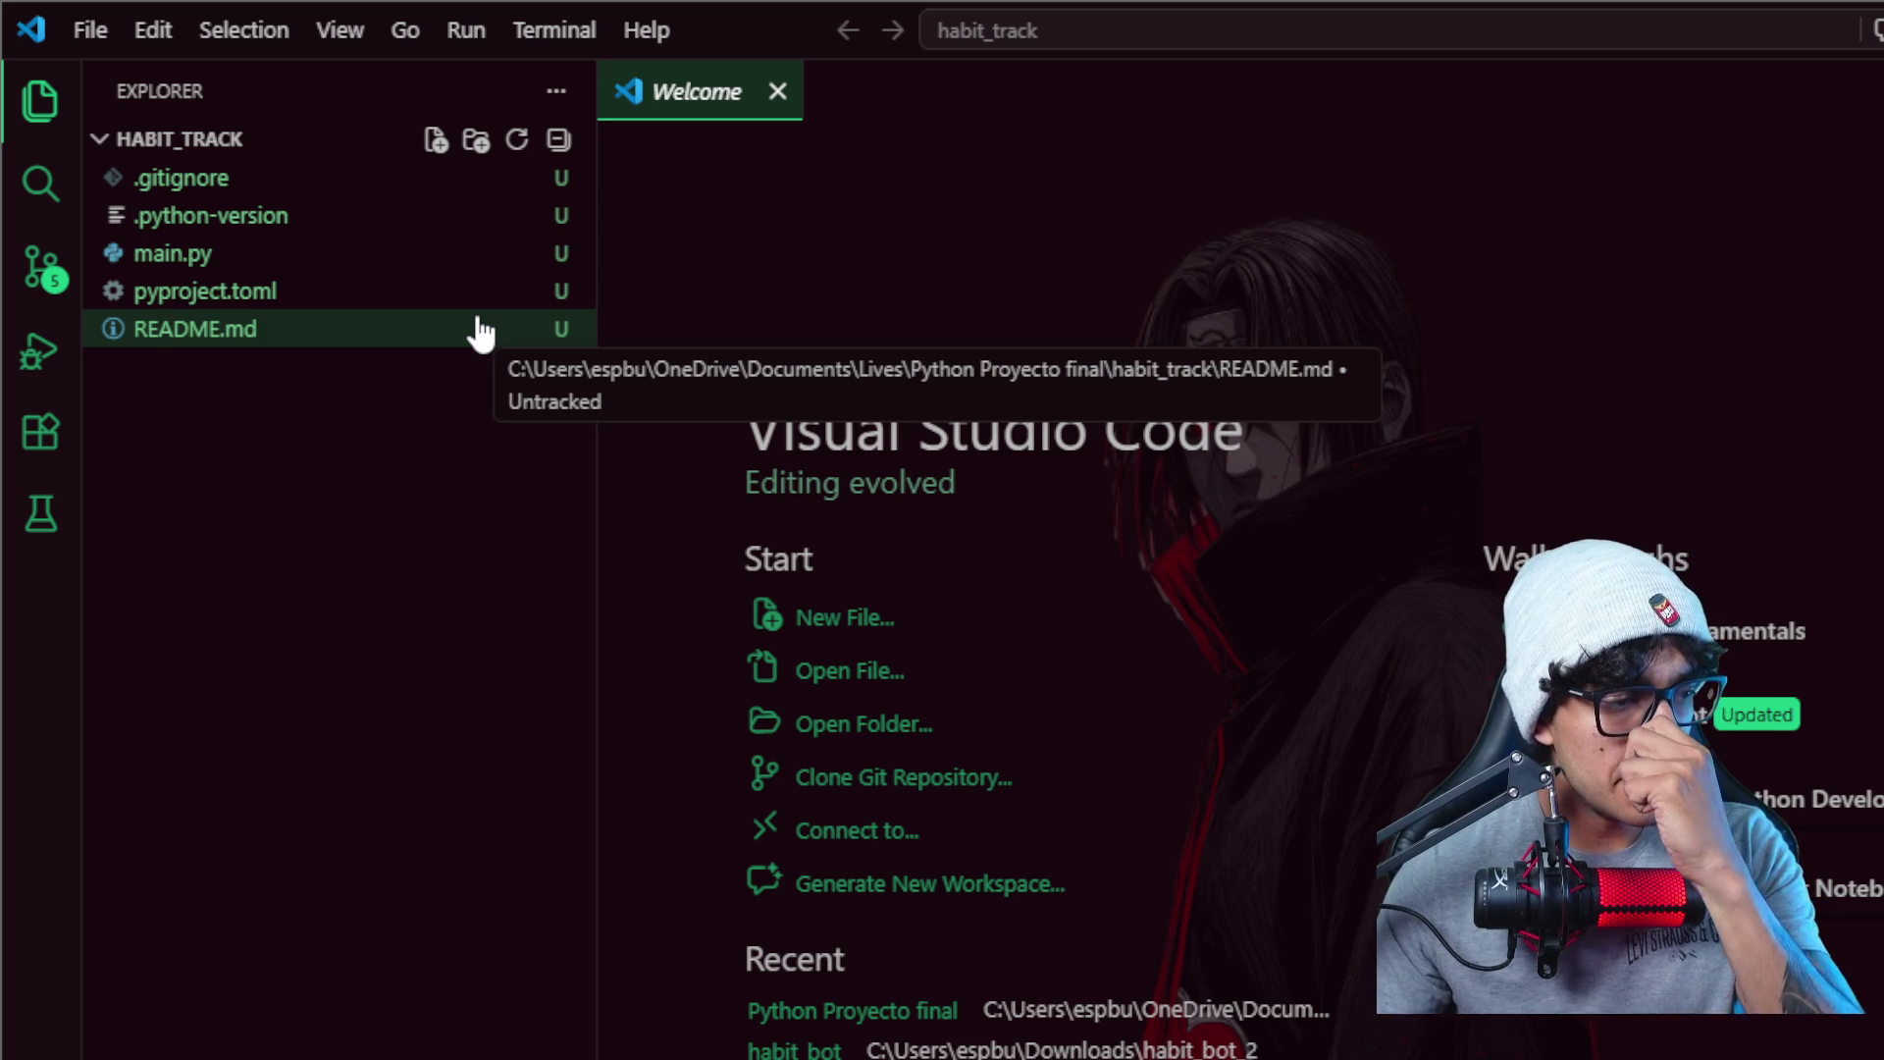
- Review README.md and pyproject.toml's name, version, readme and requires-python values, then show main.py
click(421, 342)
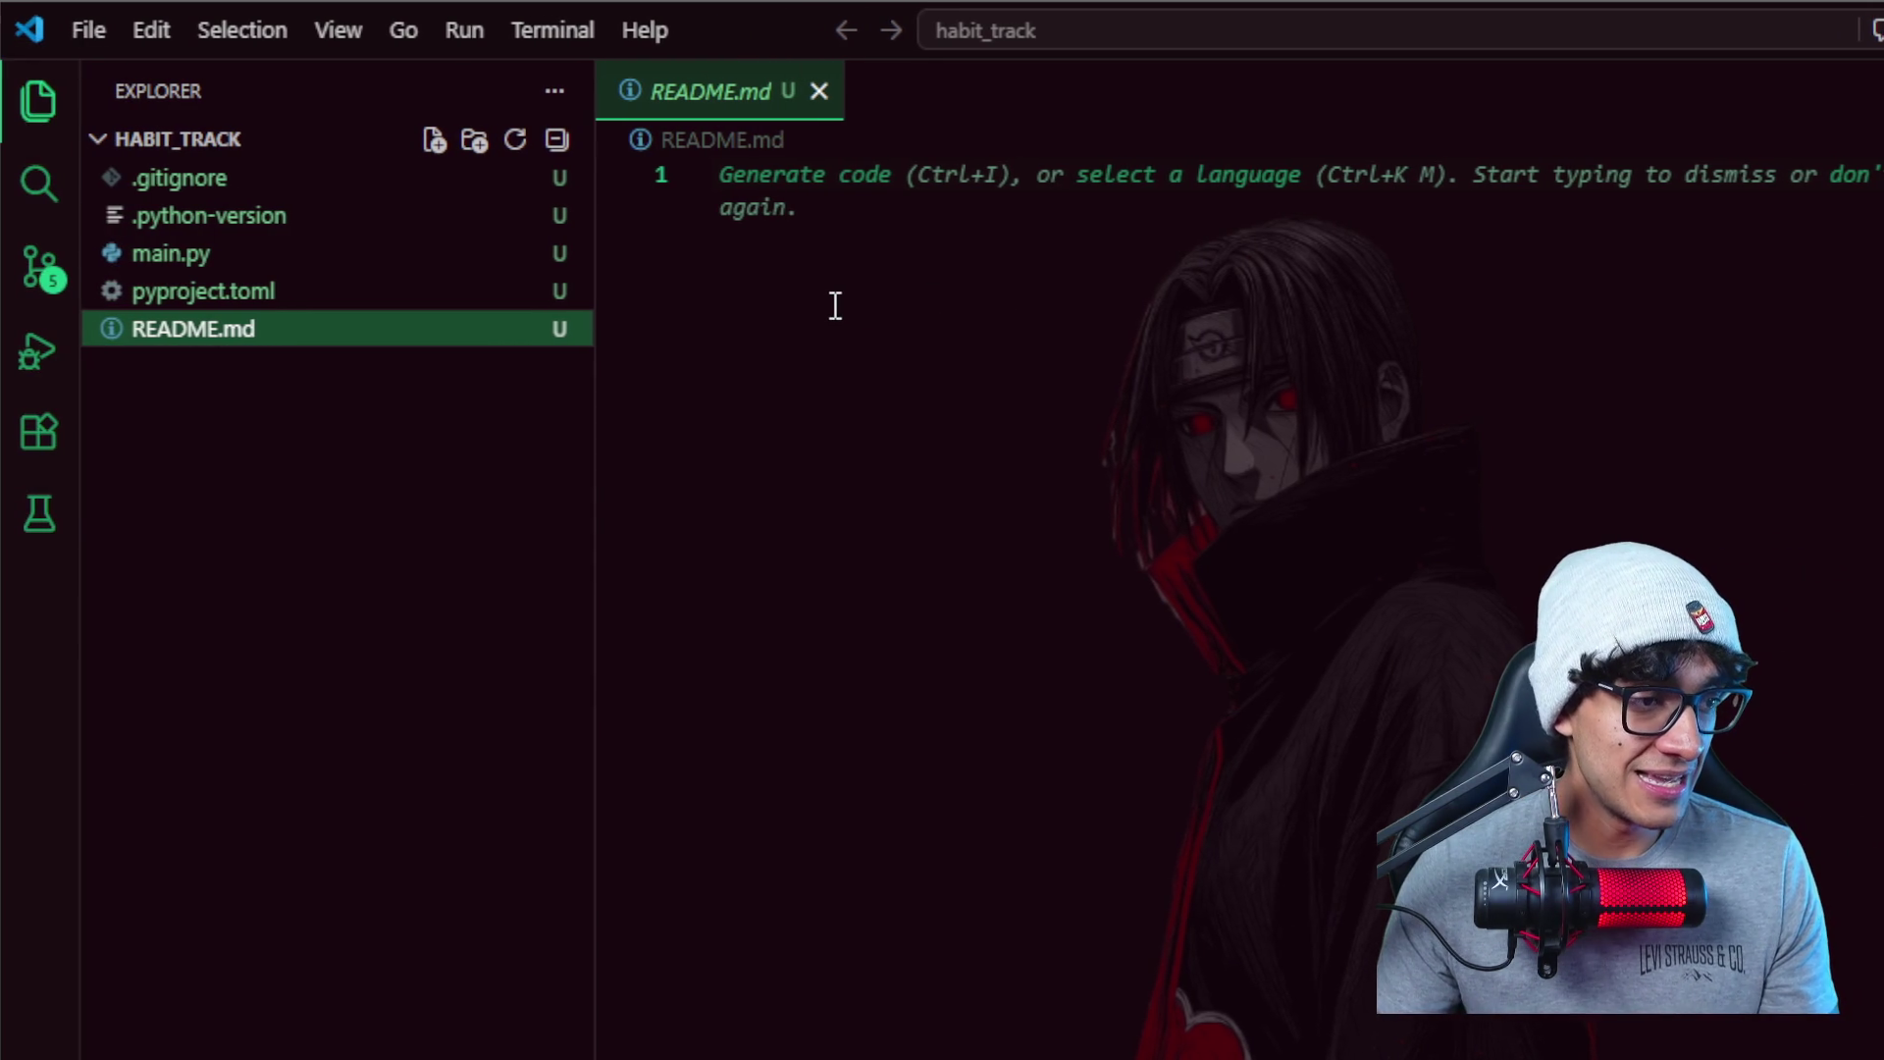
click(336, 295)
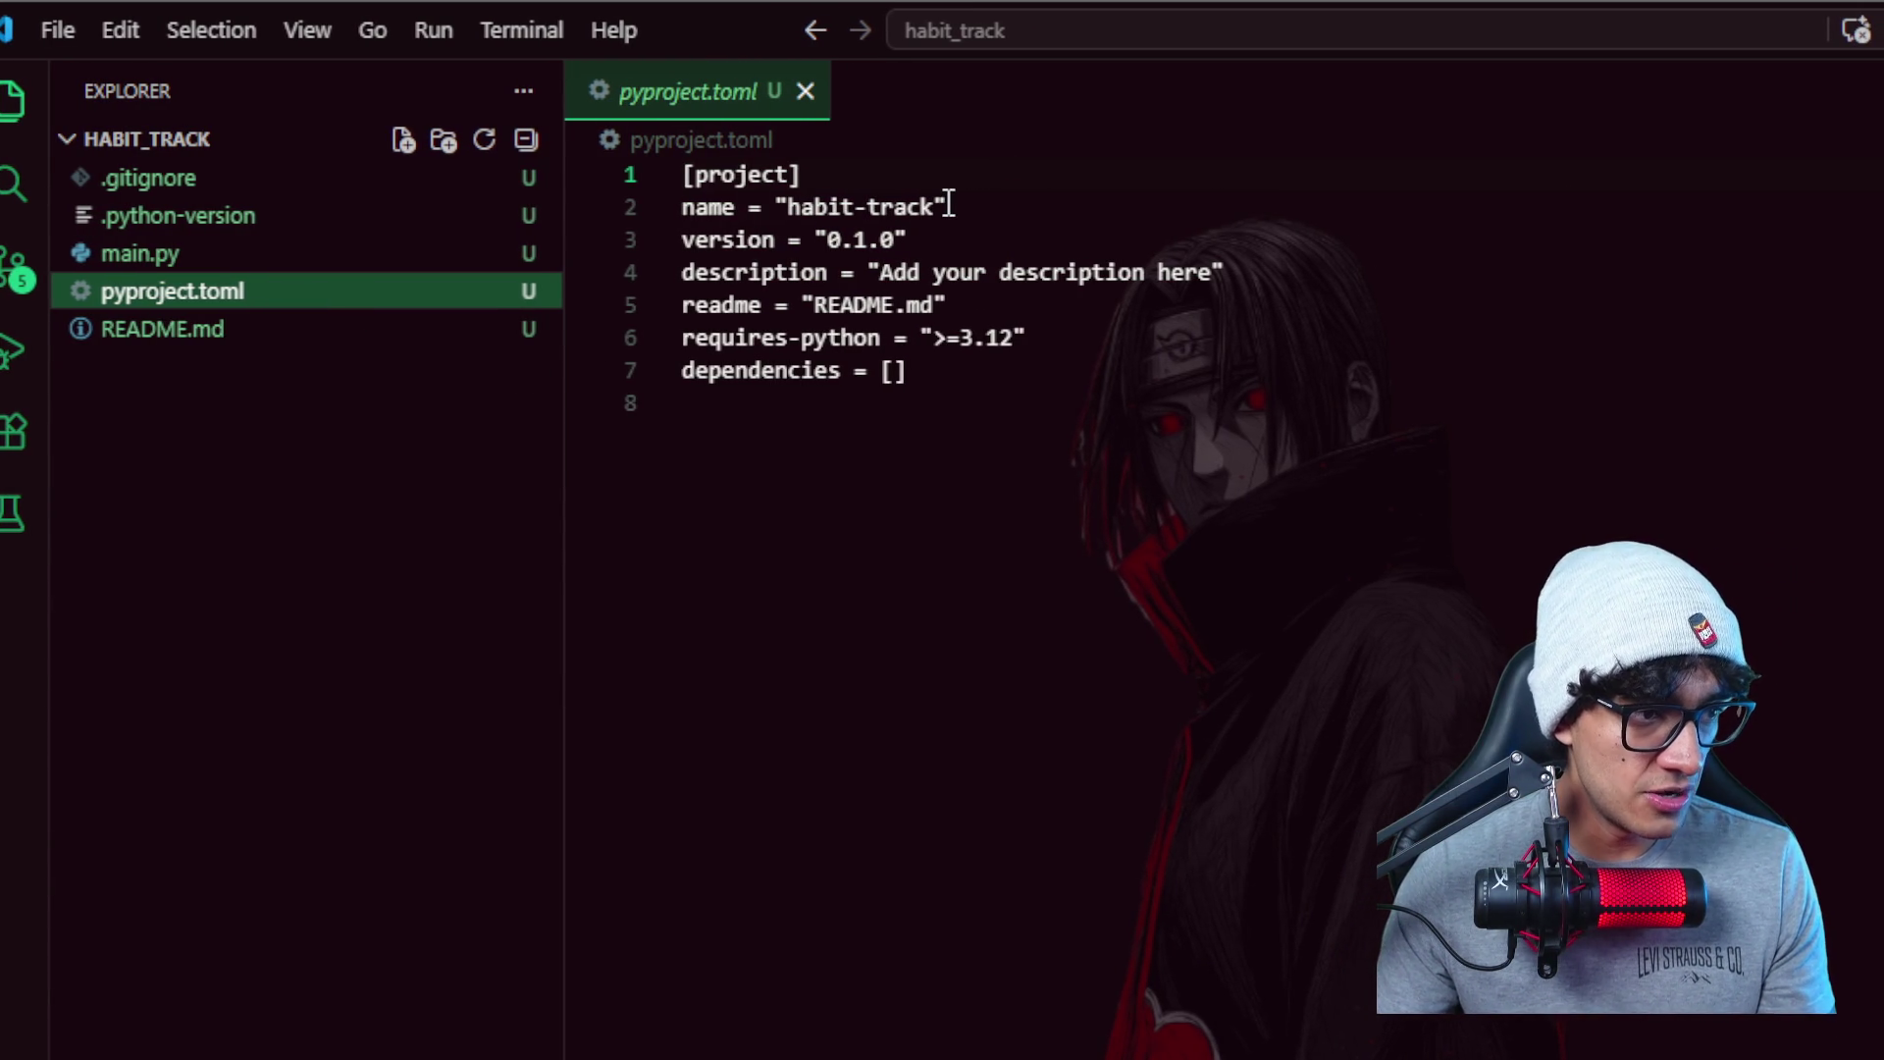
drag(951, 207, 829, 206)
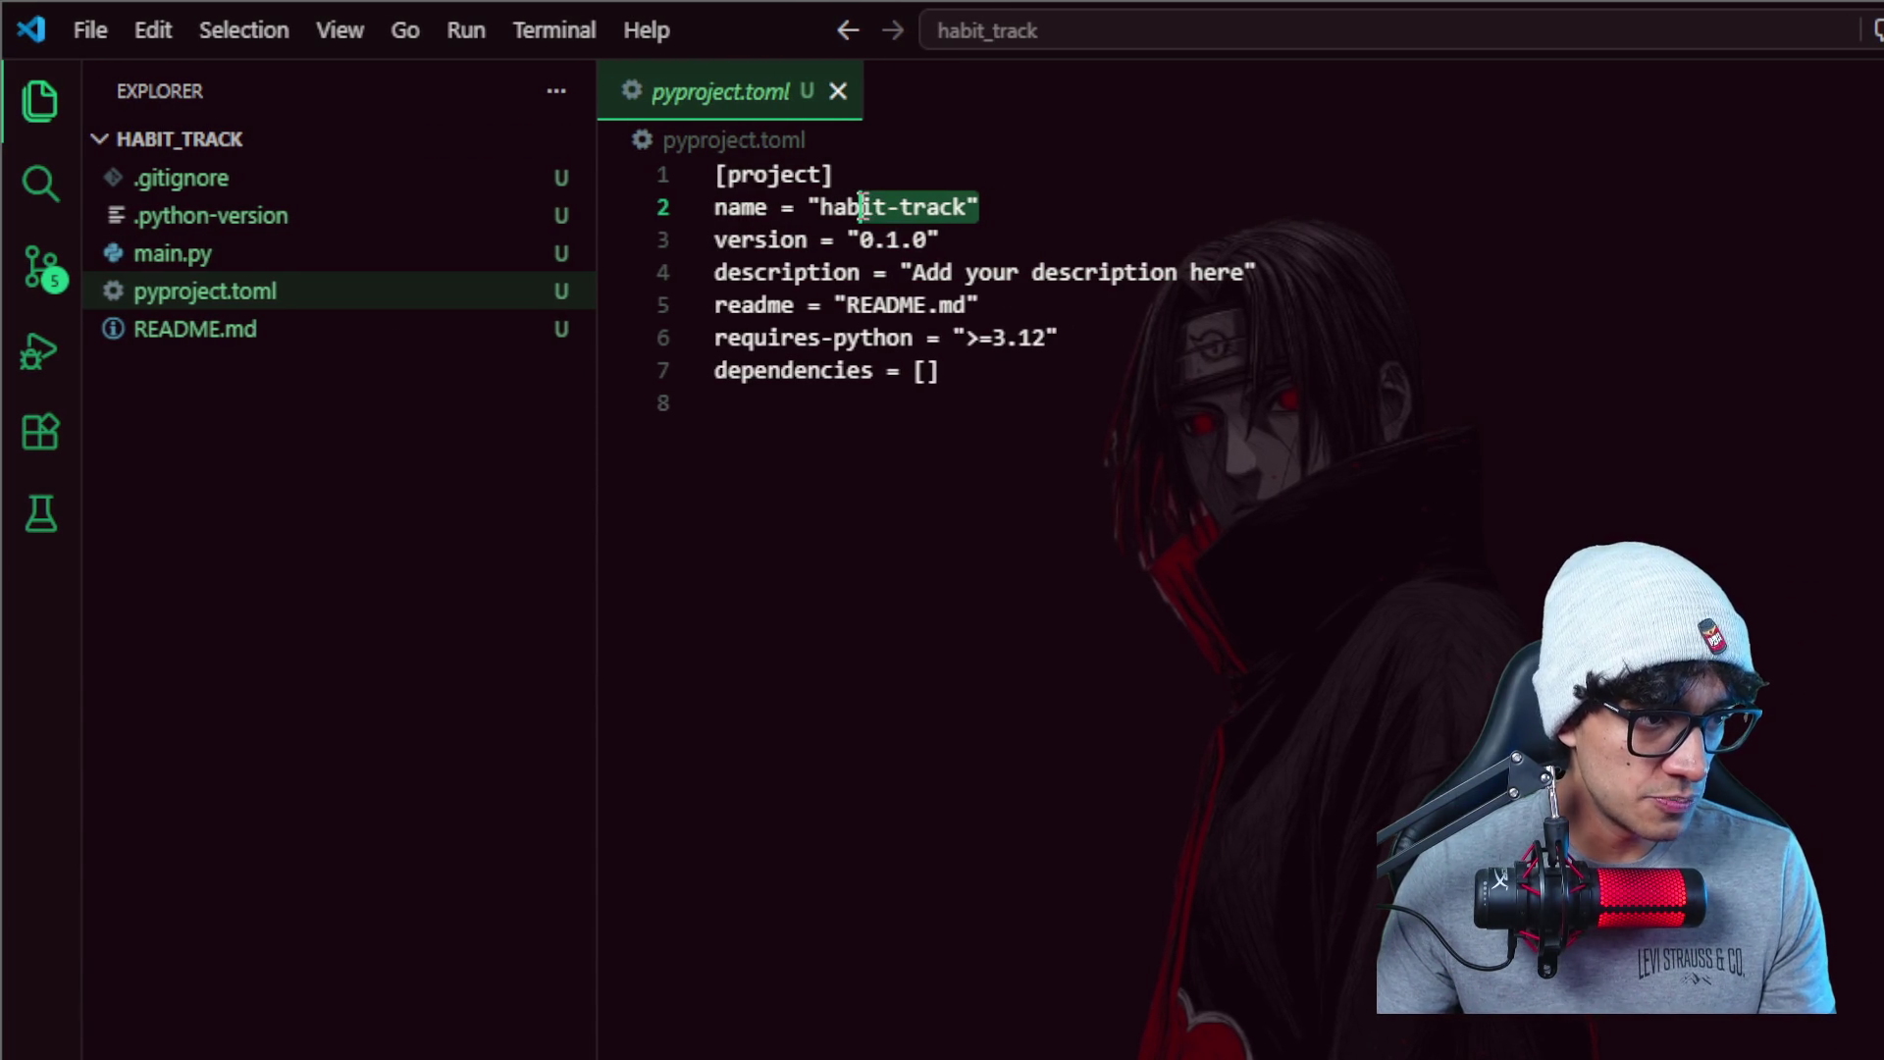
mouse_move(945, 241)
mouse_down()
mouse_move(889, 244)
mouse_move(1042, 272)
mouse_up()
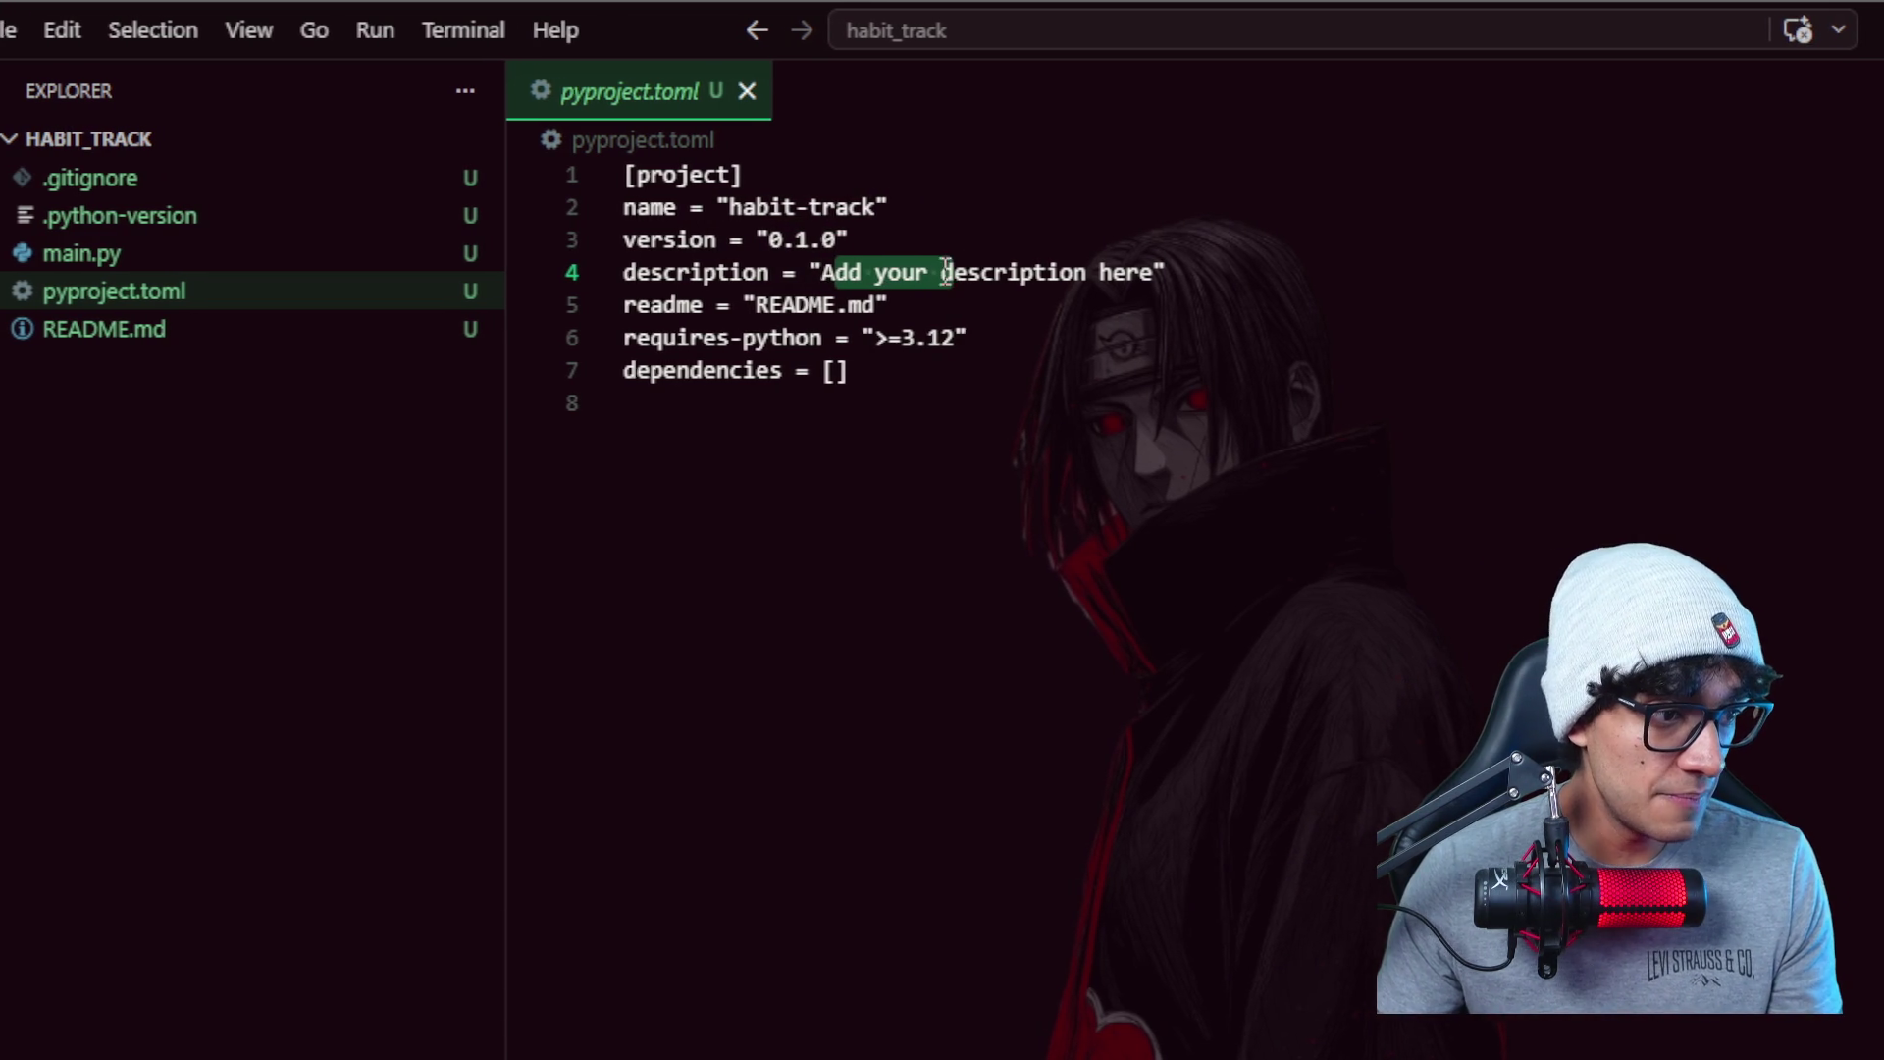
drag(965, 305, 874, 306)
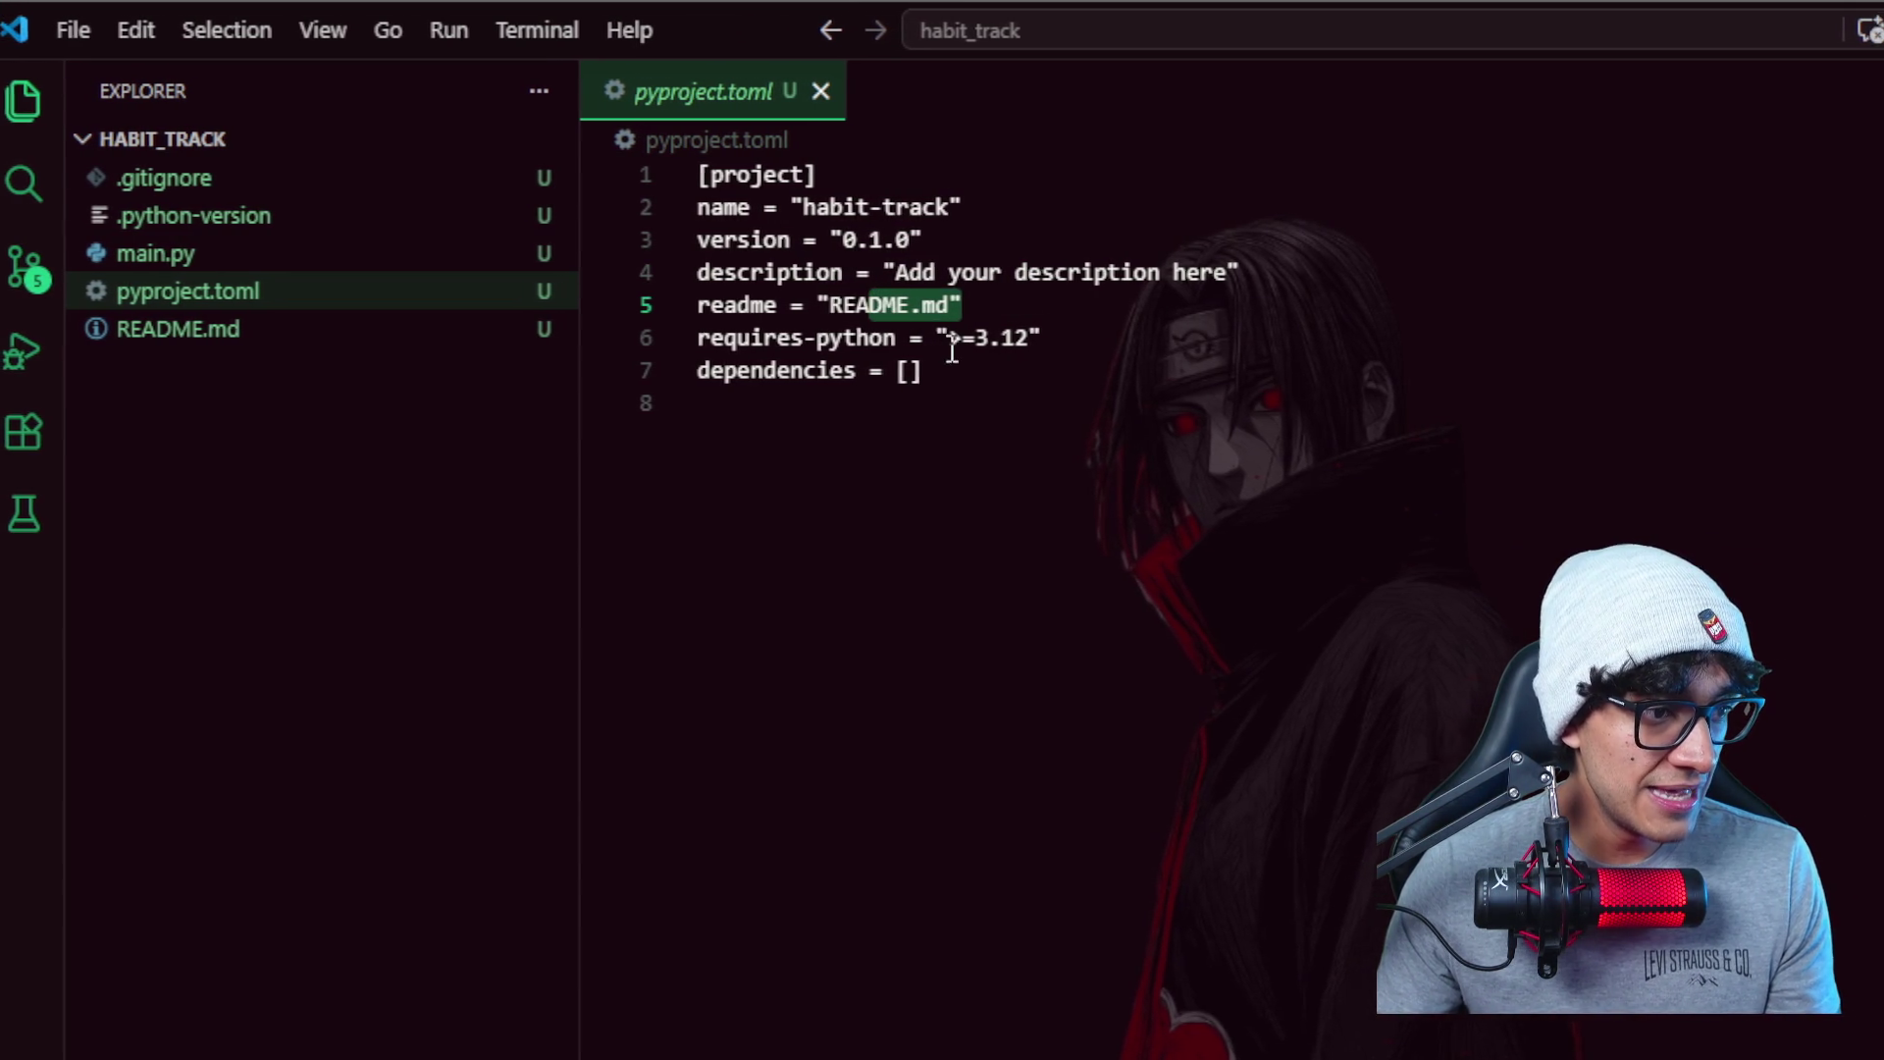
drag(1031, 340, 949, 340)
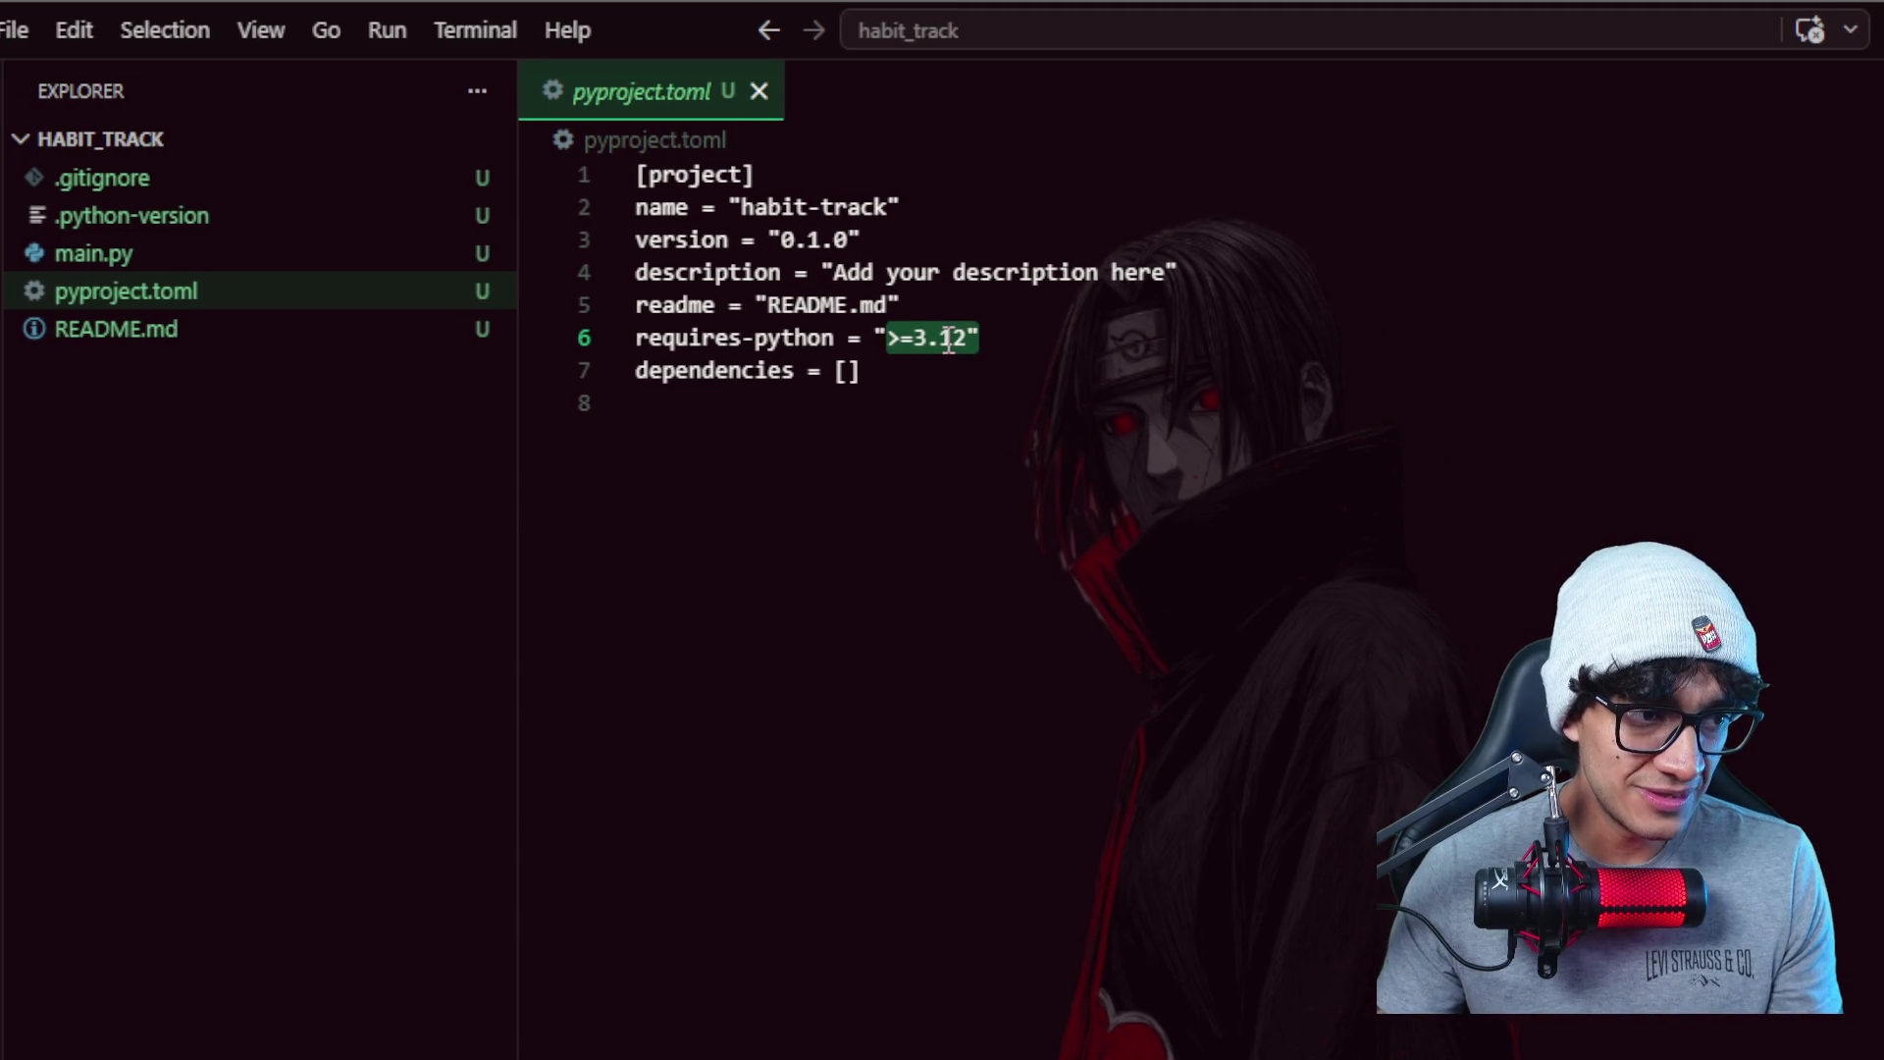
click(866, 368)
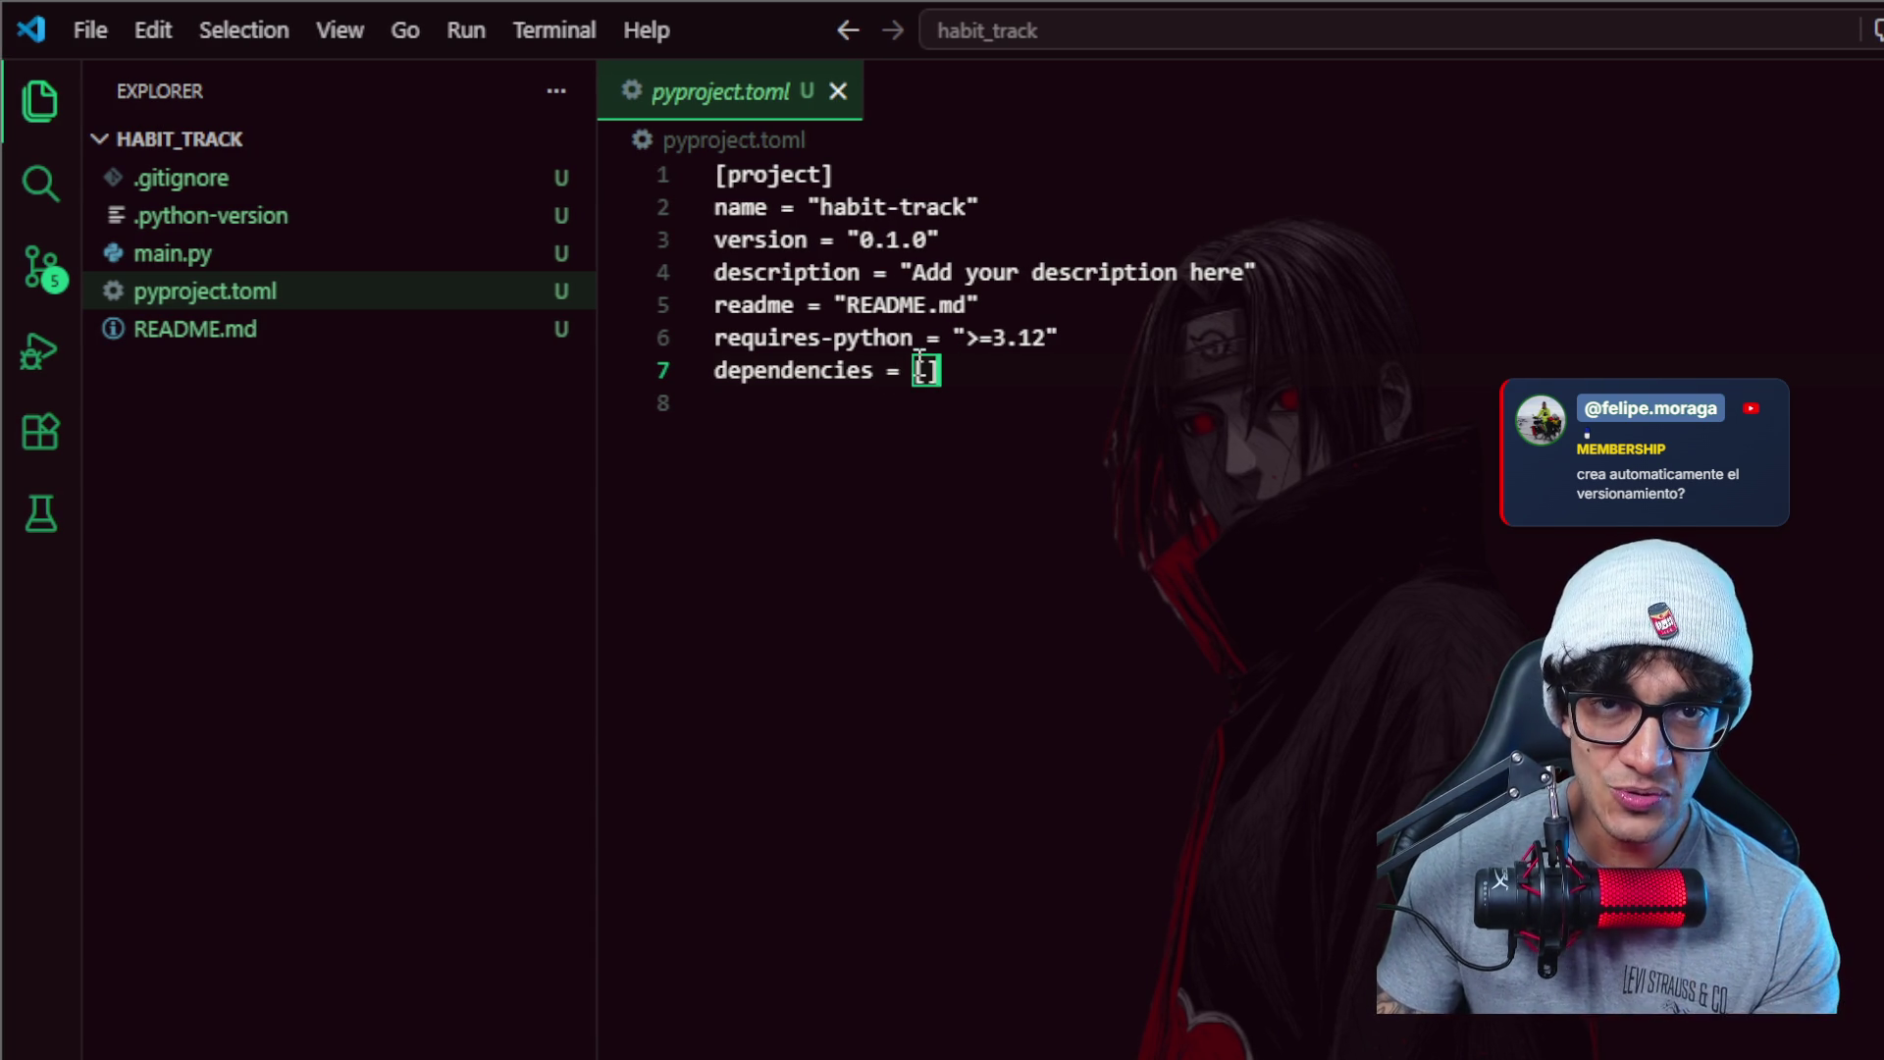
mouse_move(295, 329)
click(355, 275)
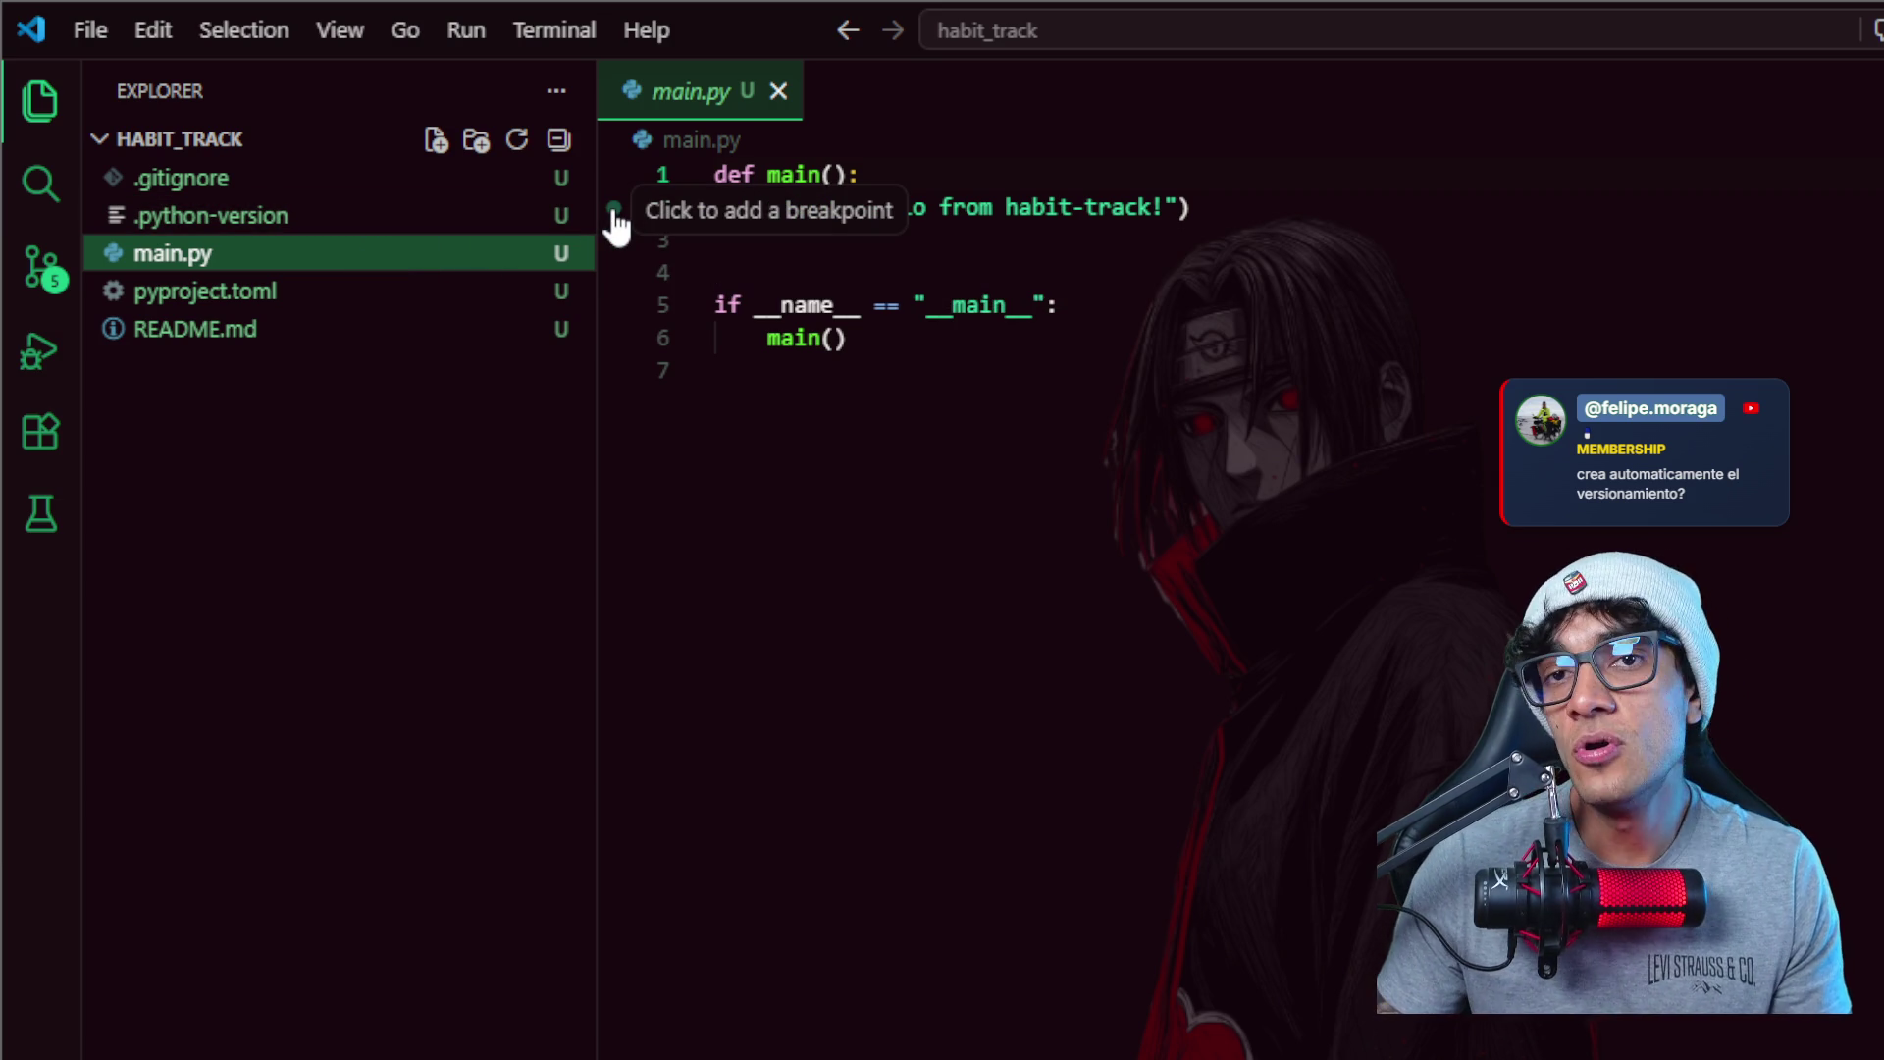
- View the .python-version file pinning 3.12, then switch back to the project-structure slide
click(405, 228)
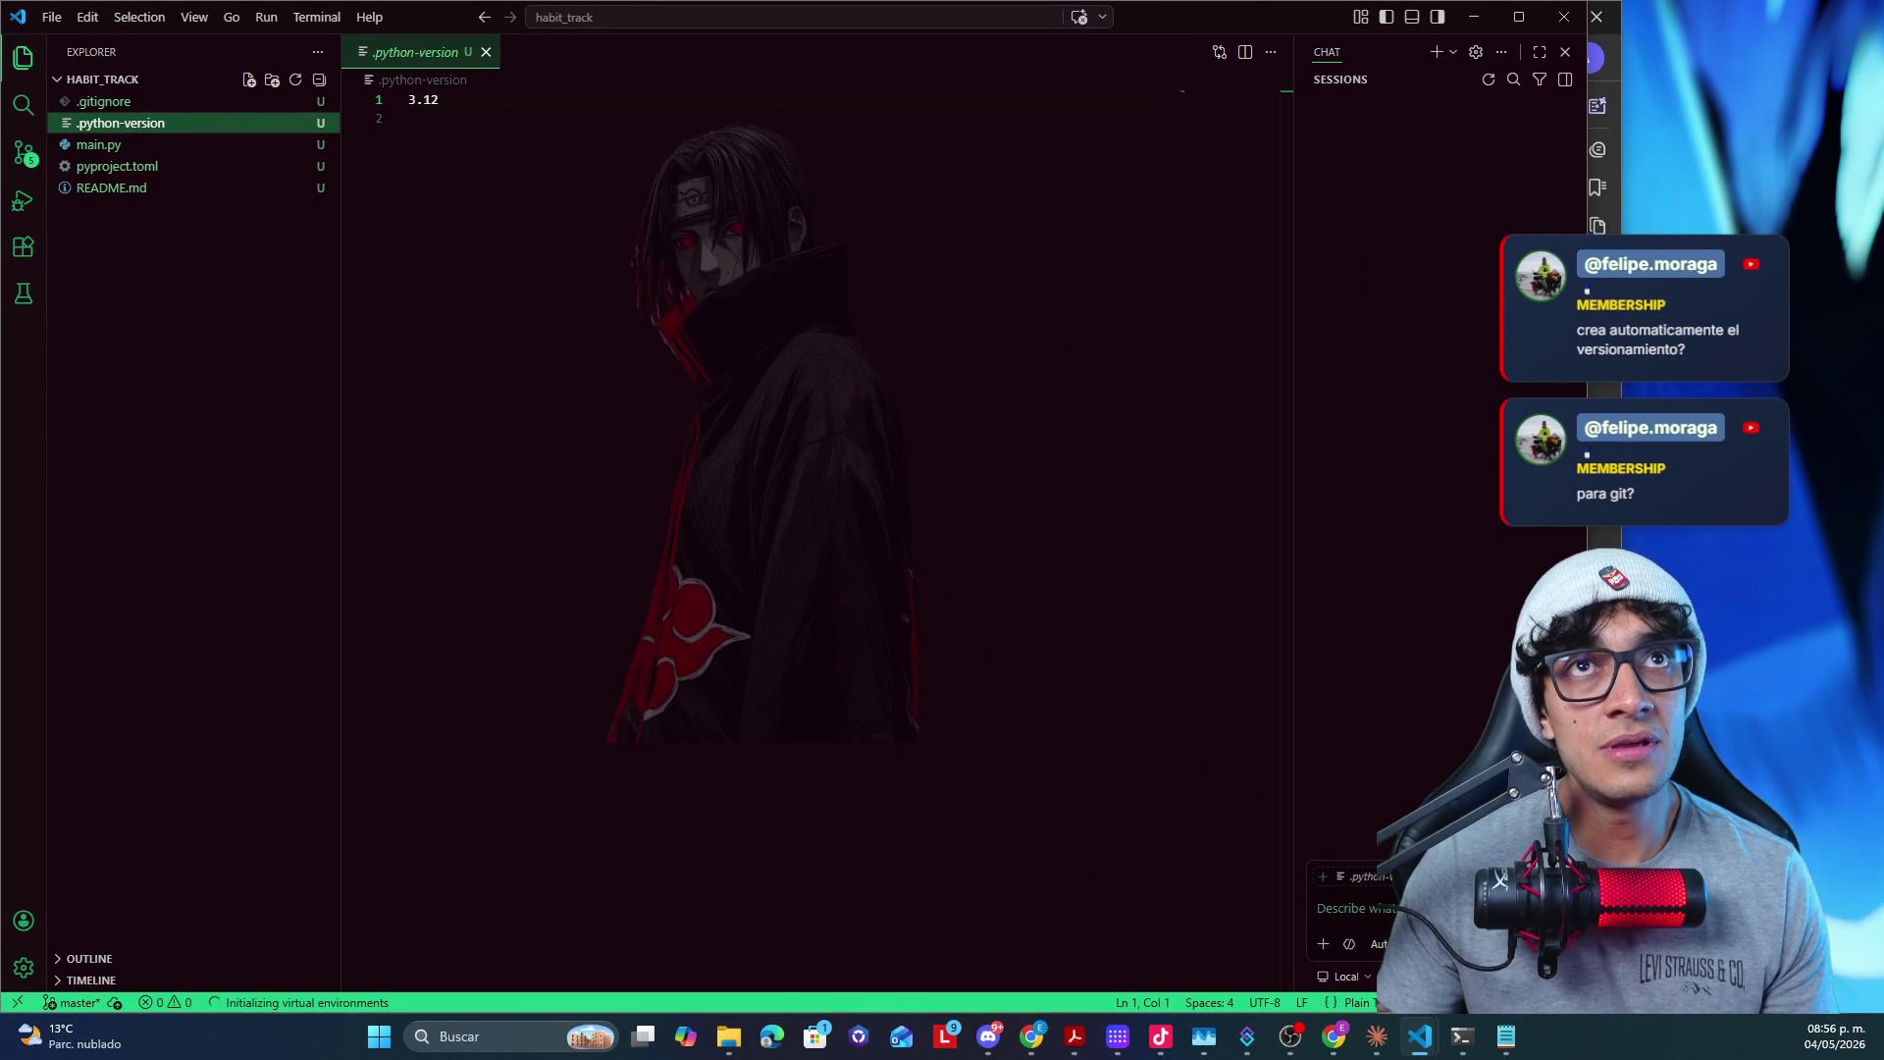
drag(1295, 441, 1334, 441)
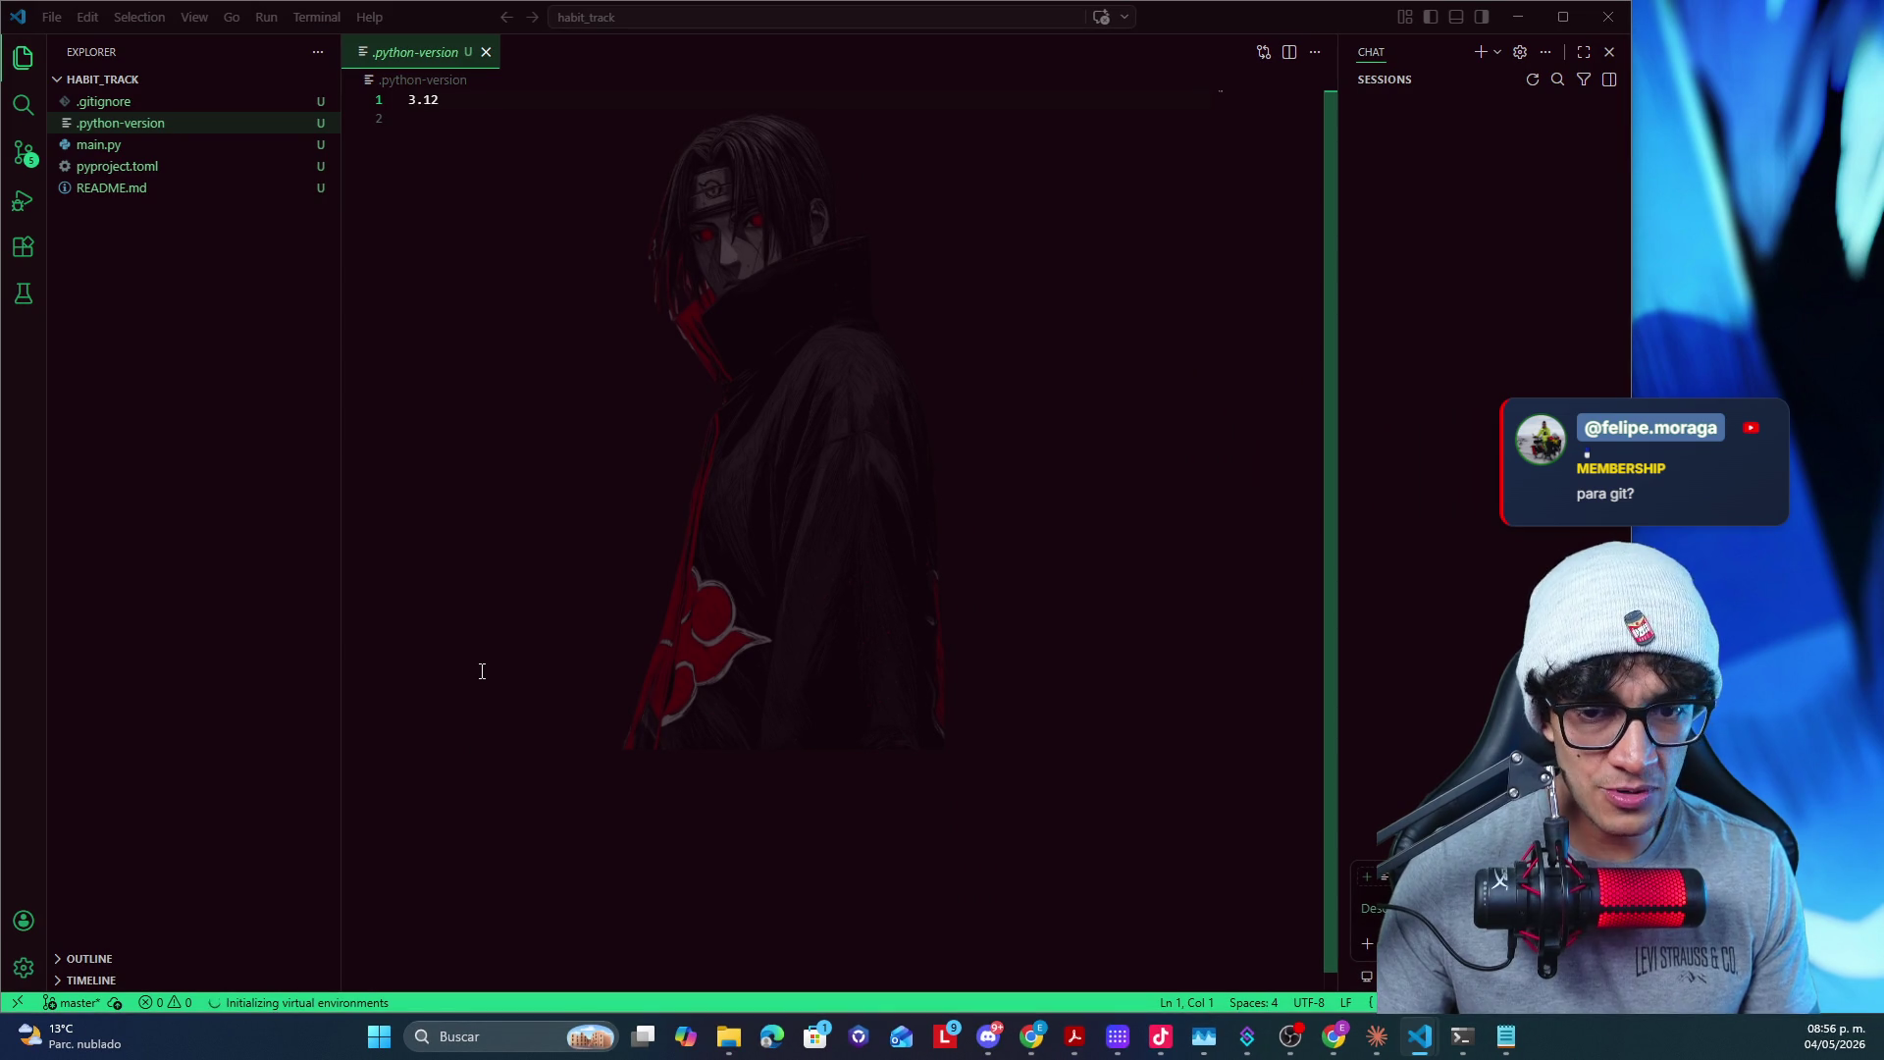
key(alt+Tab)
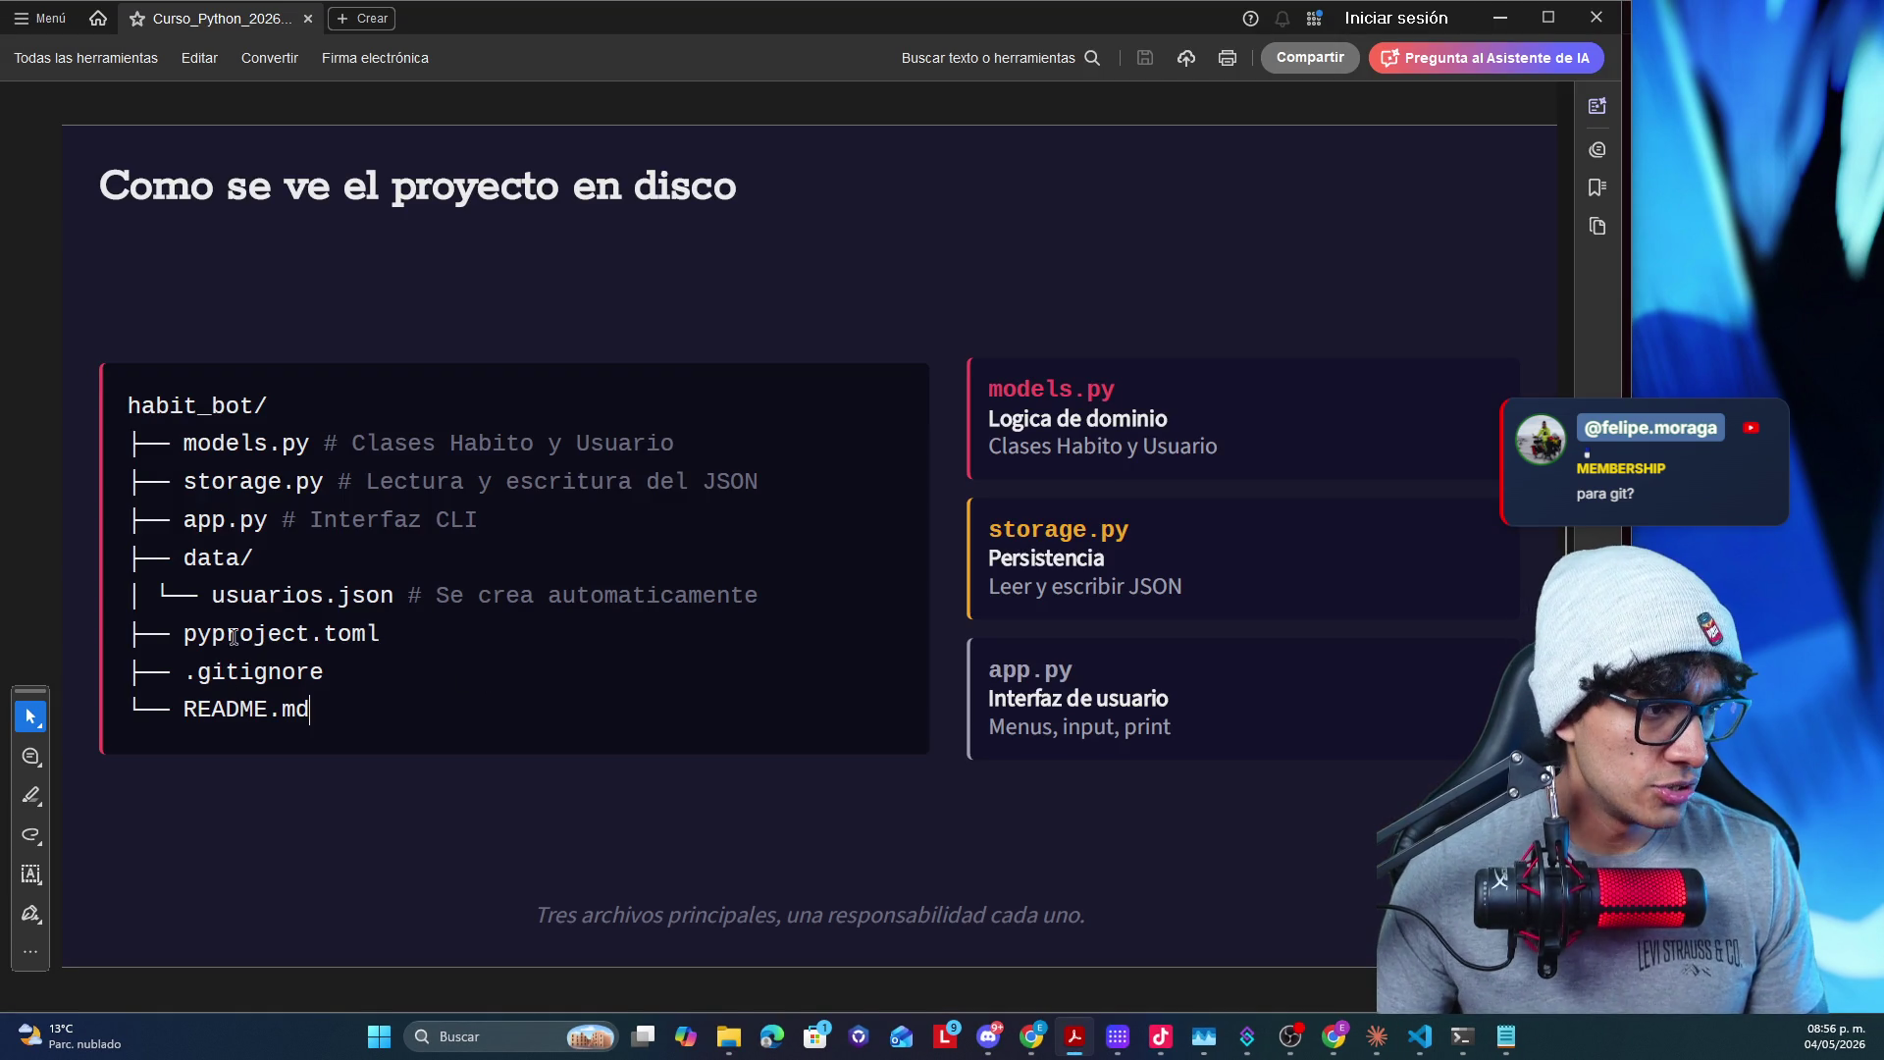
right_click(251, 443)
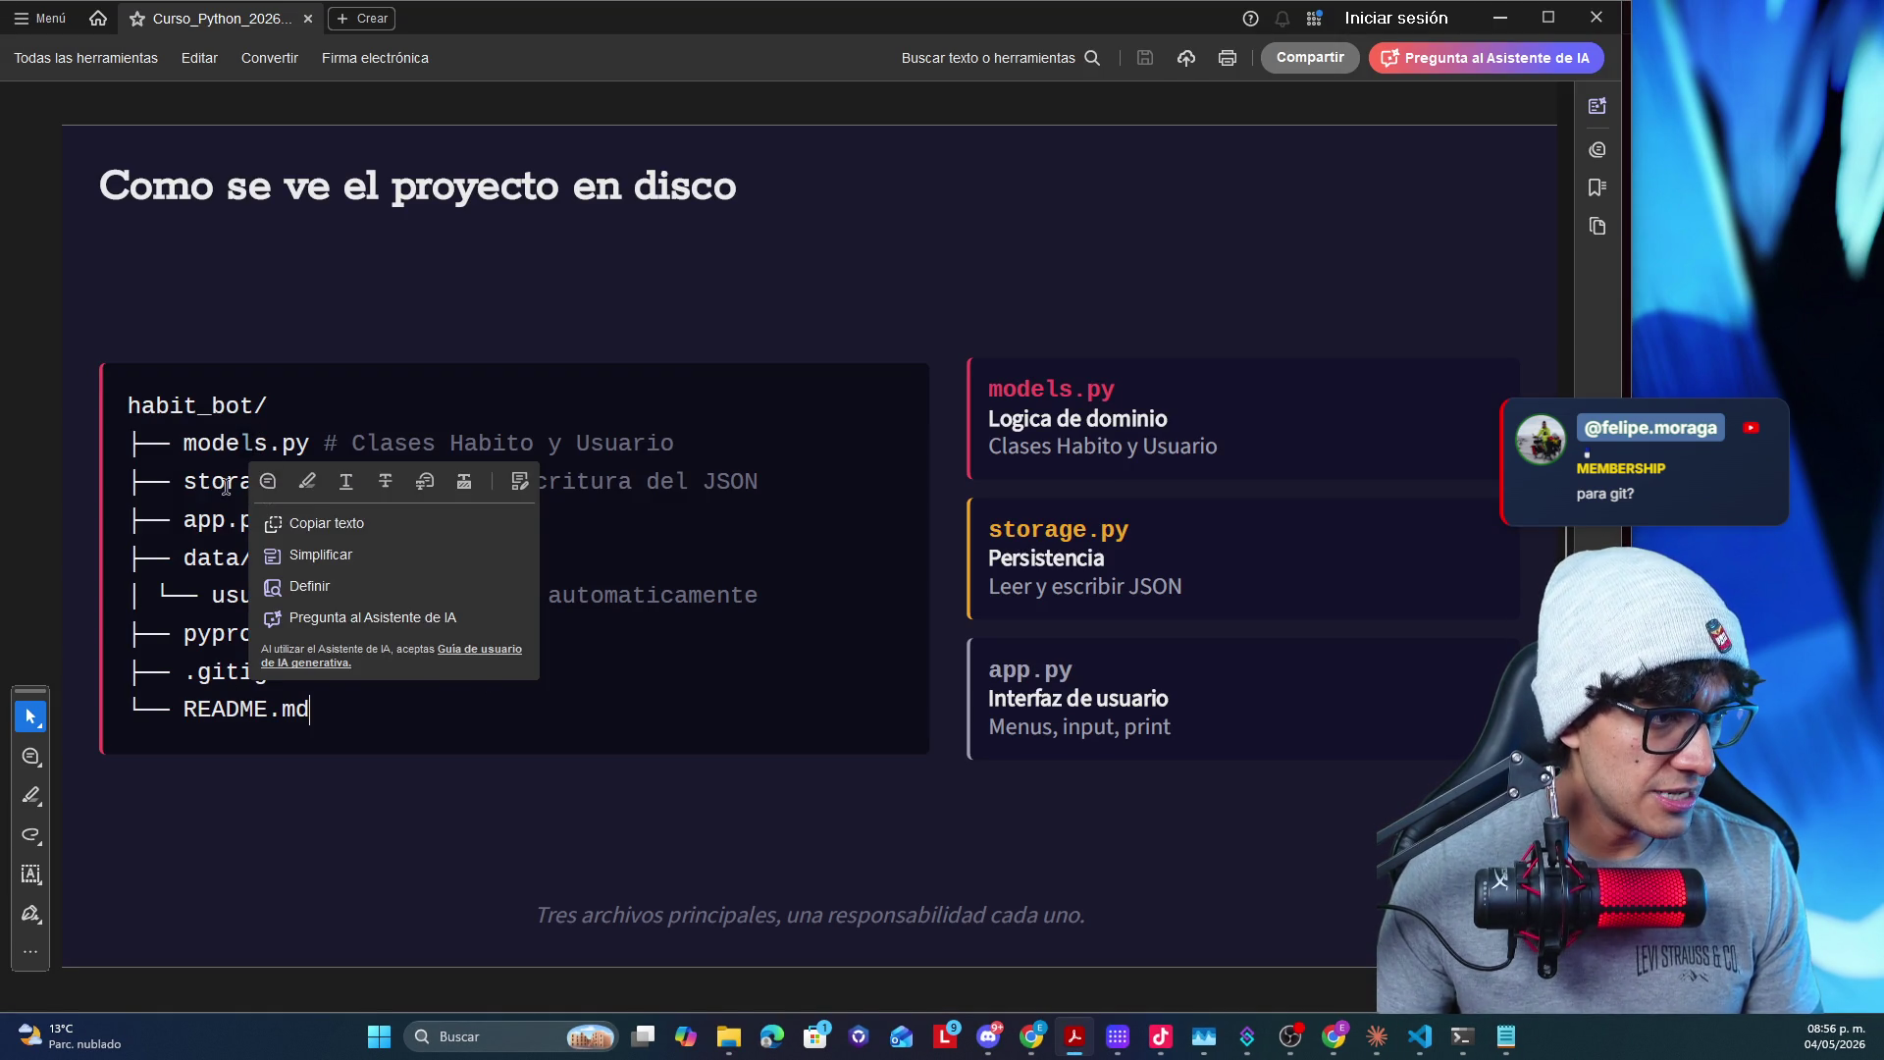
- Dismiss the slide text menus and minimize Acrobat to return to the habit_track project
click(226, 519)
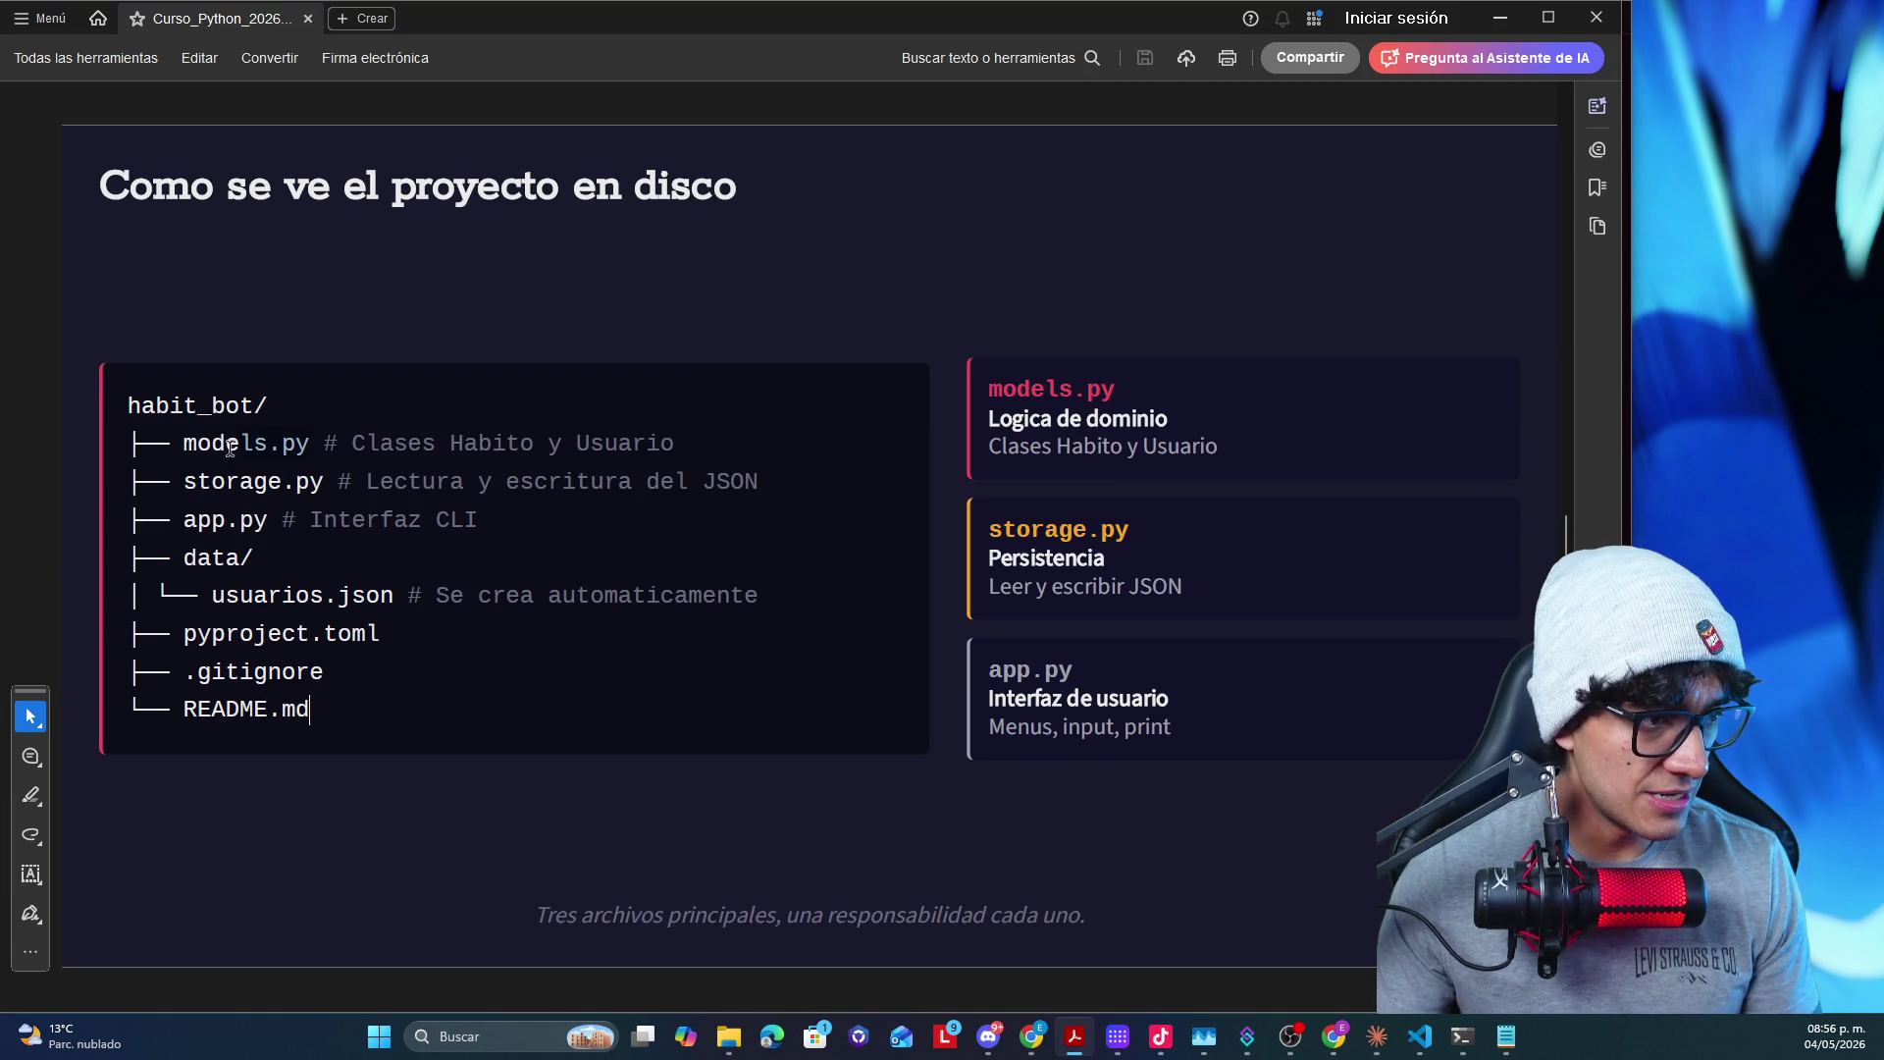
right_click(185, 441)
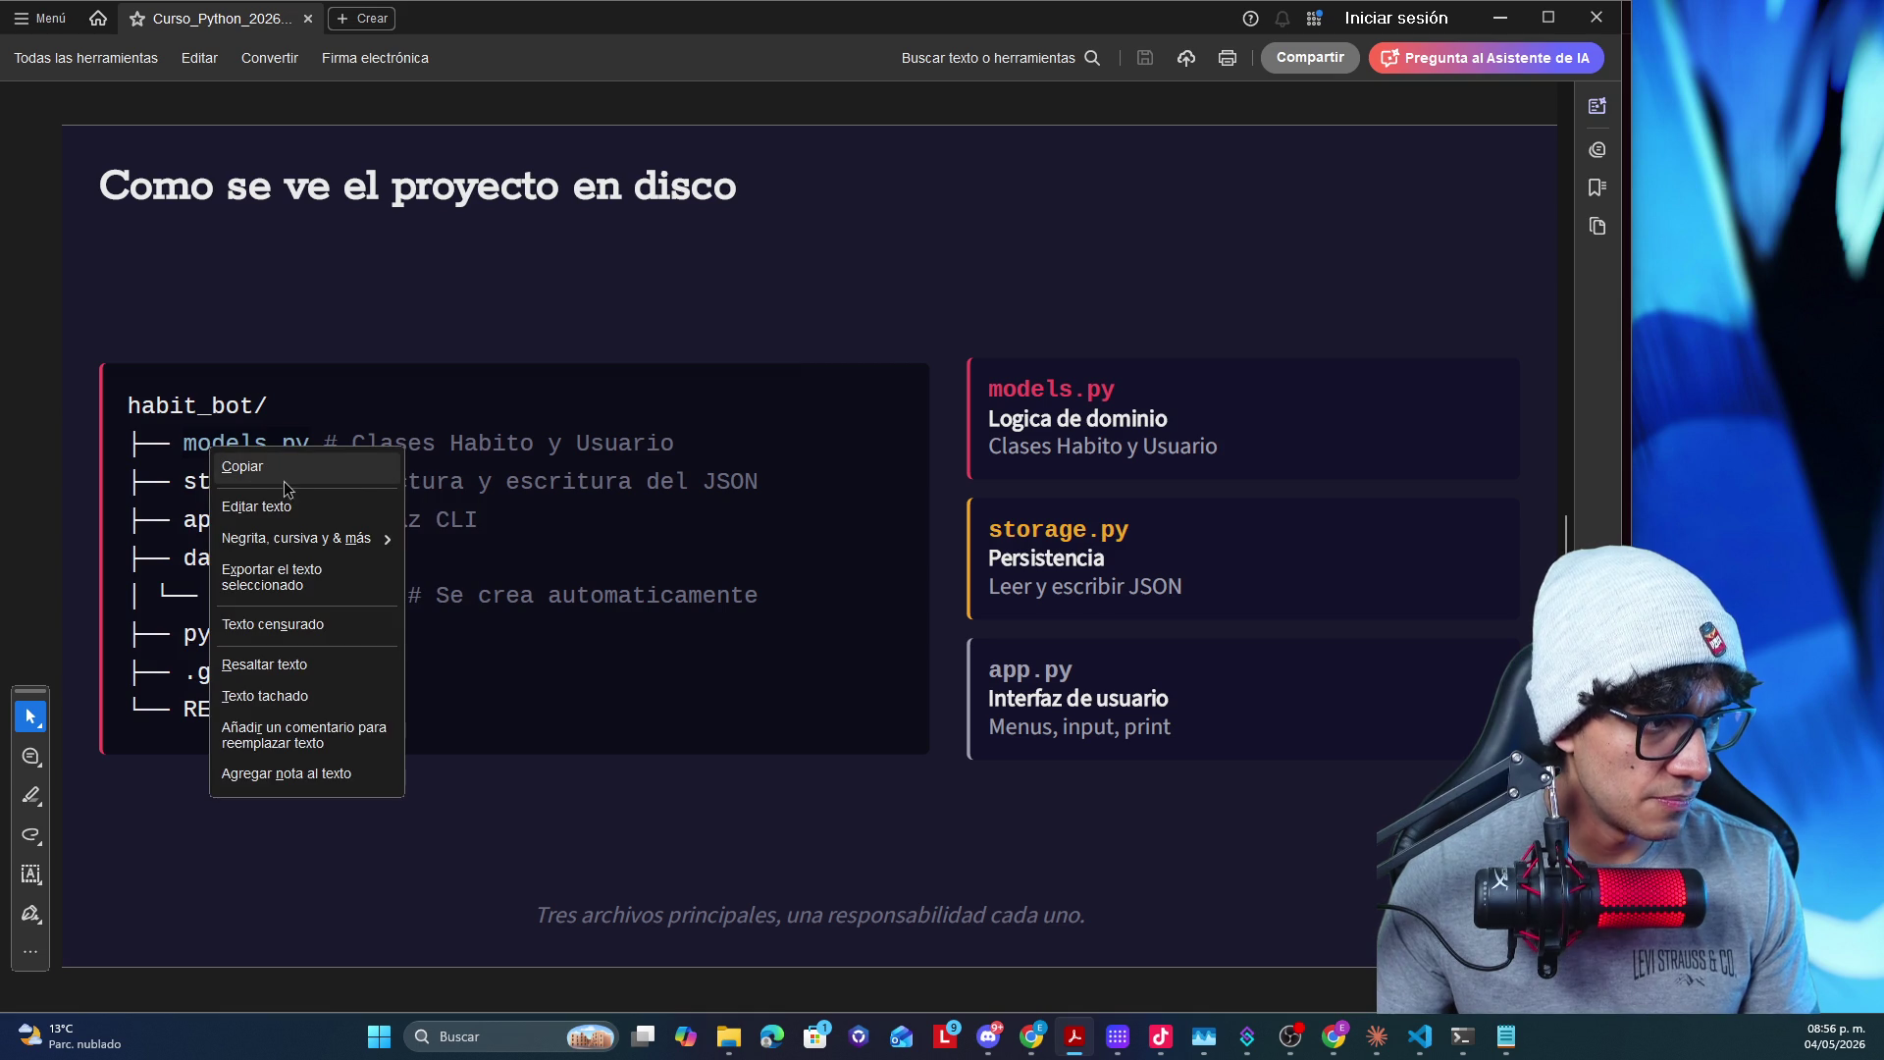
click(658, 356)
click(1499, 19)
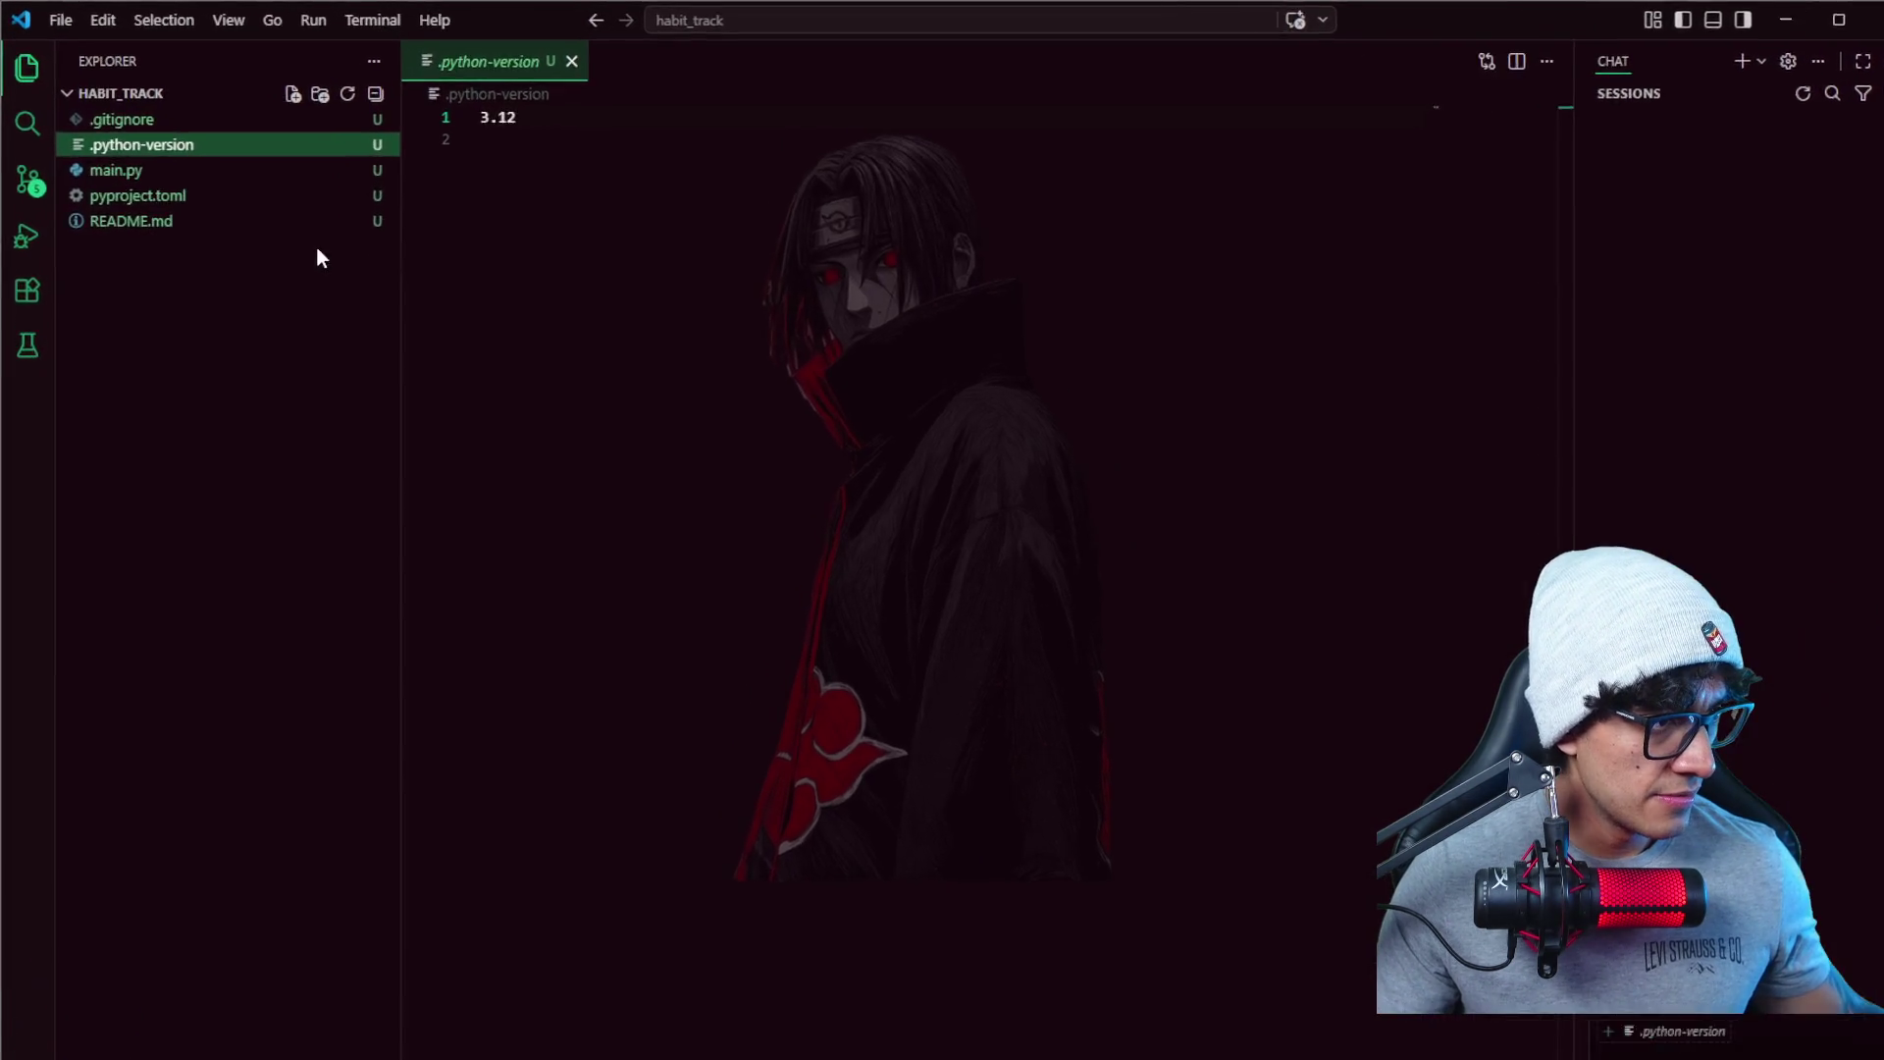
- Delete the uv-generated main.py from the habit_track project
right_click(261, 238)
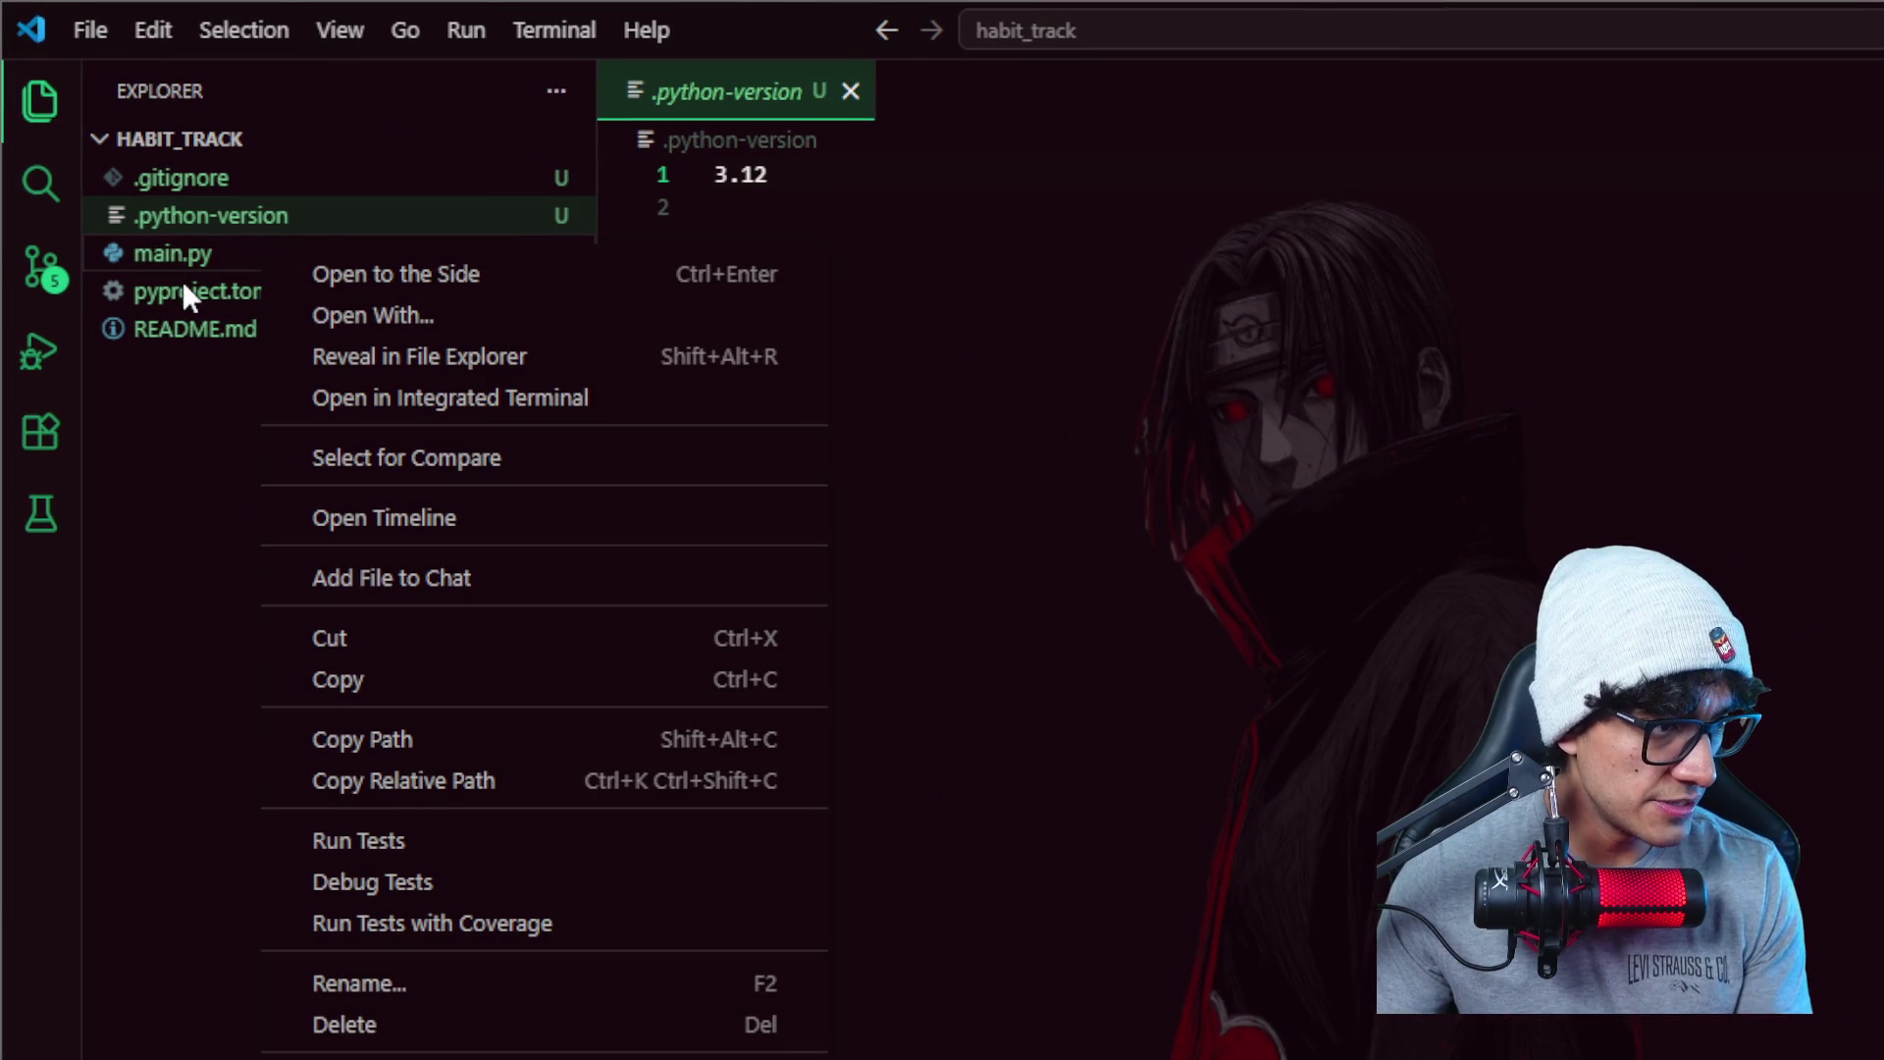
key(Escape)
click(222, 263)
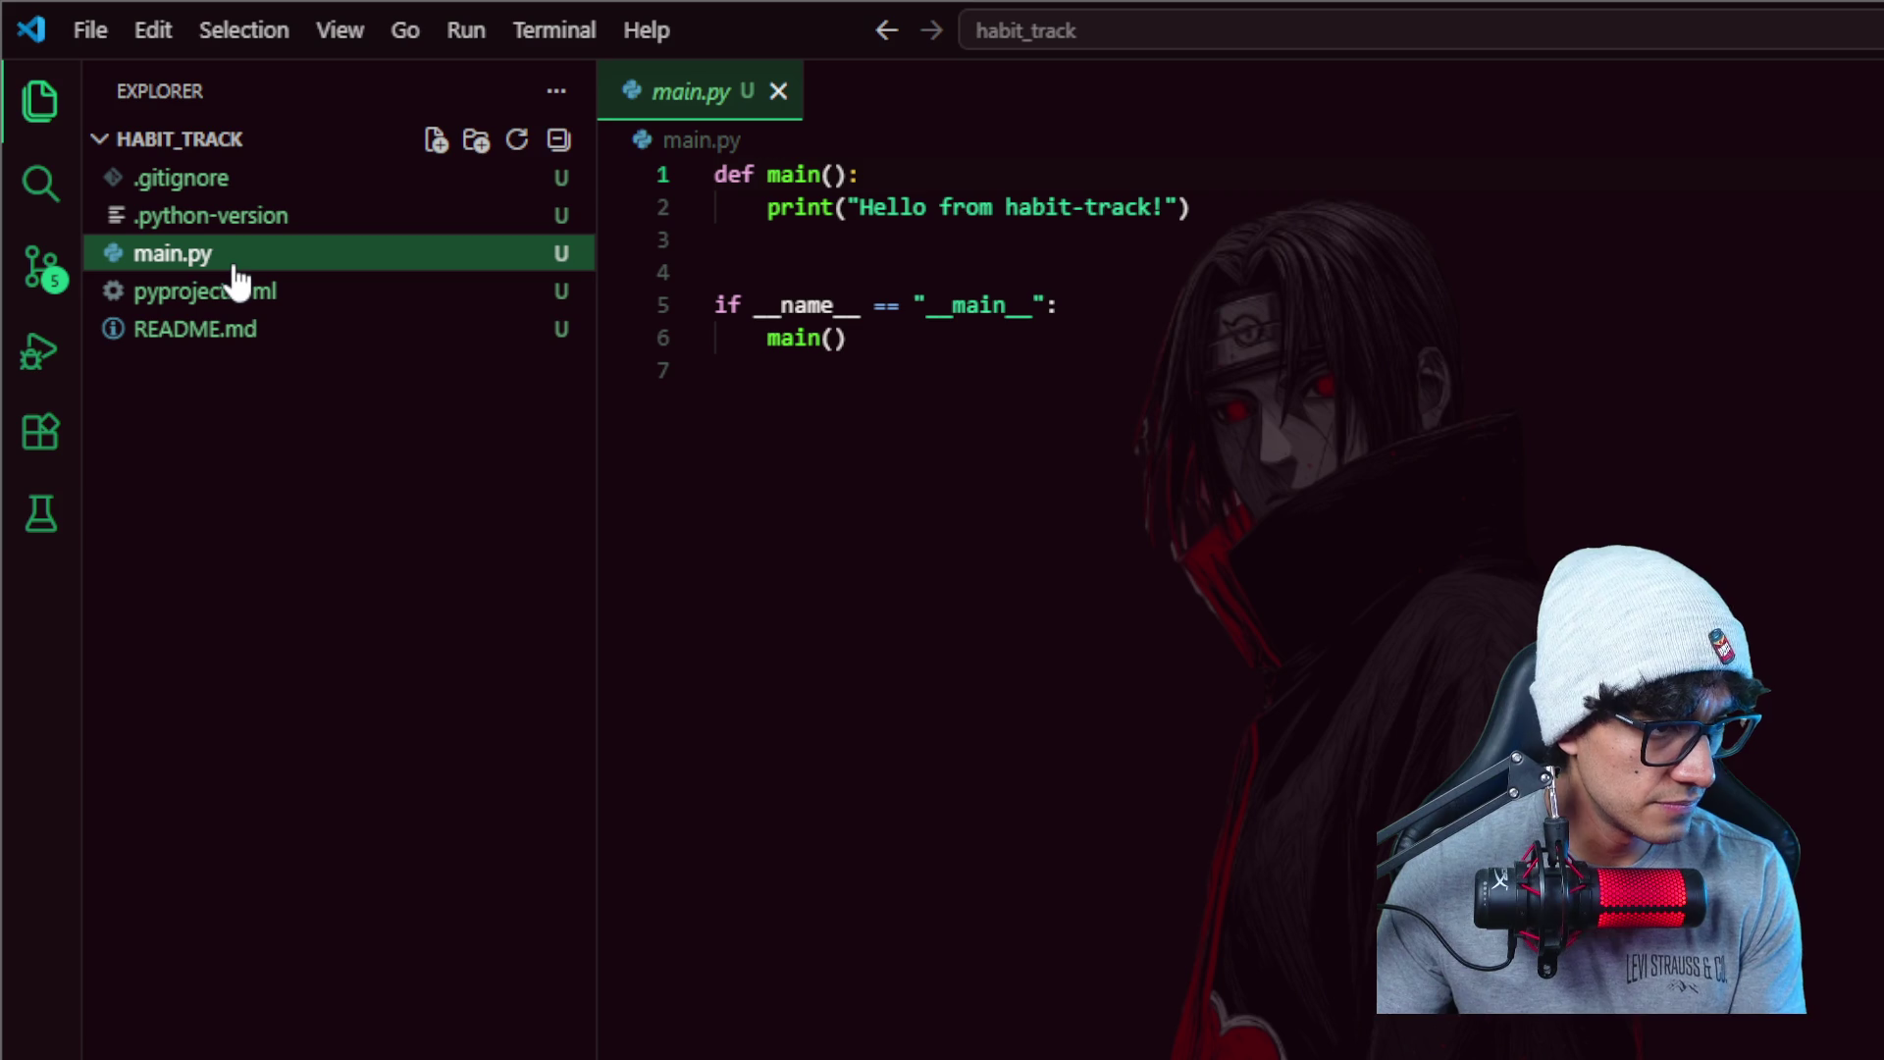
key(Delete)
key(Return)
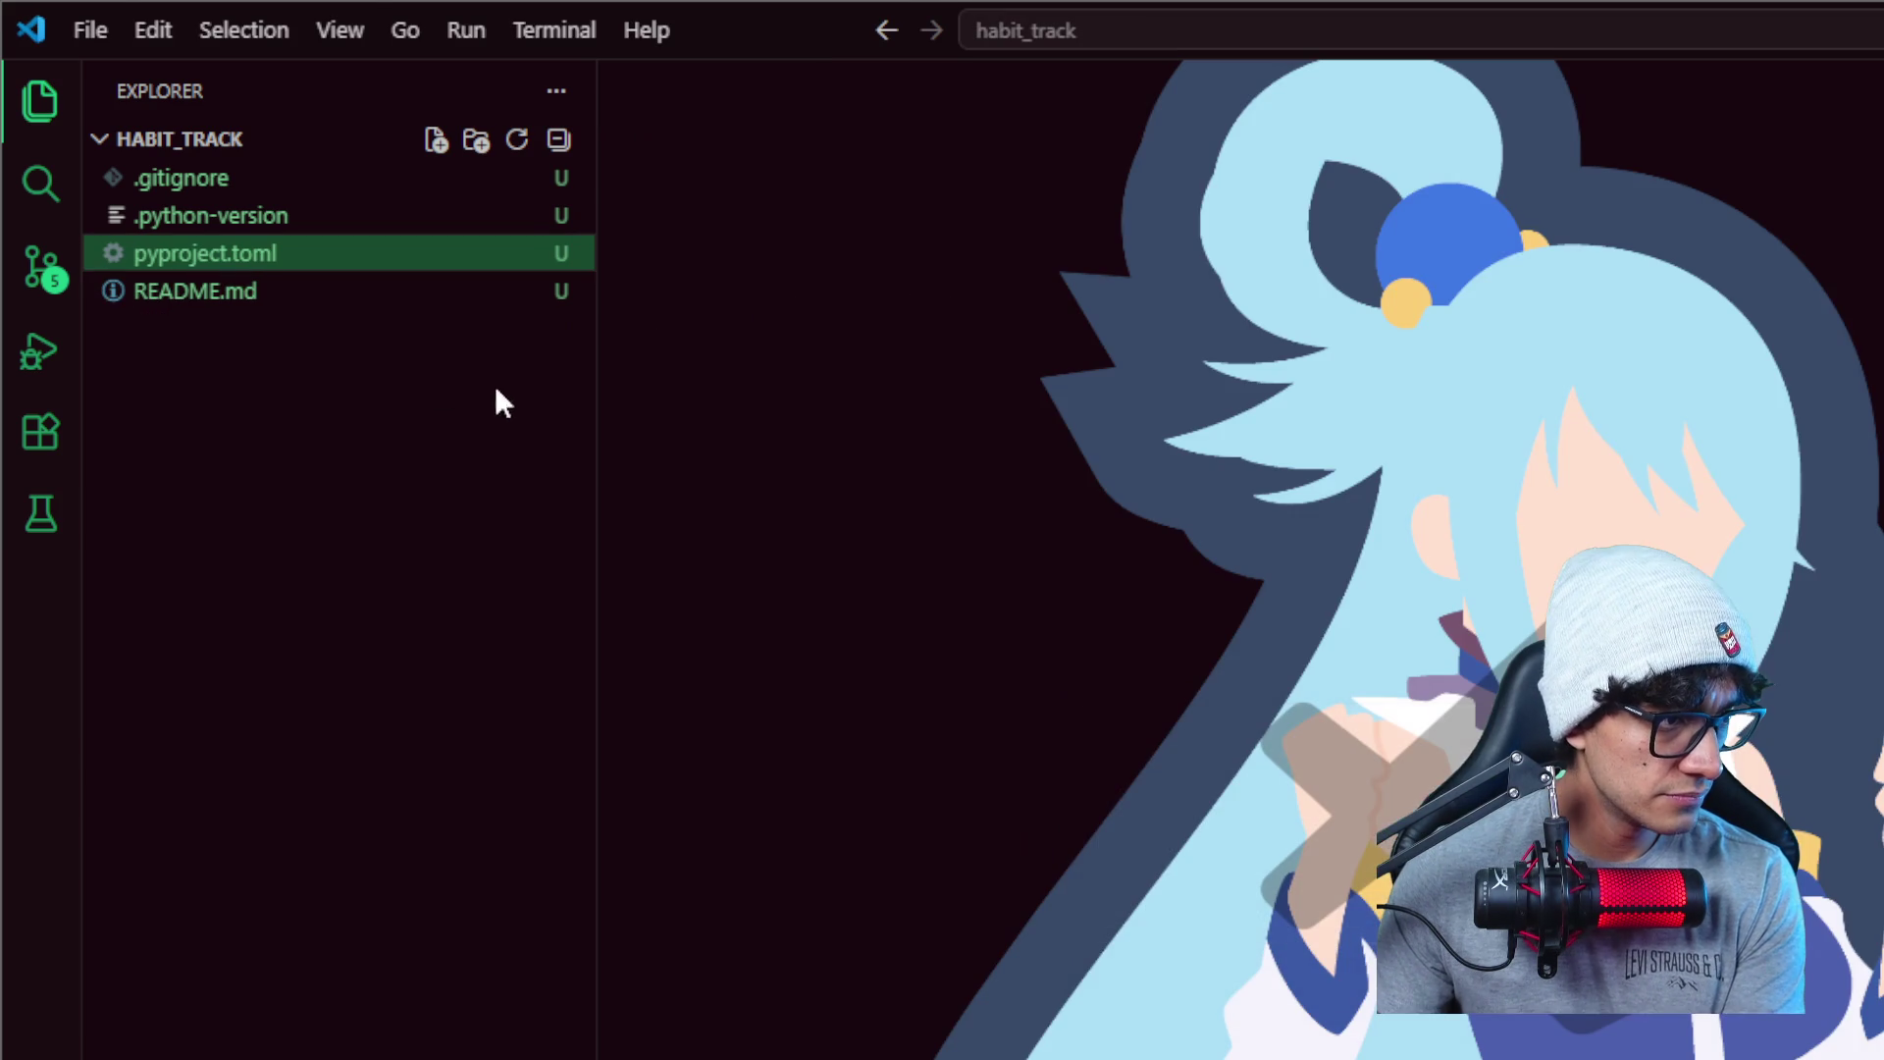
- Create new models.py, app.py and storage.py files in habit_track
right_click(222, 413)
click(390, 446)
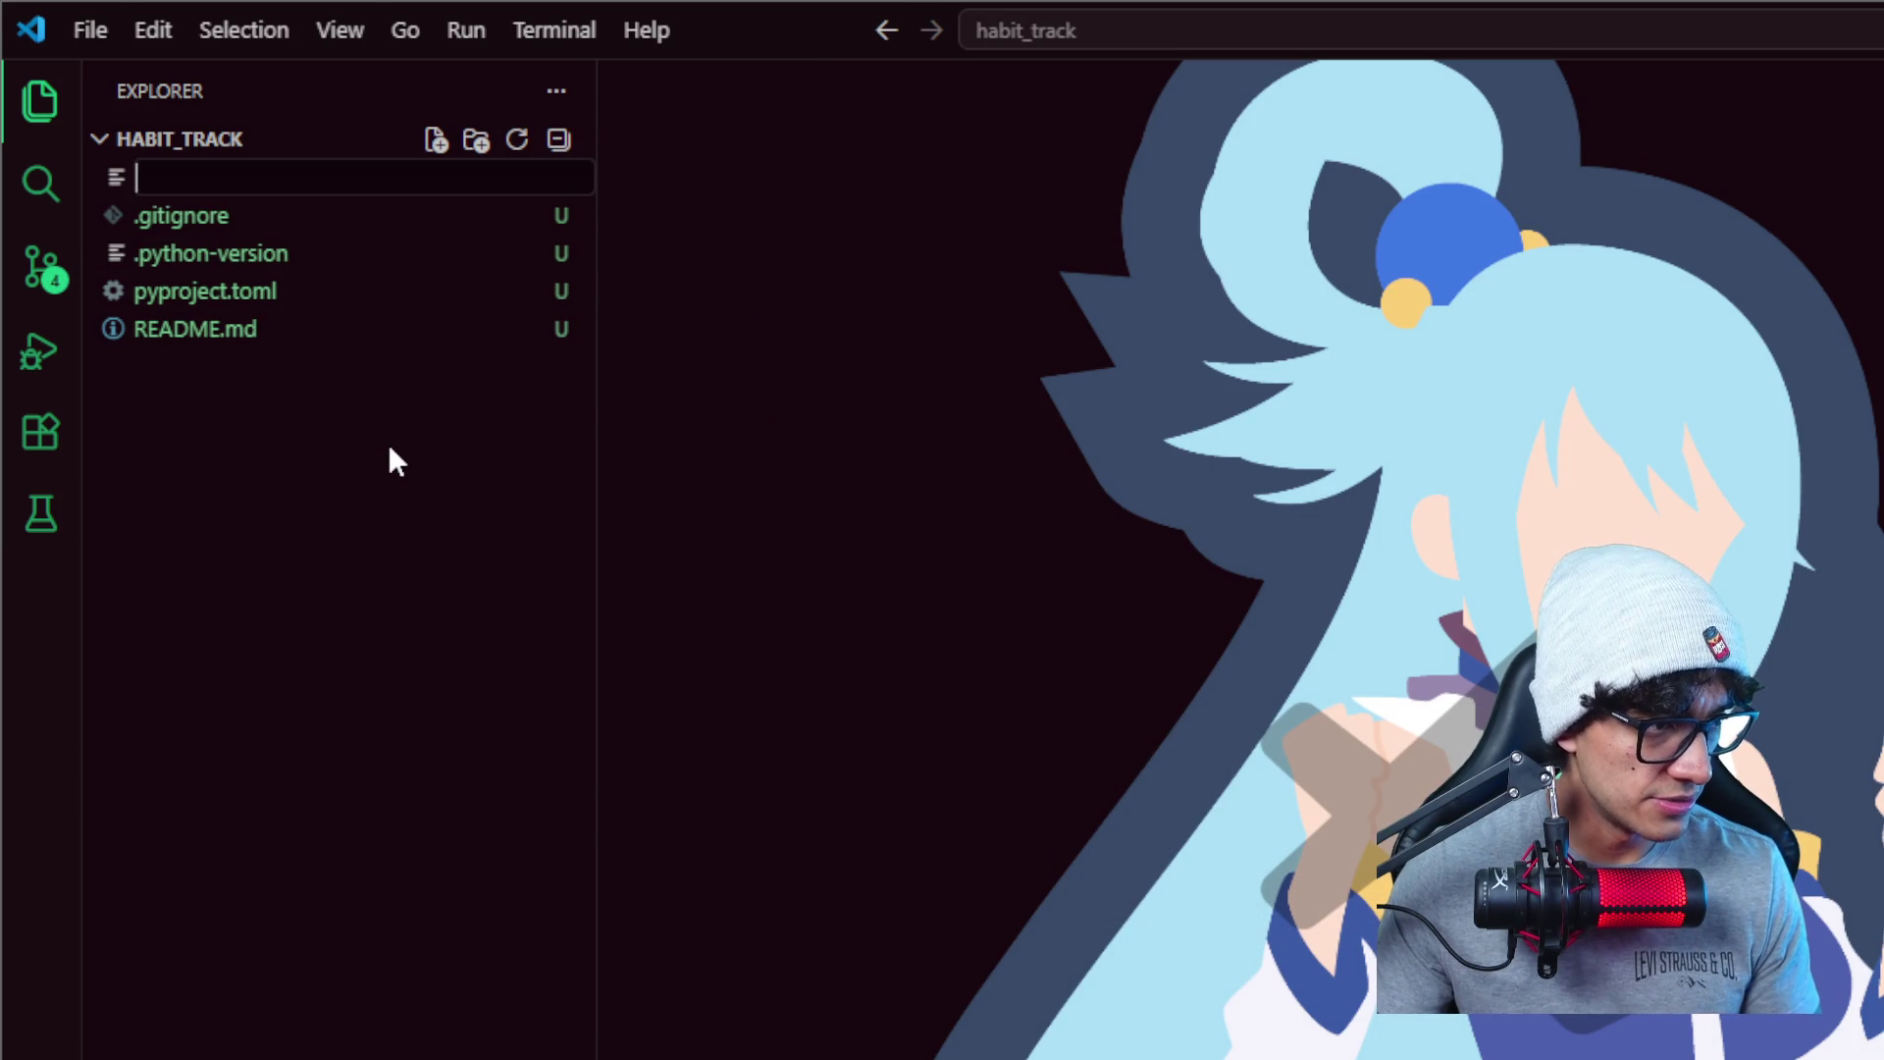
text(models.py)
key(Return)
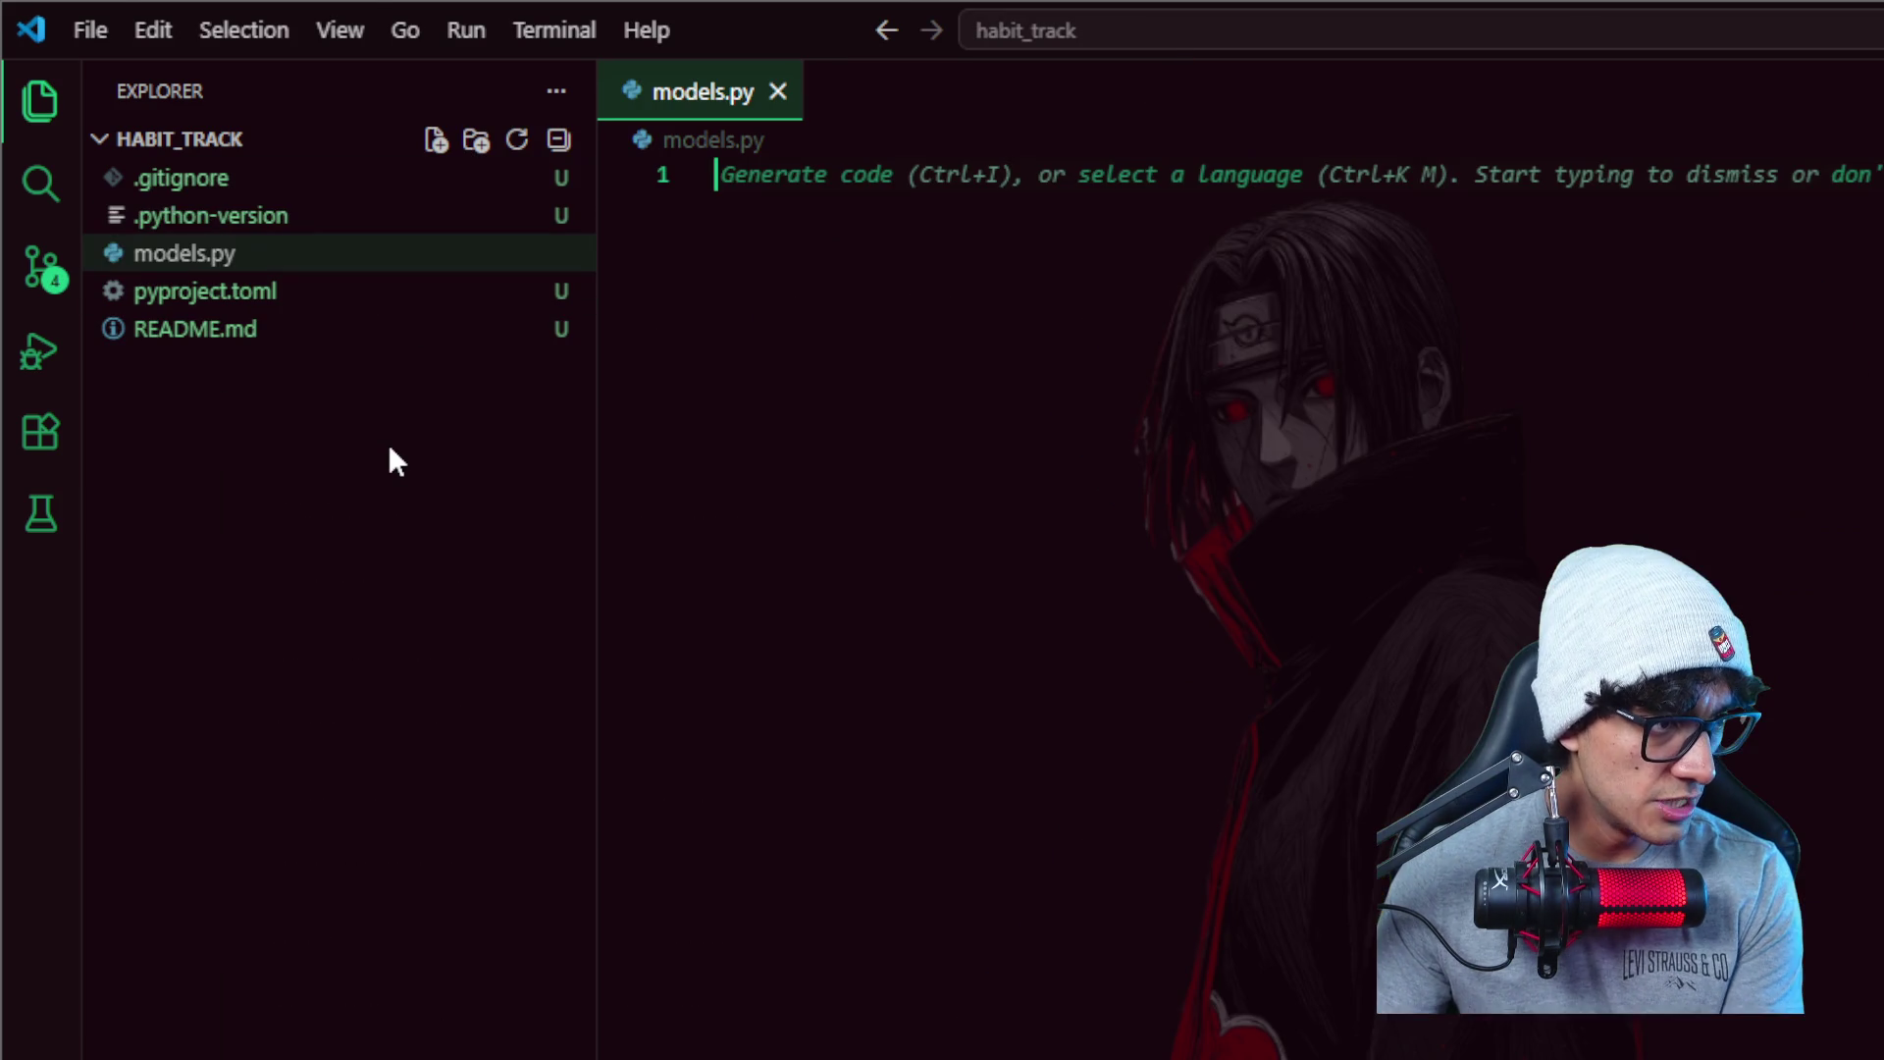
right_click(391, 450)
click(482, 465)
text(app)
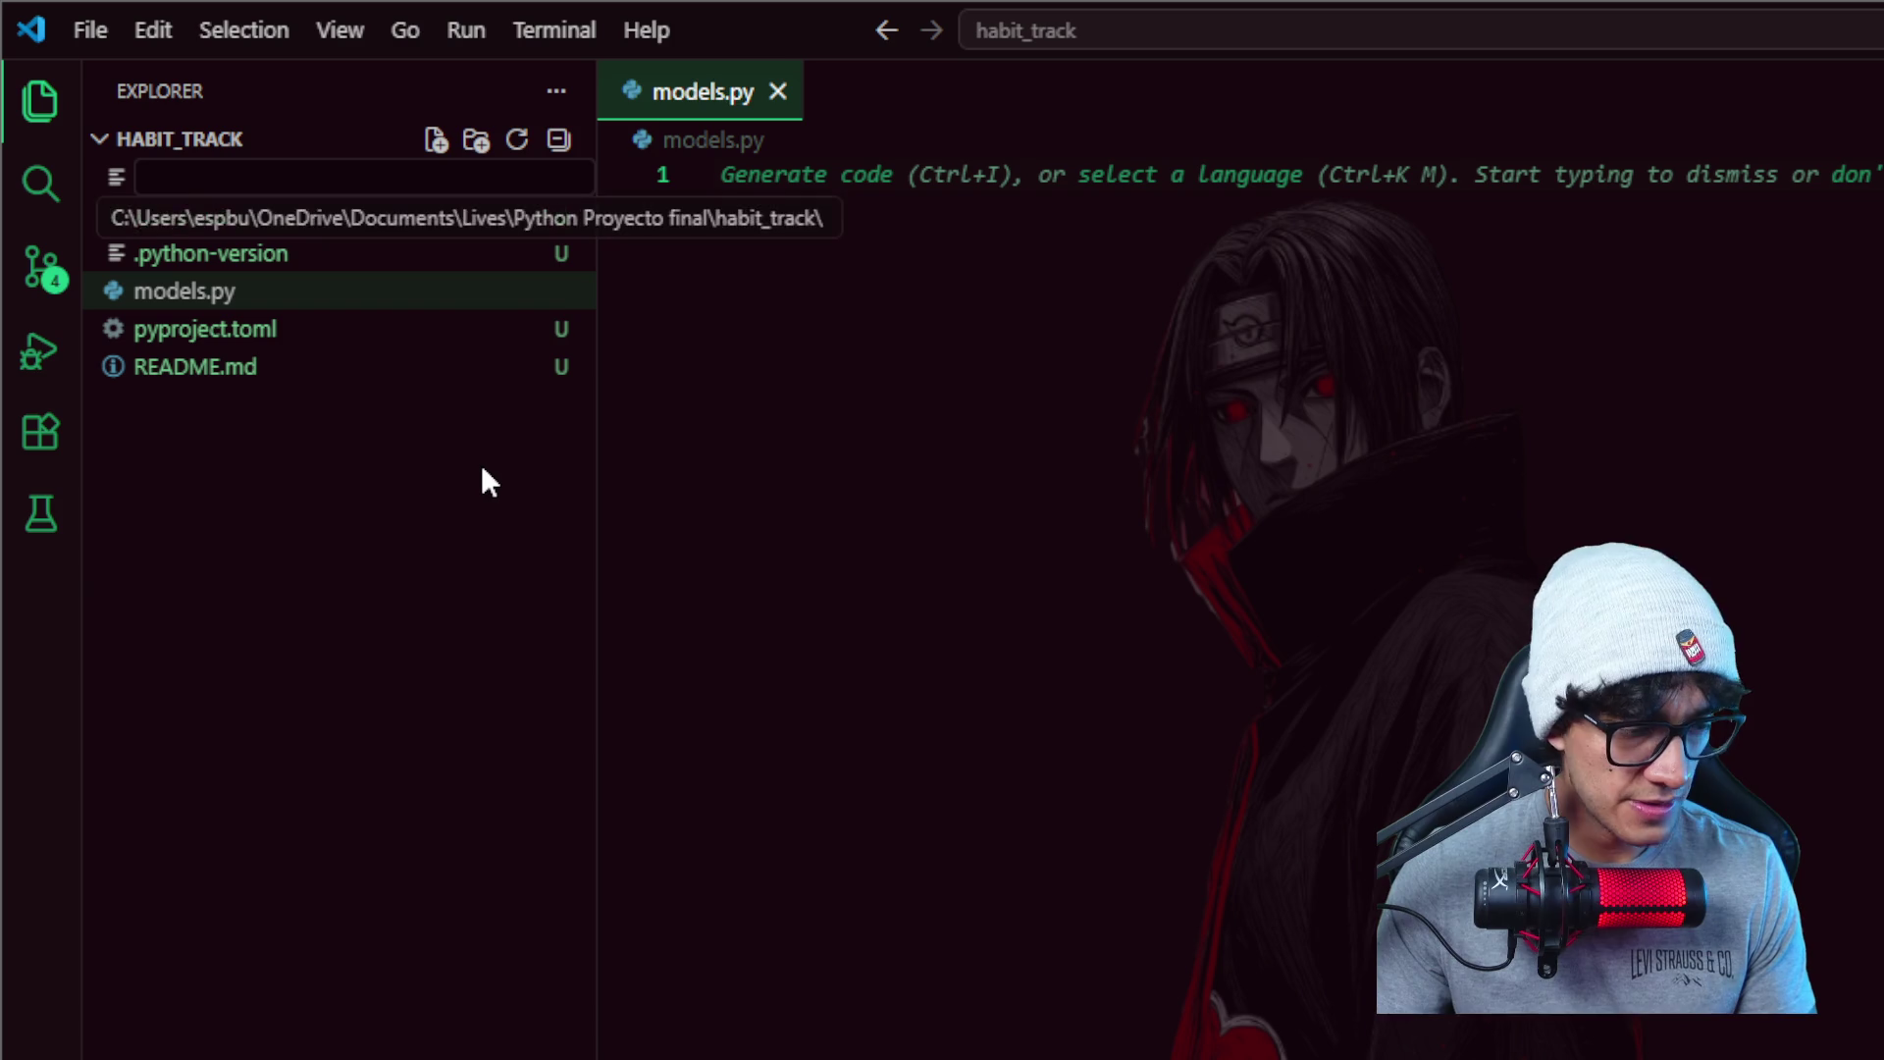
text(.p)
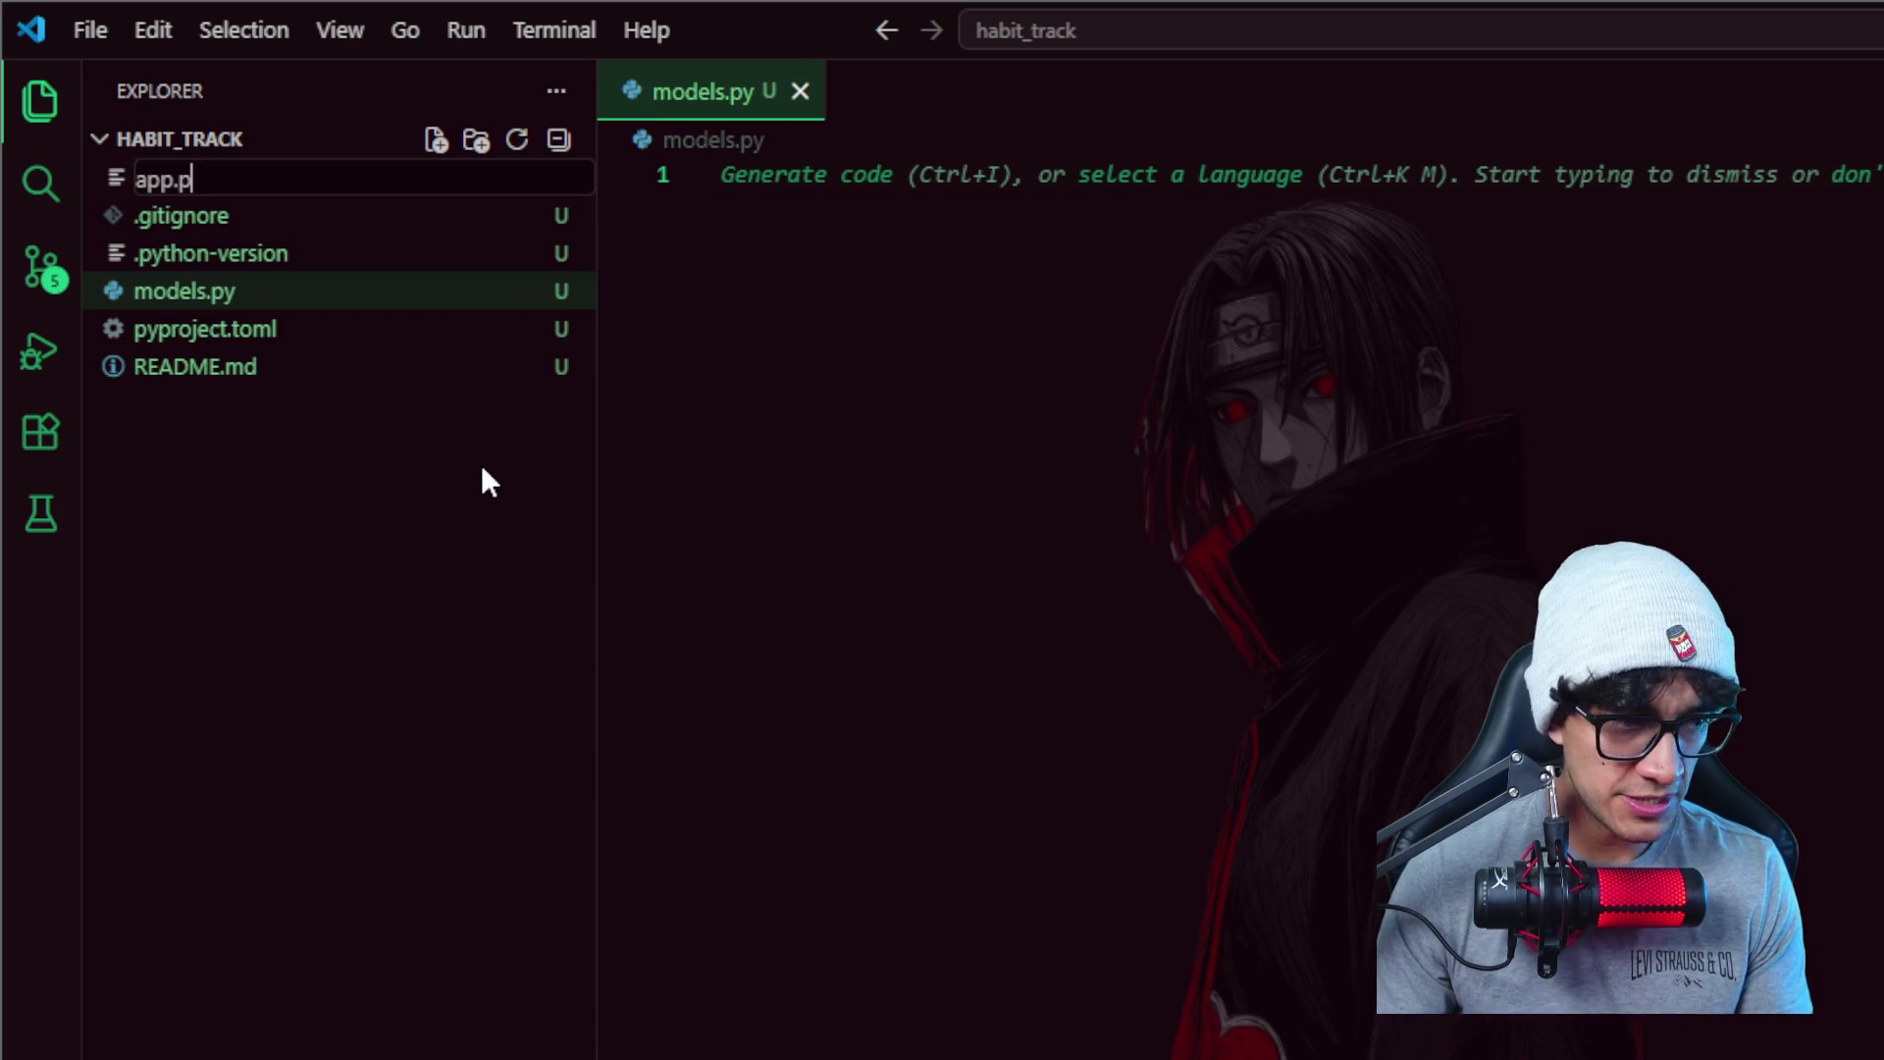
text(y)
key(Return)
right_click(481, 463)
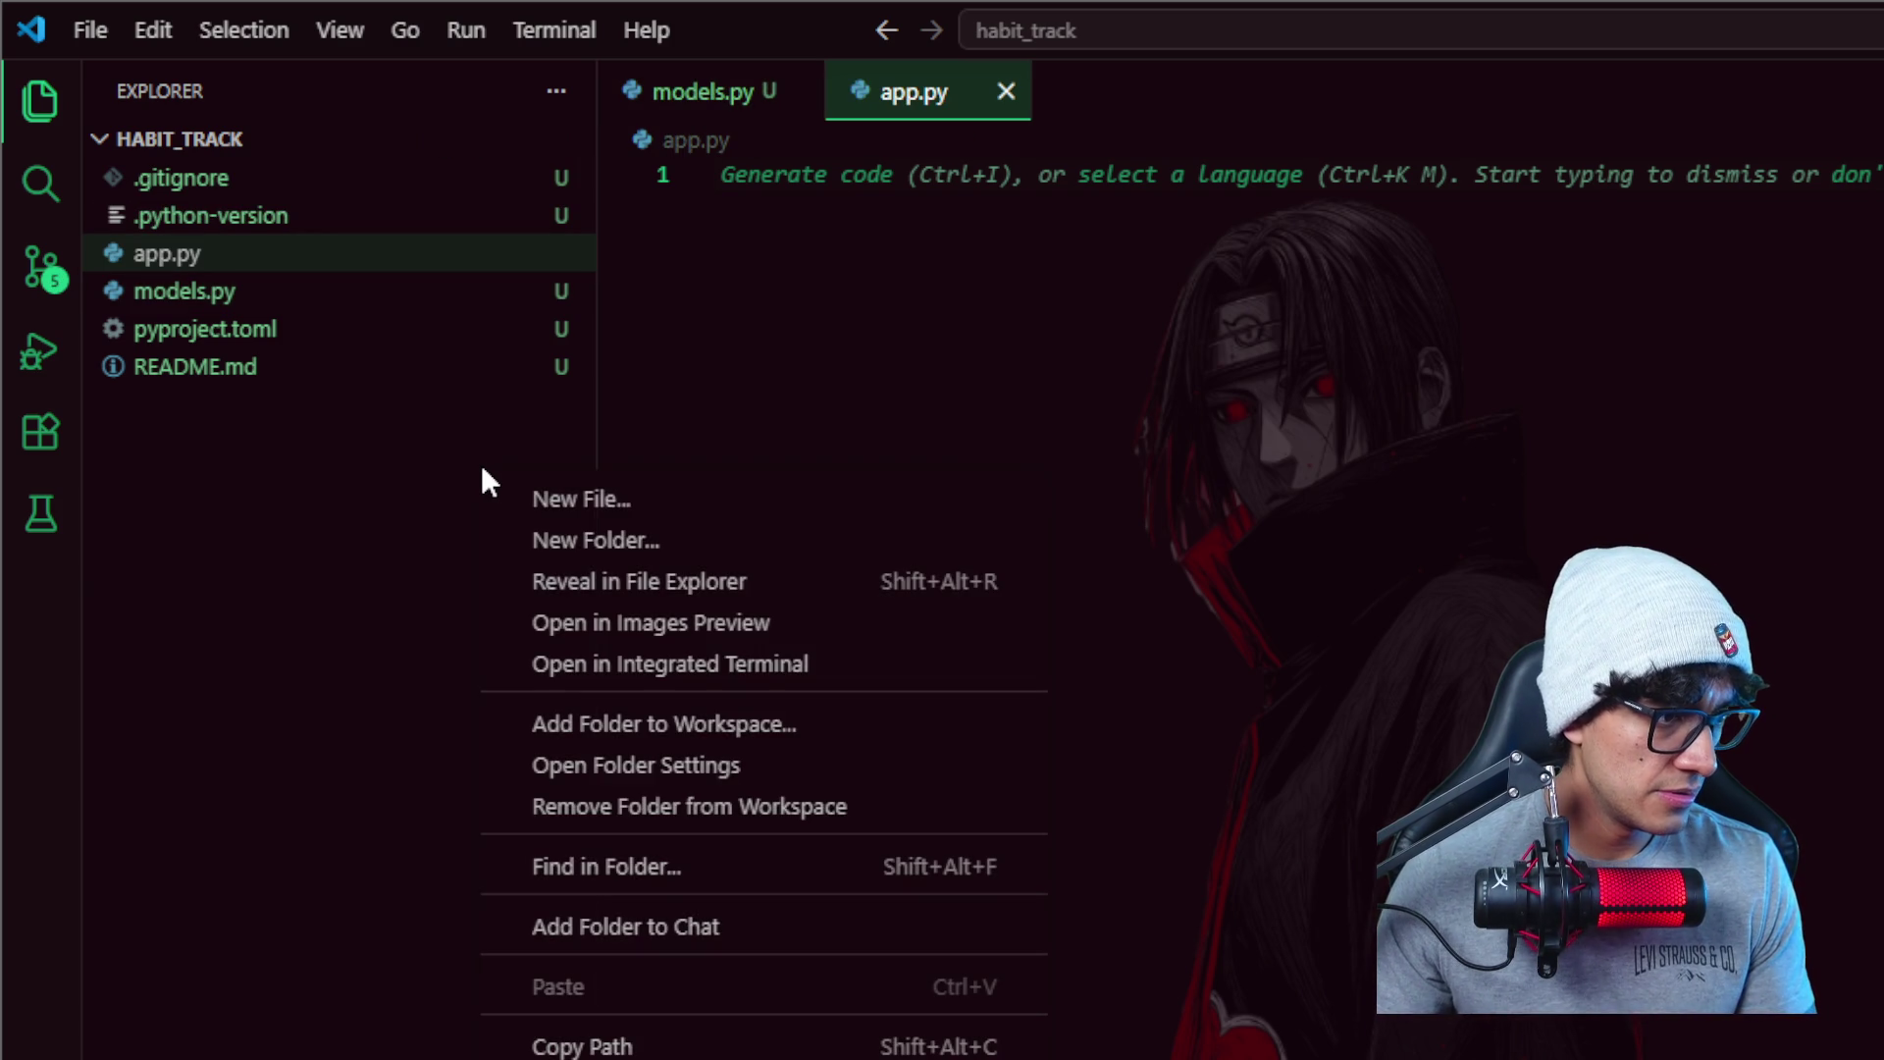
click(636, 496)
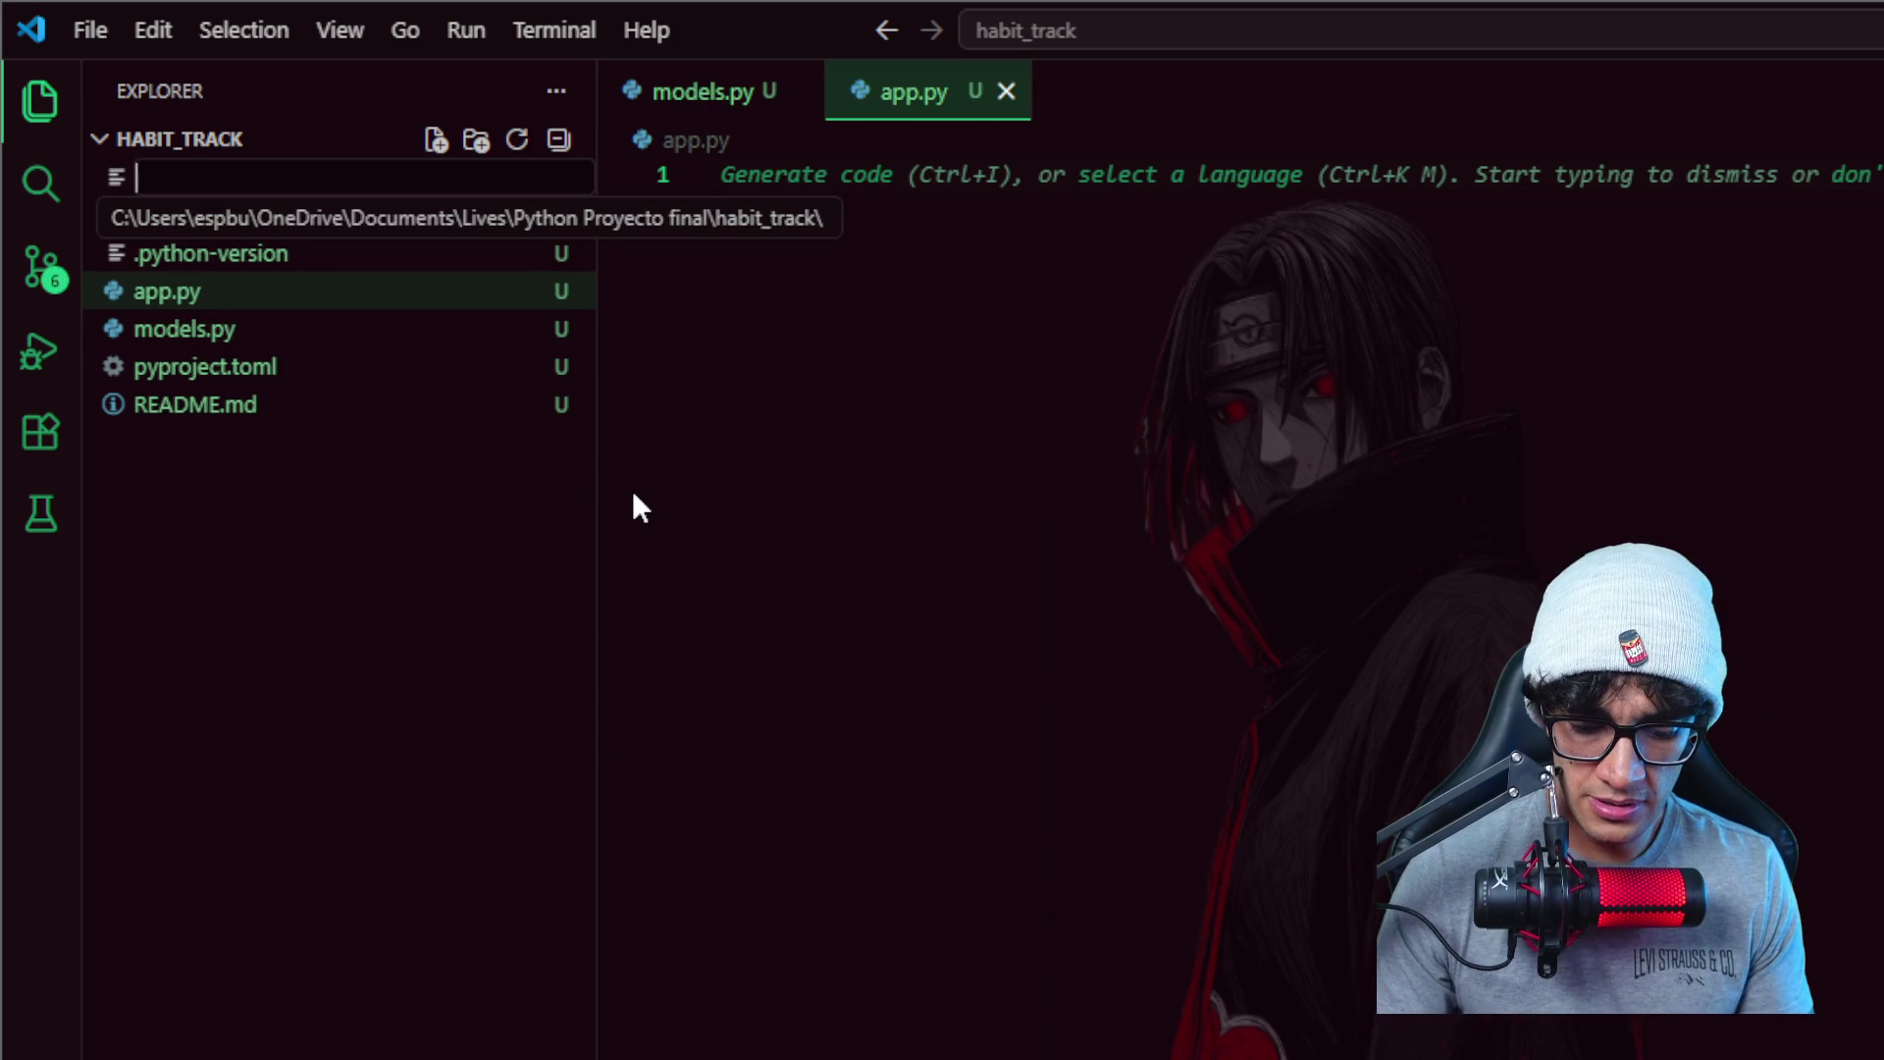
text(storage)
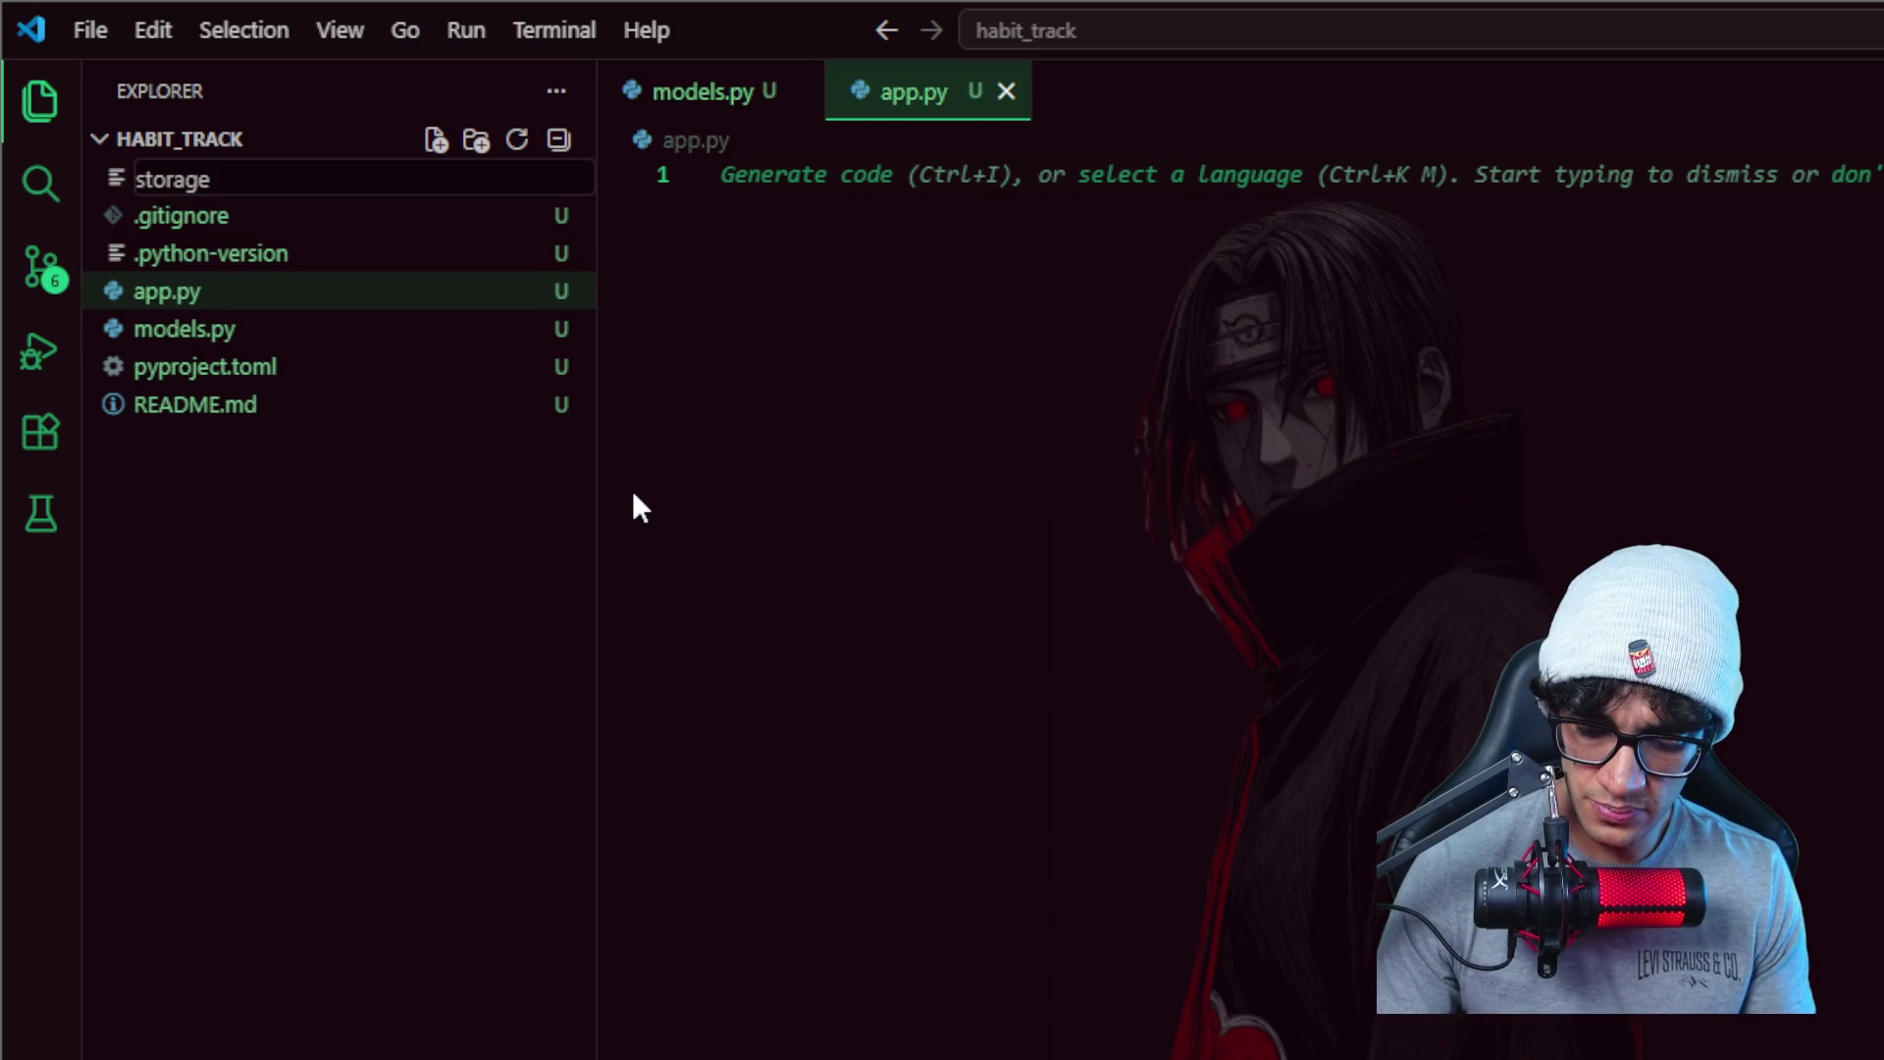
text(.py)
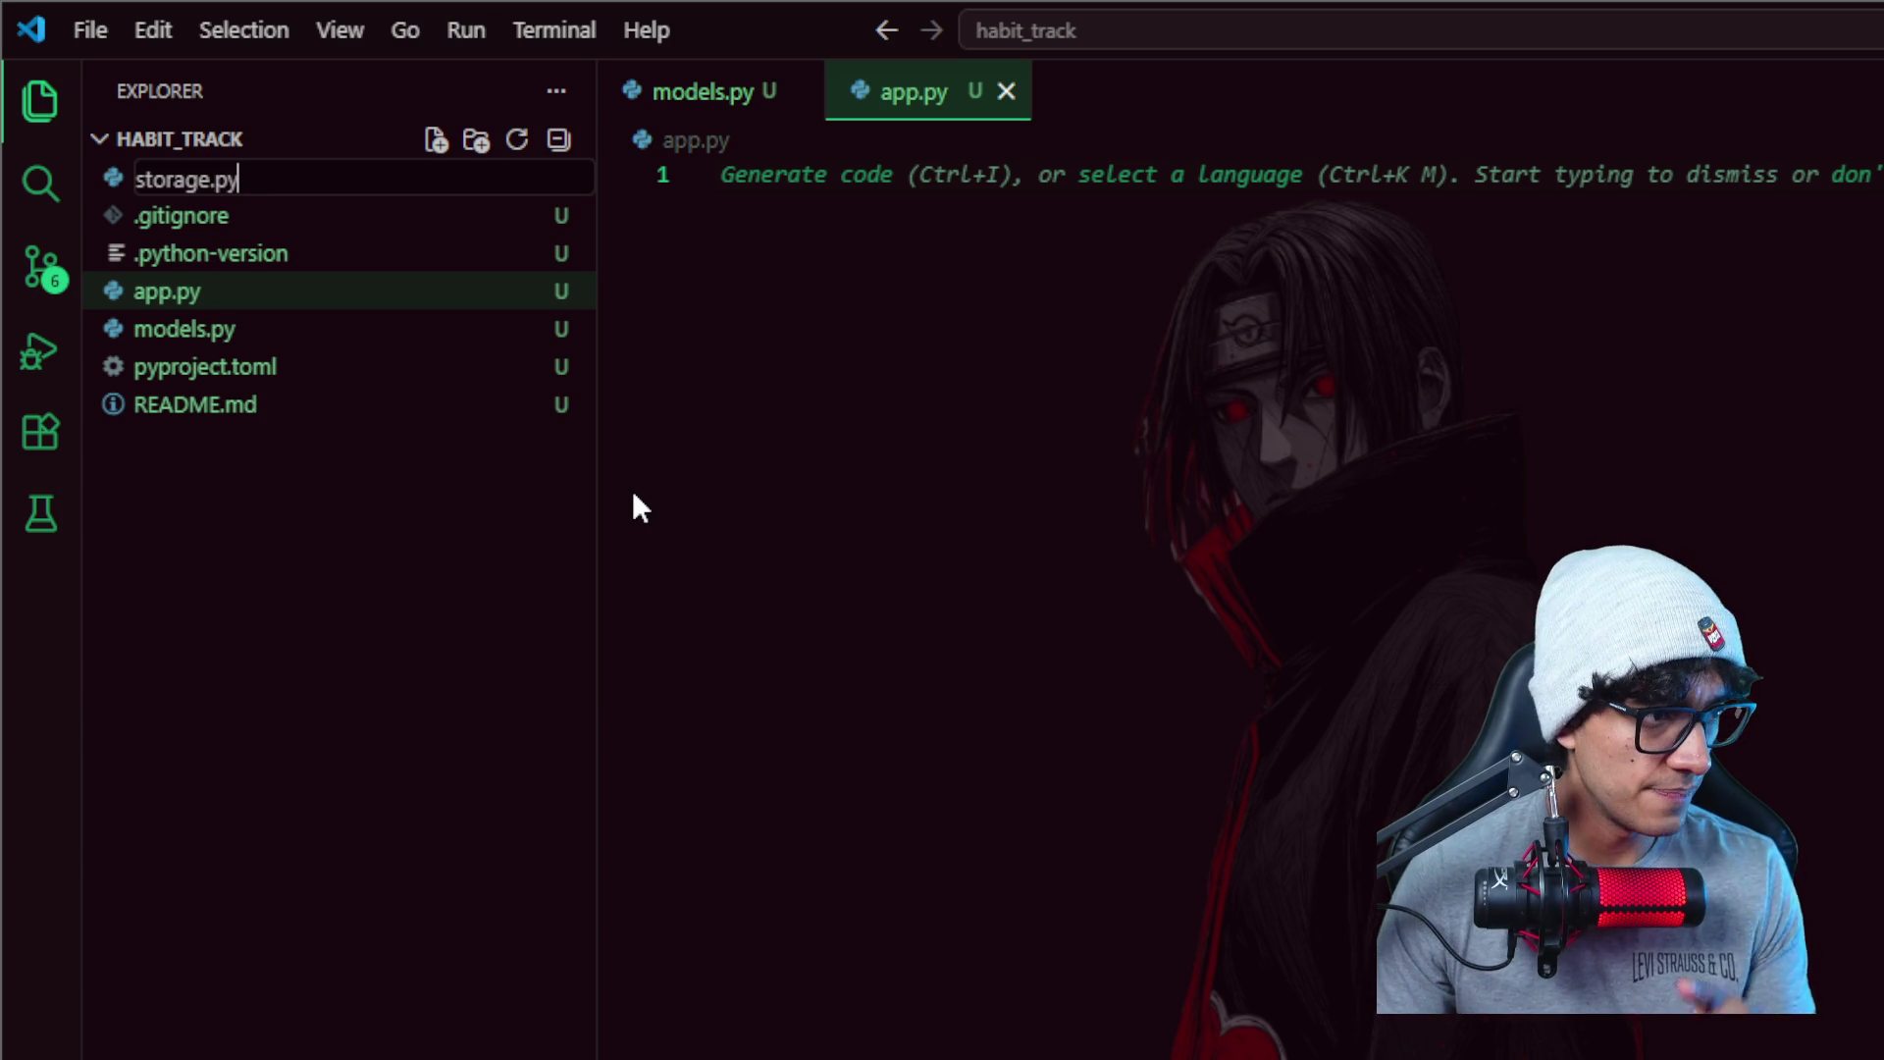
key(Return)
- Create a data folder in habit_track, completing the slide layout
click(390, 539)
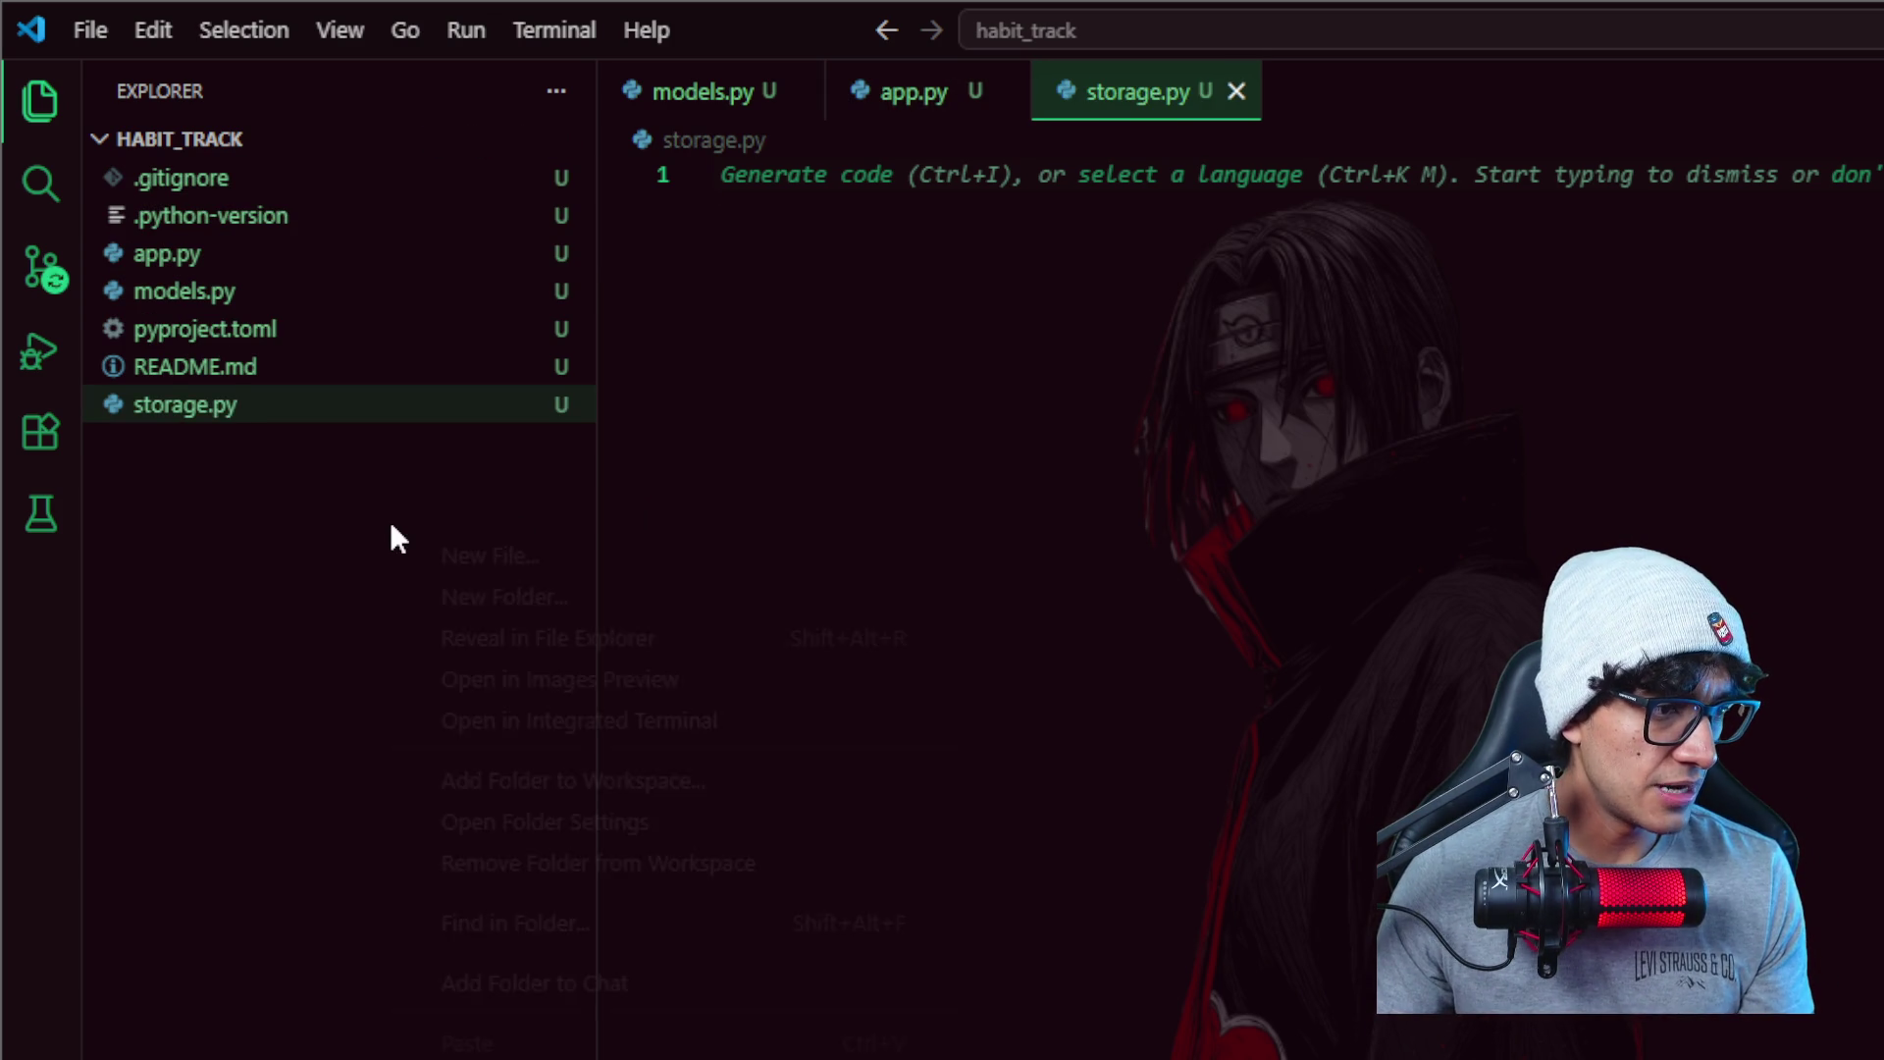
right_click(393, 526)
click(492, 548)
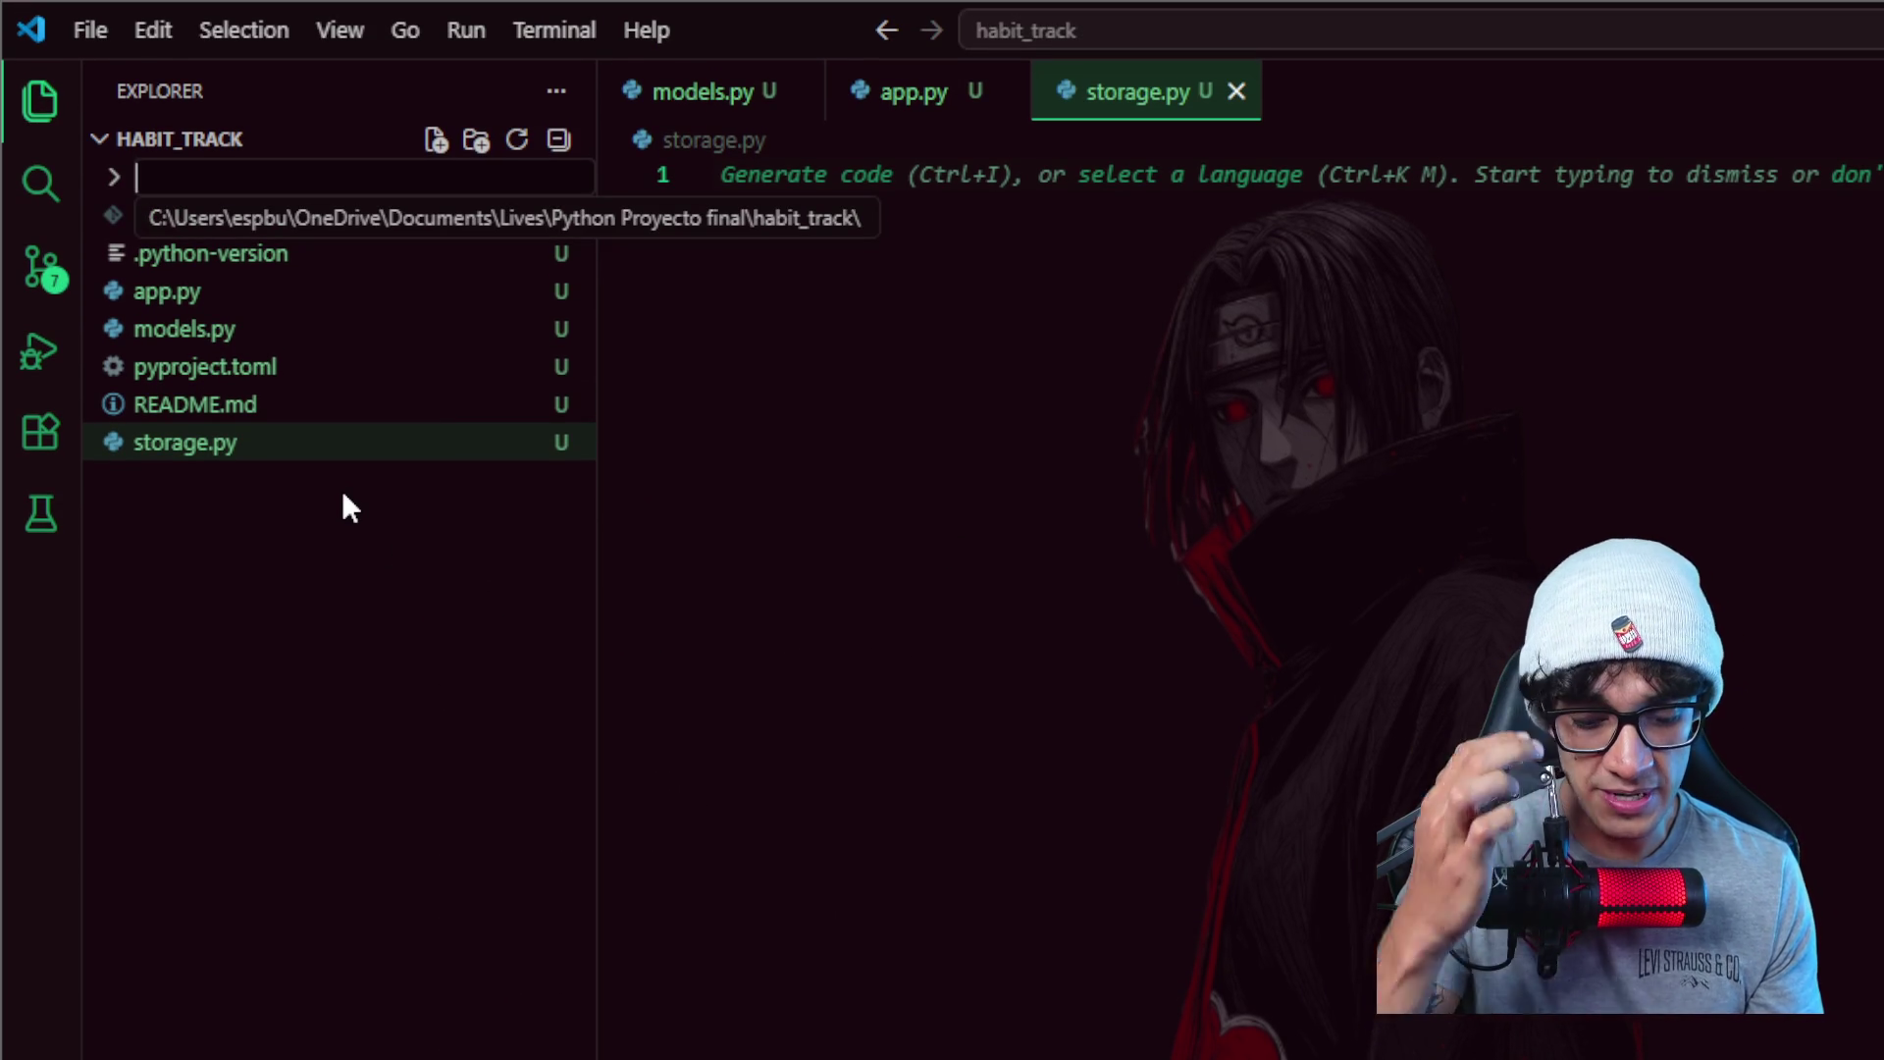
text(data)
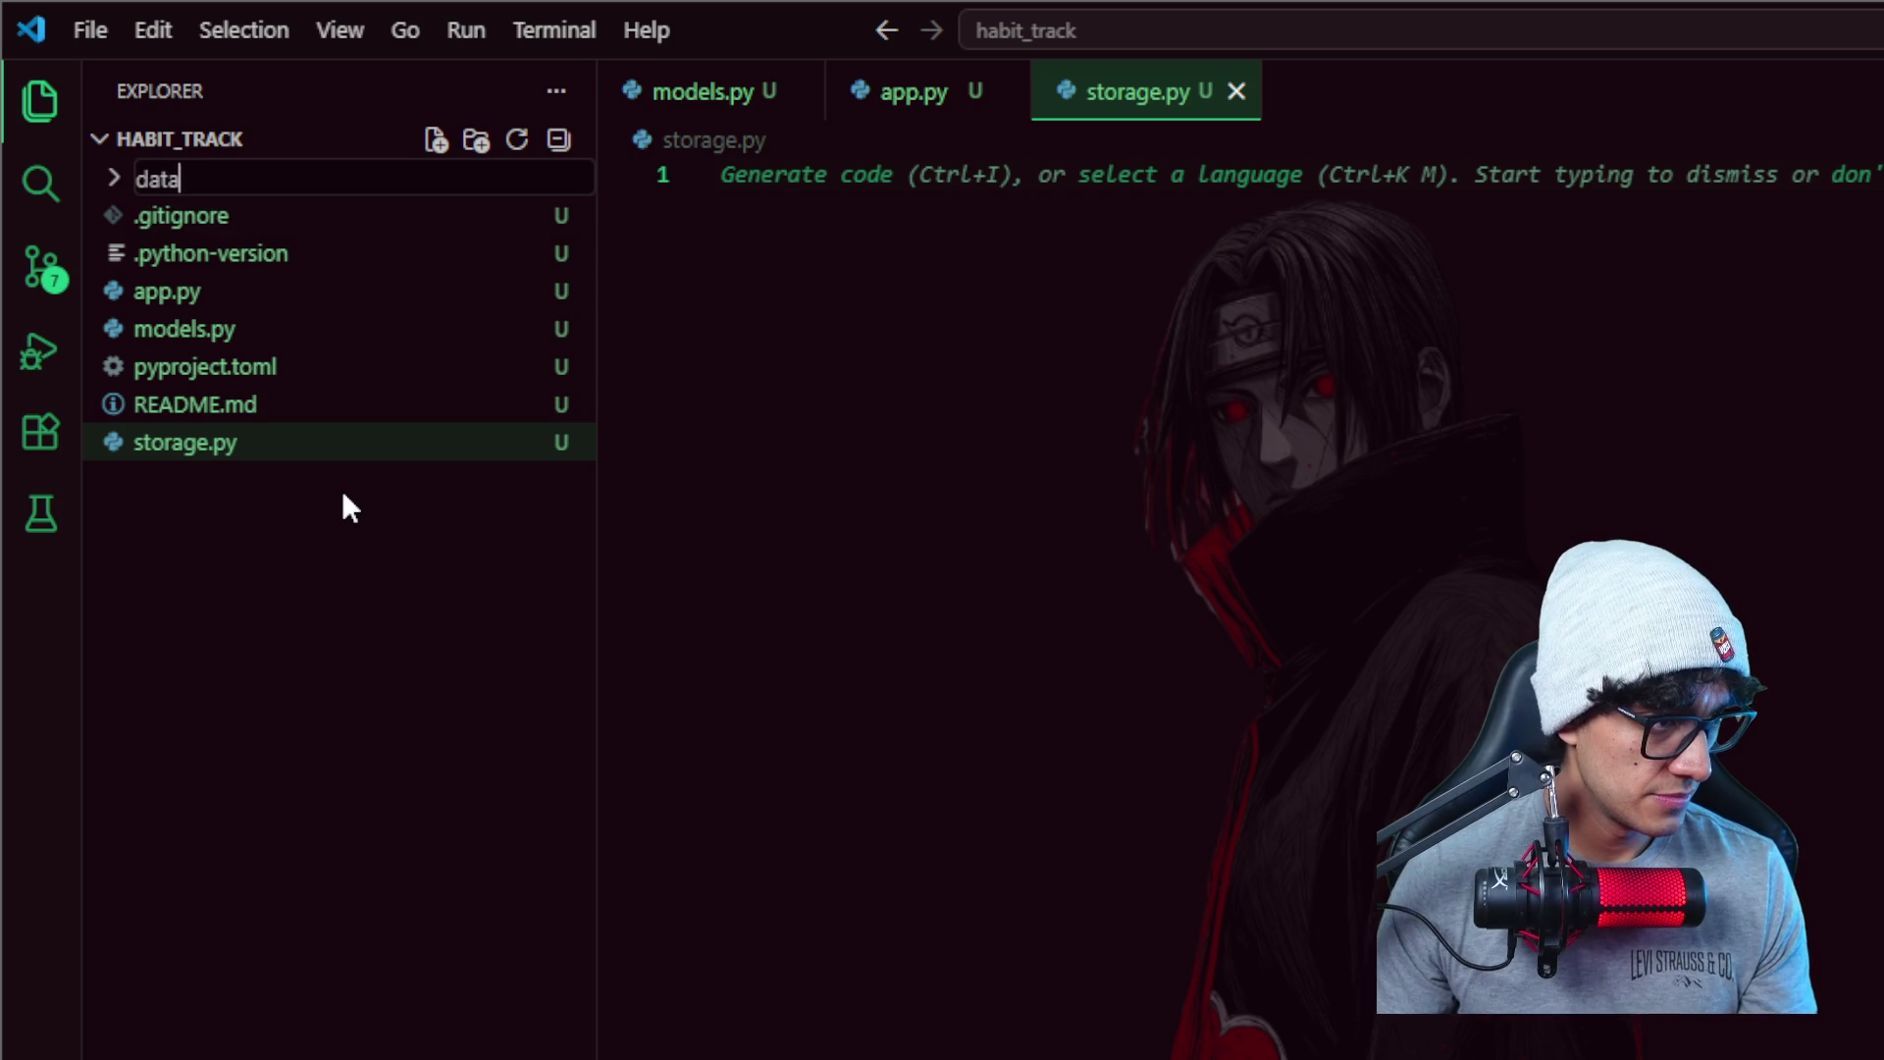
key(Return)
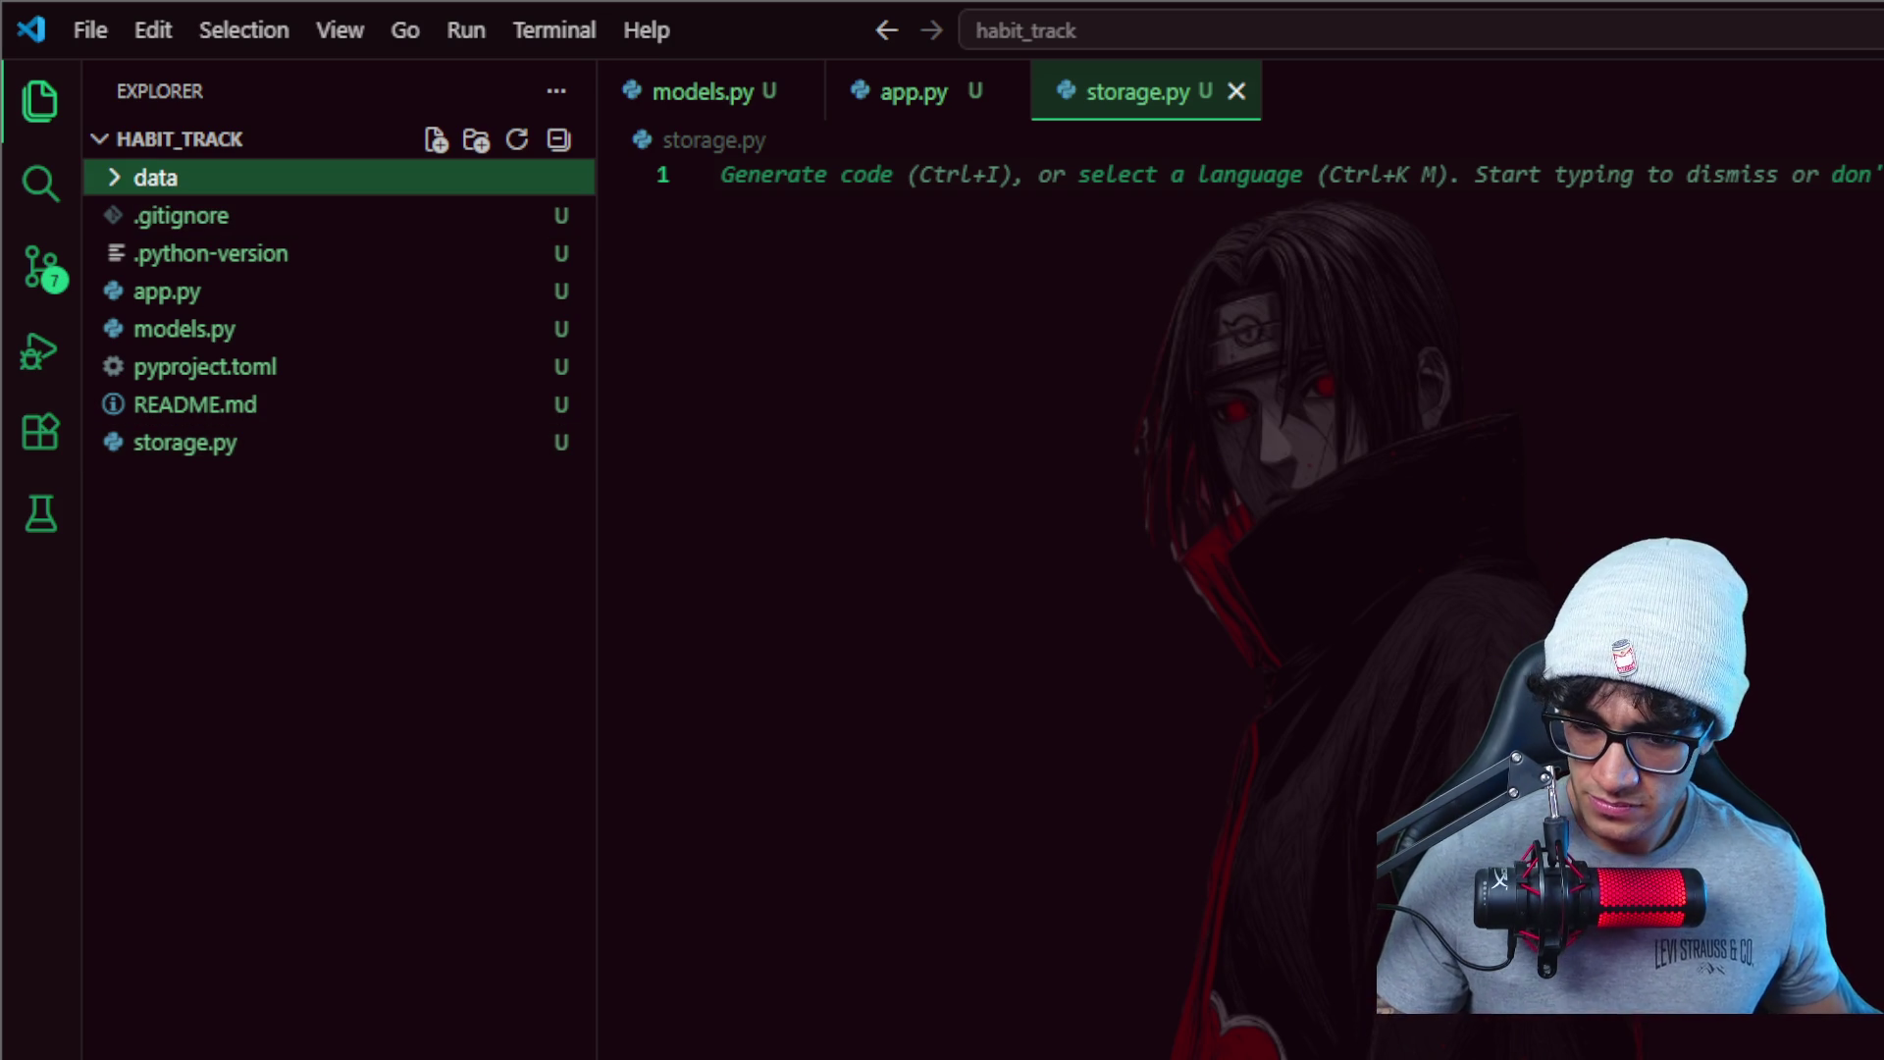
key(alt+Tab)
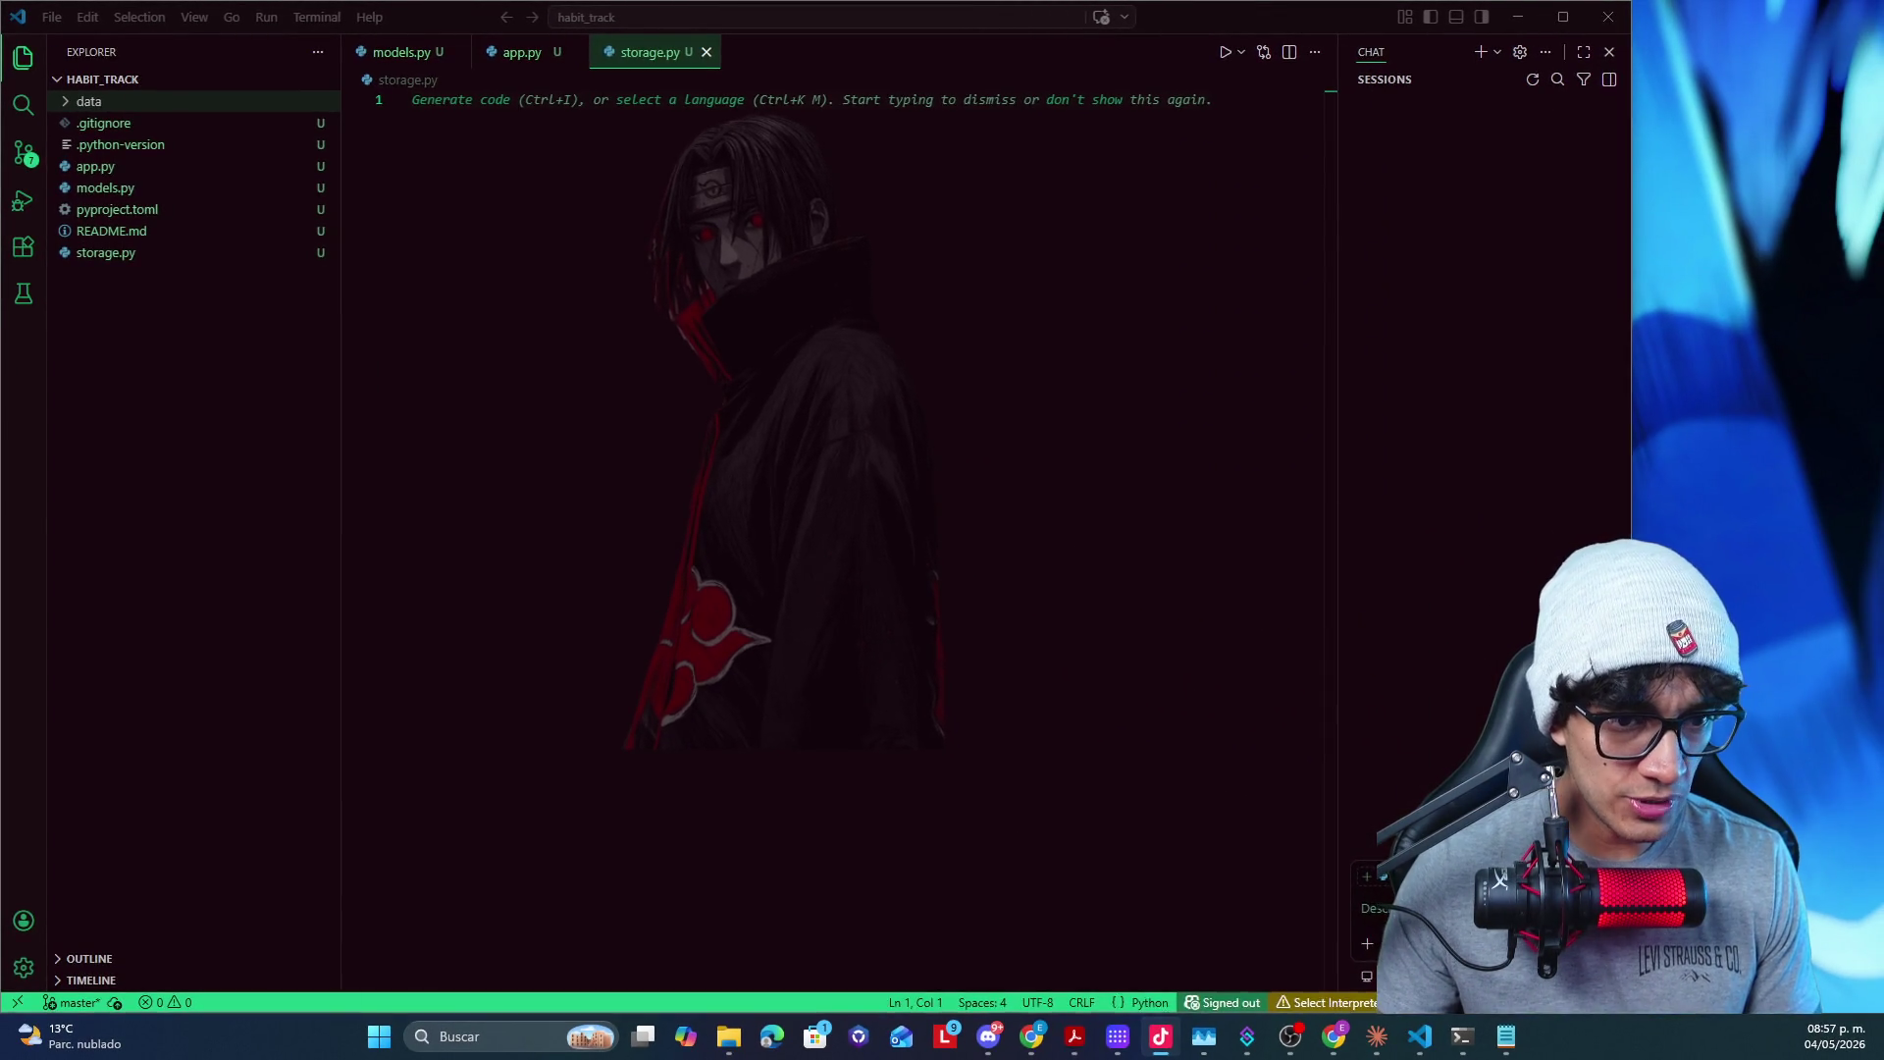
- Switch from VS Code to the project-on-disk slide in Acrobat
key(alt+Tab)
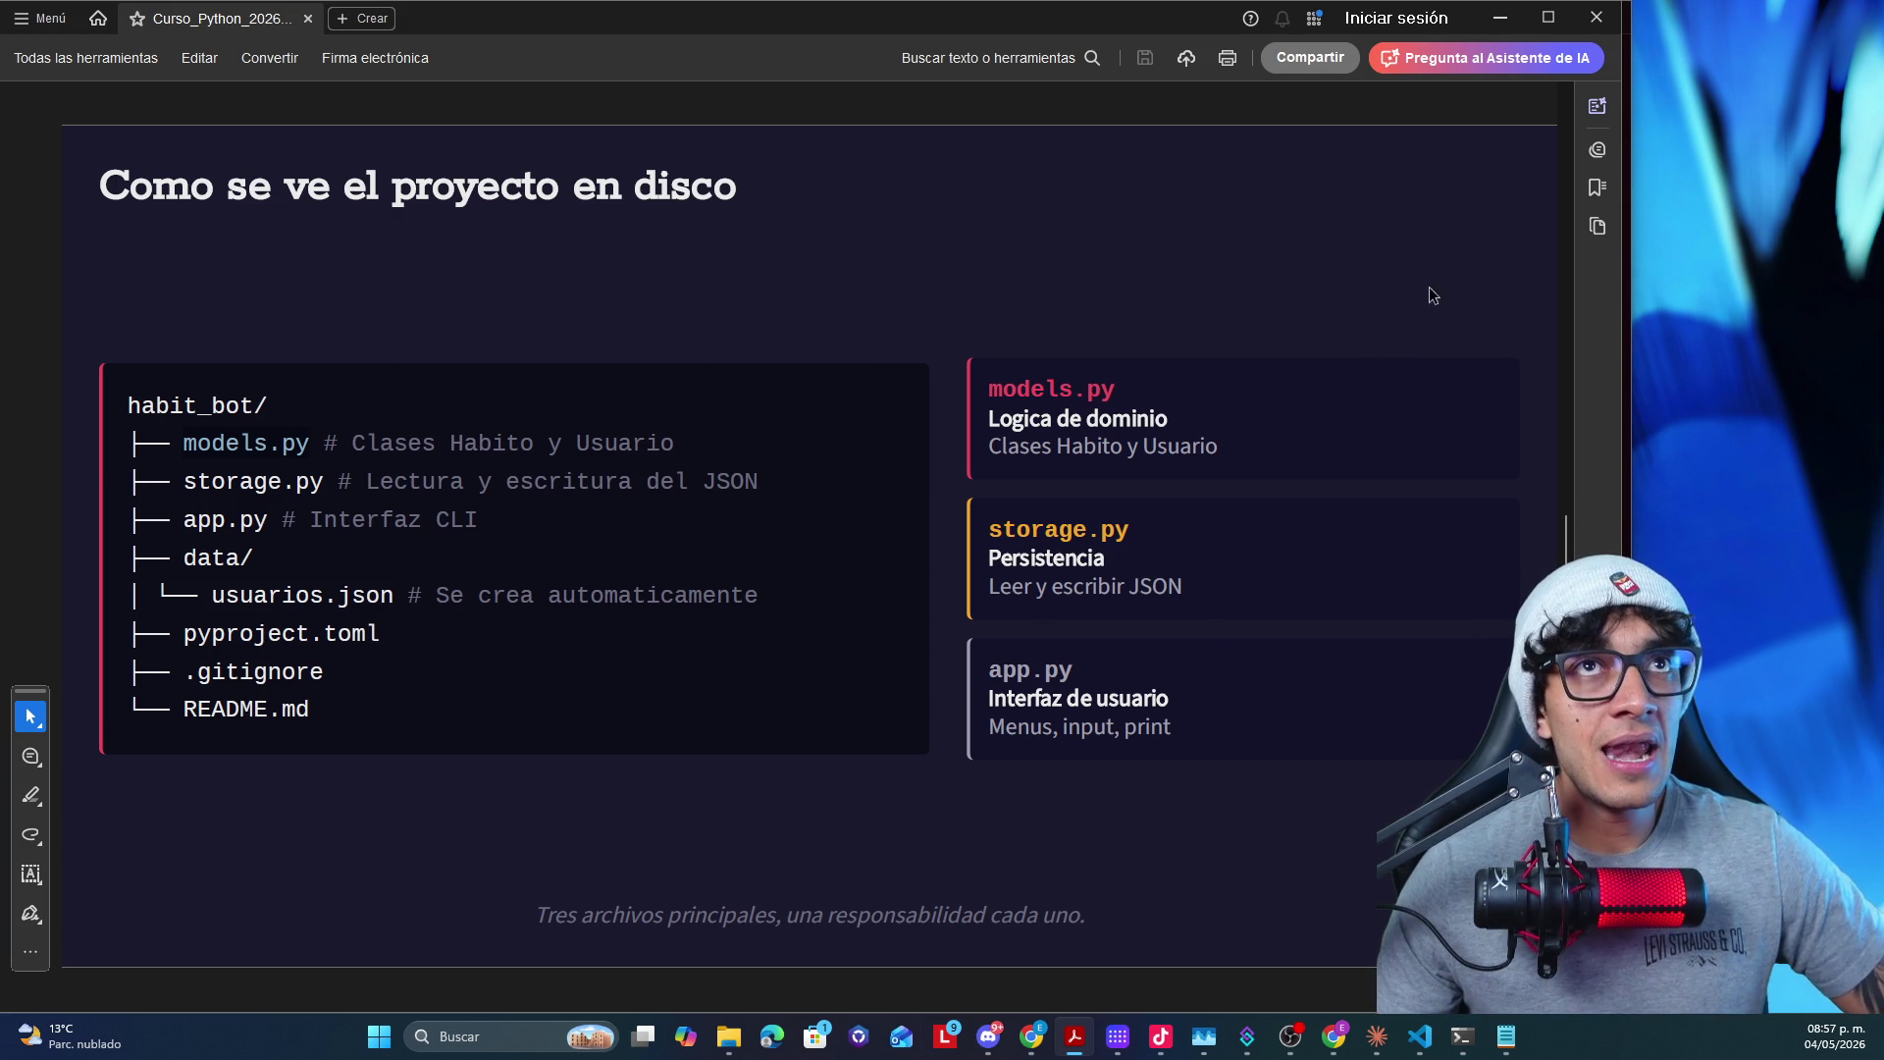
- Minimize the Acrobat slide to return to habit_track with storage.py open
click(1506, 28)
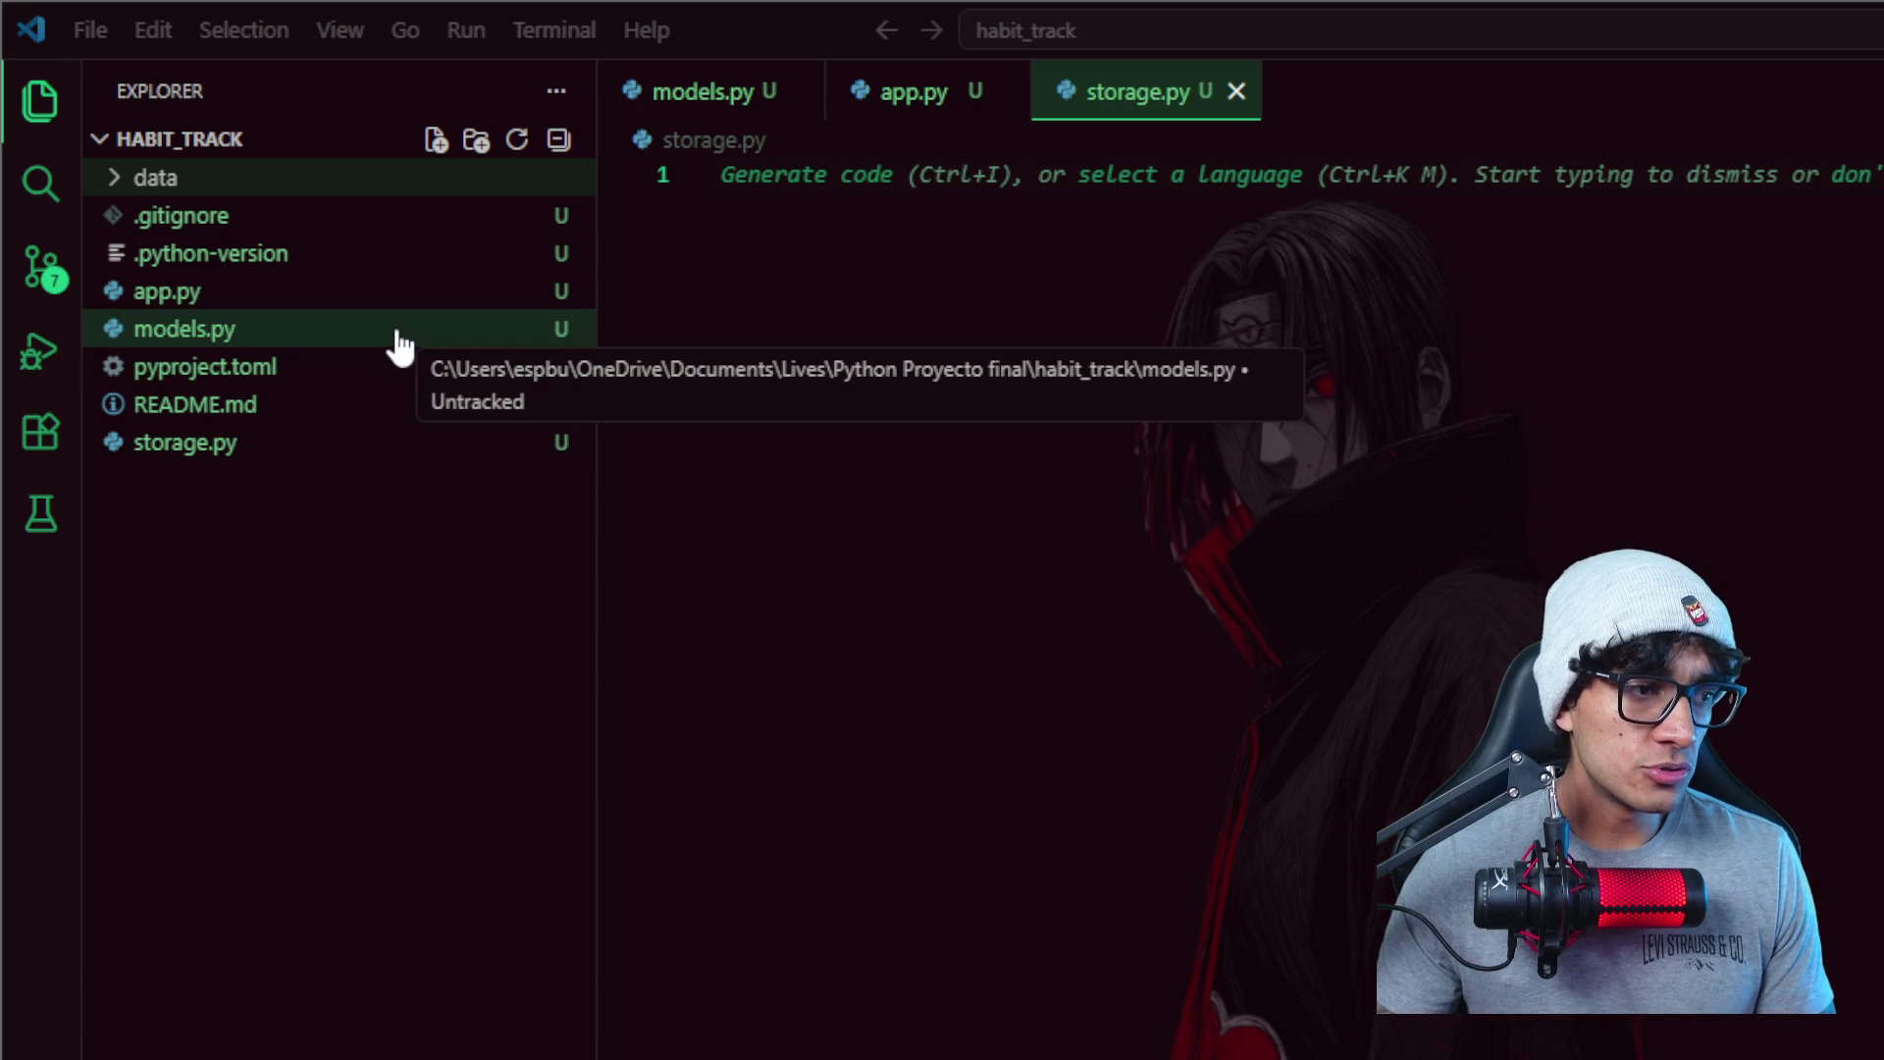
- Open the empty models.py and place the cursor on line 1 to begin editing
click(341, 343)
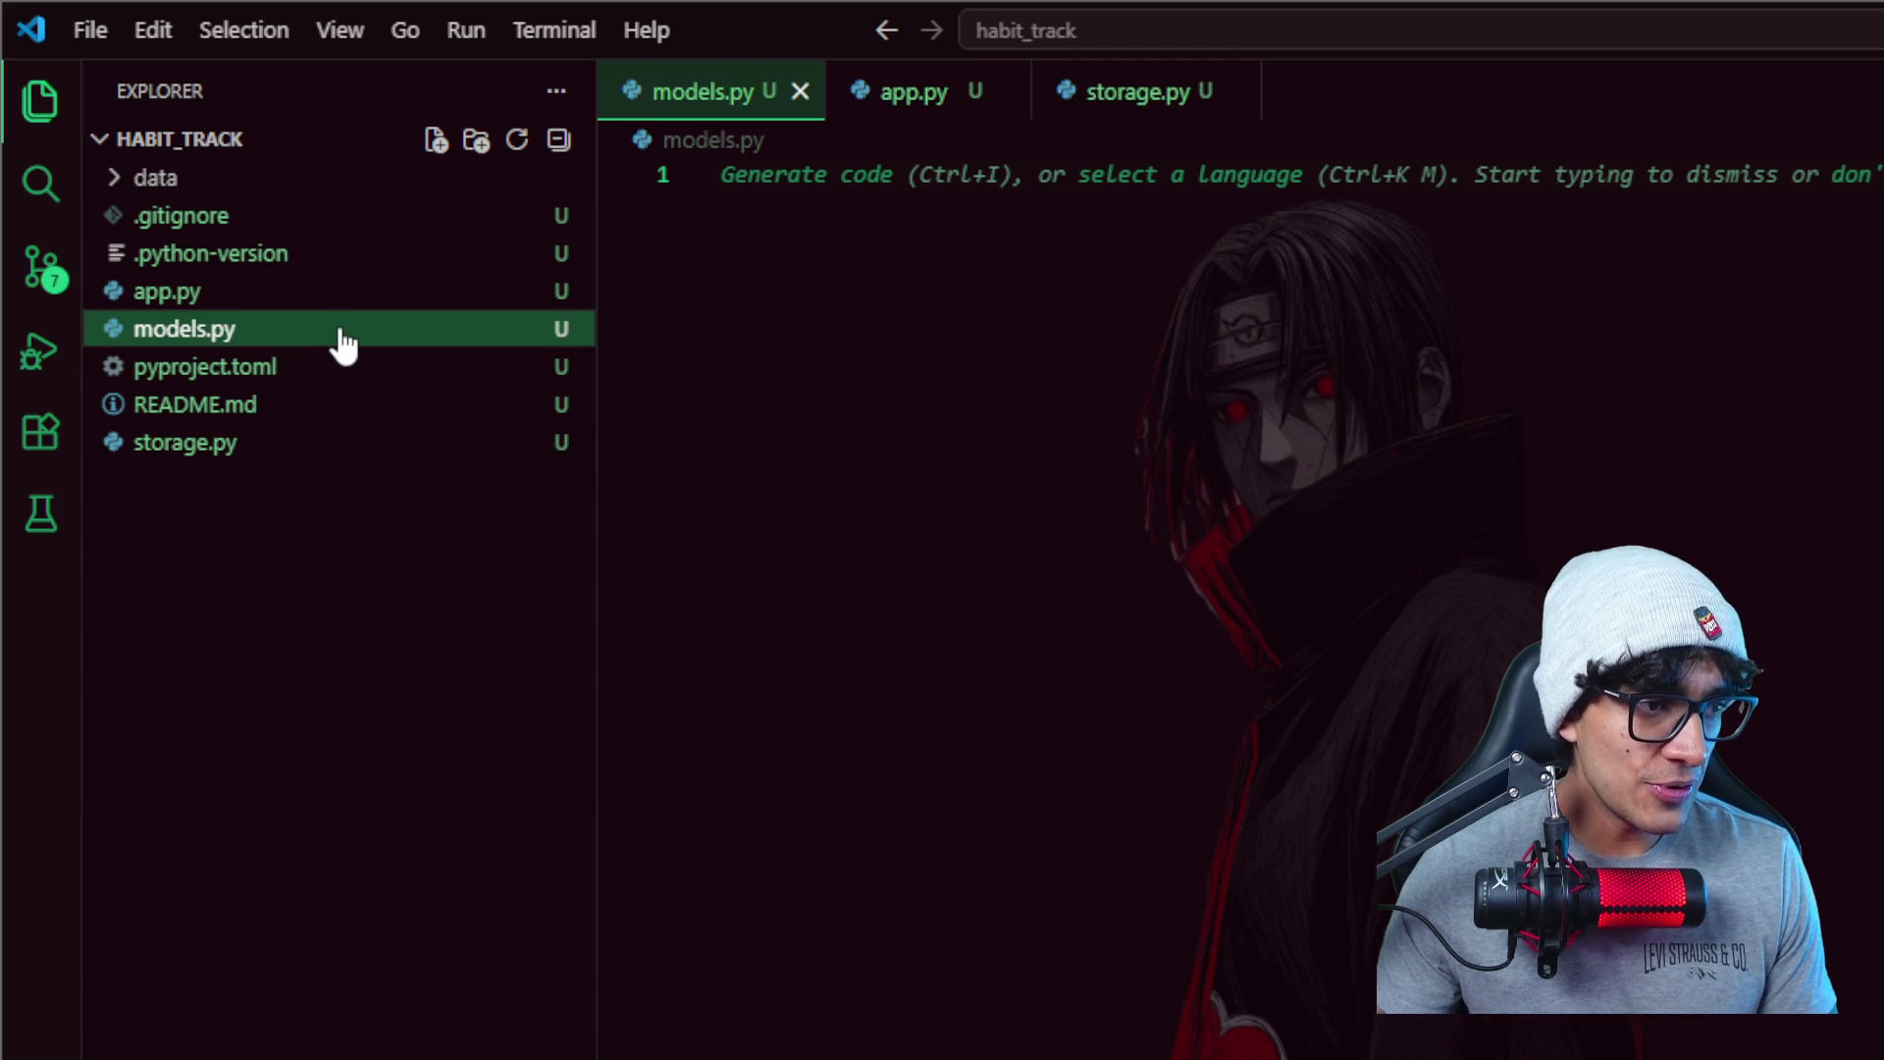
click(879, 220)
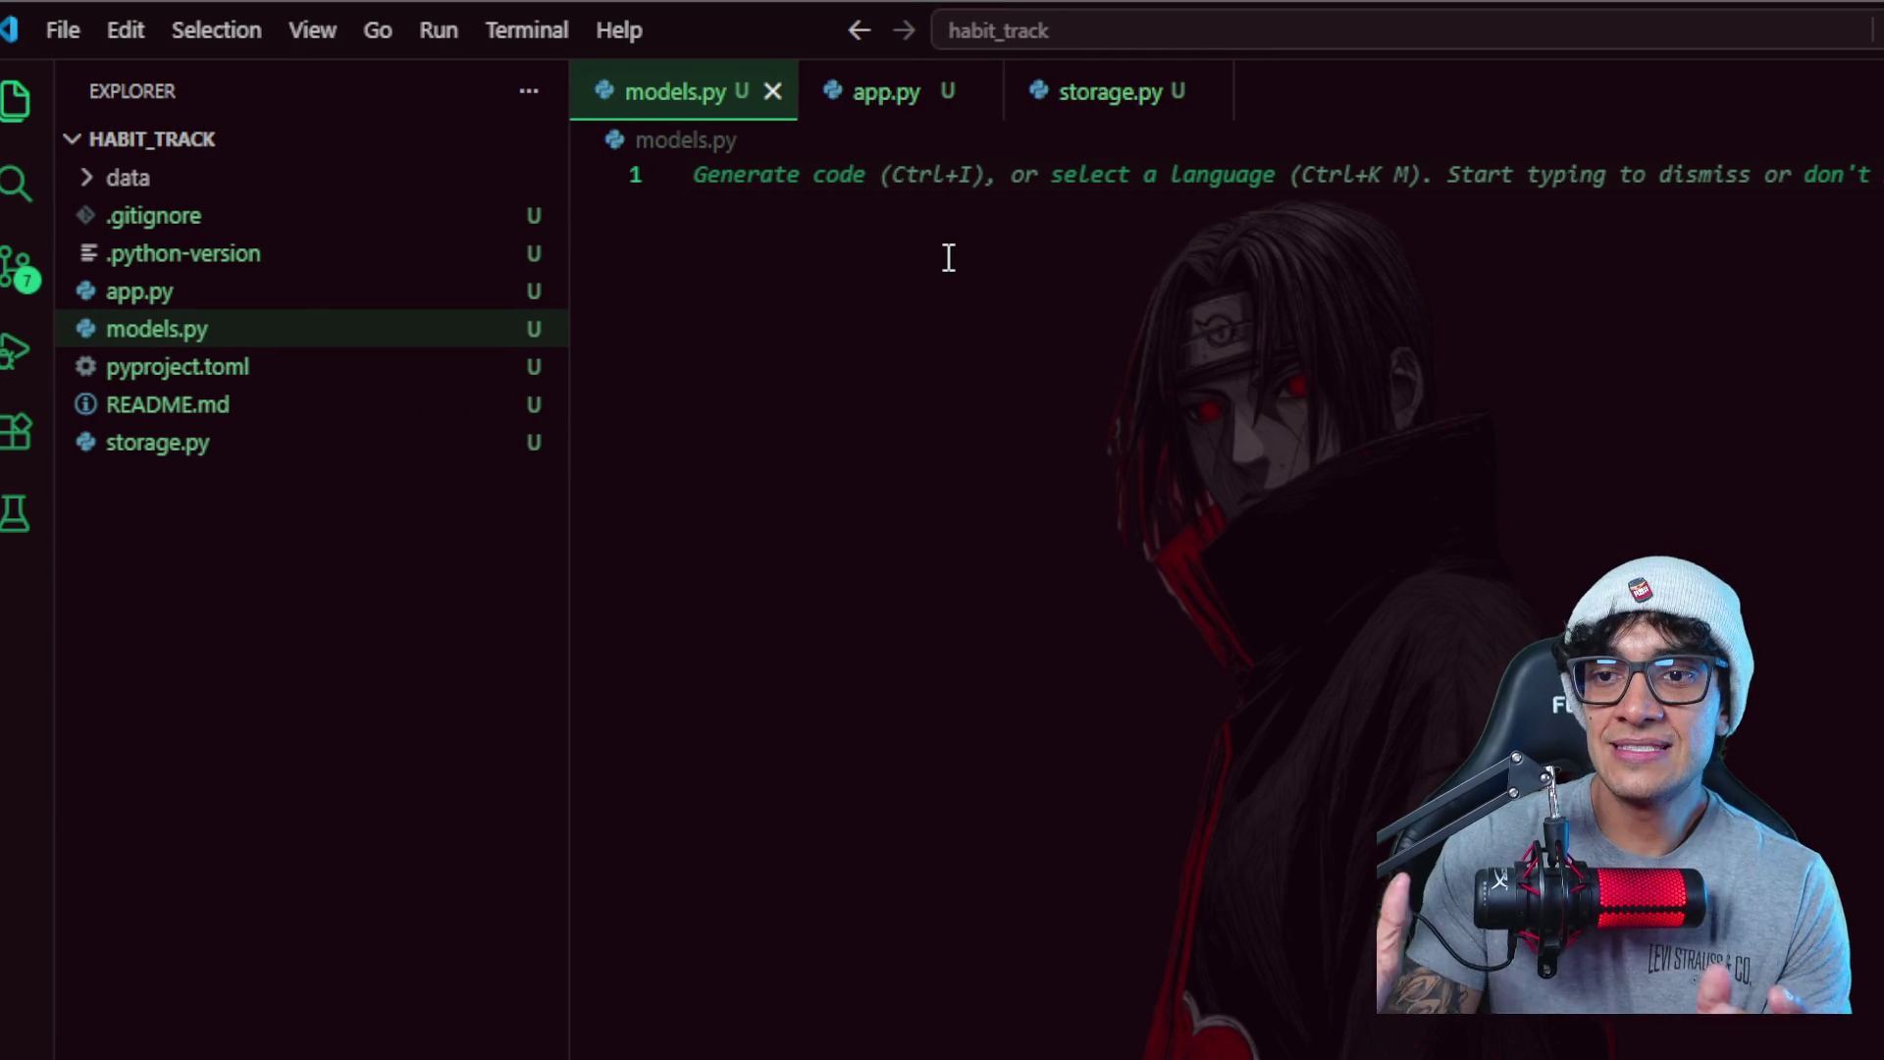
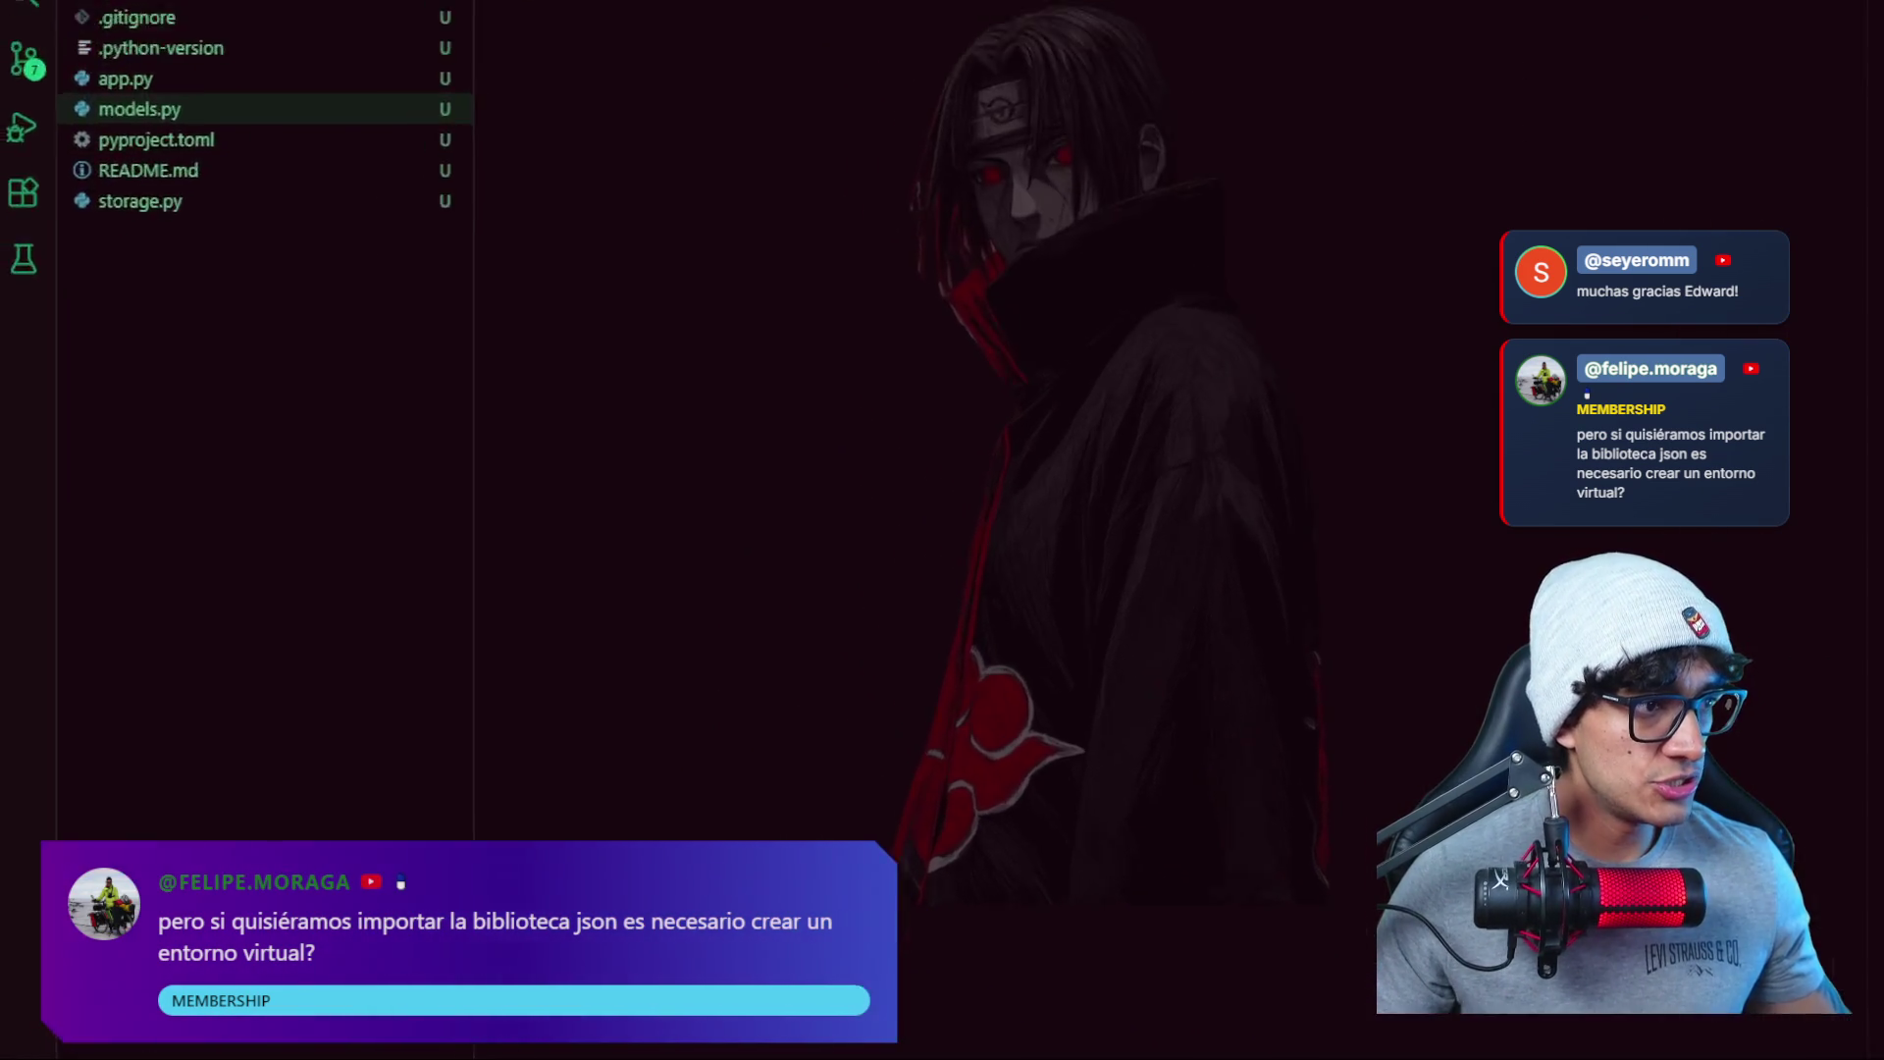
- View the .python-version file, then switch to the empty app.py in the editor
click(220, 250)
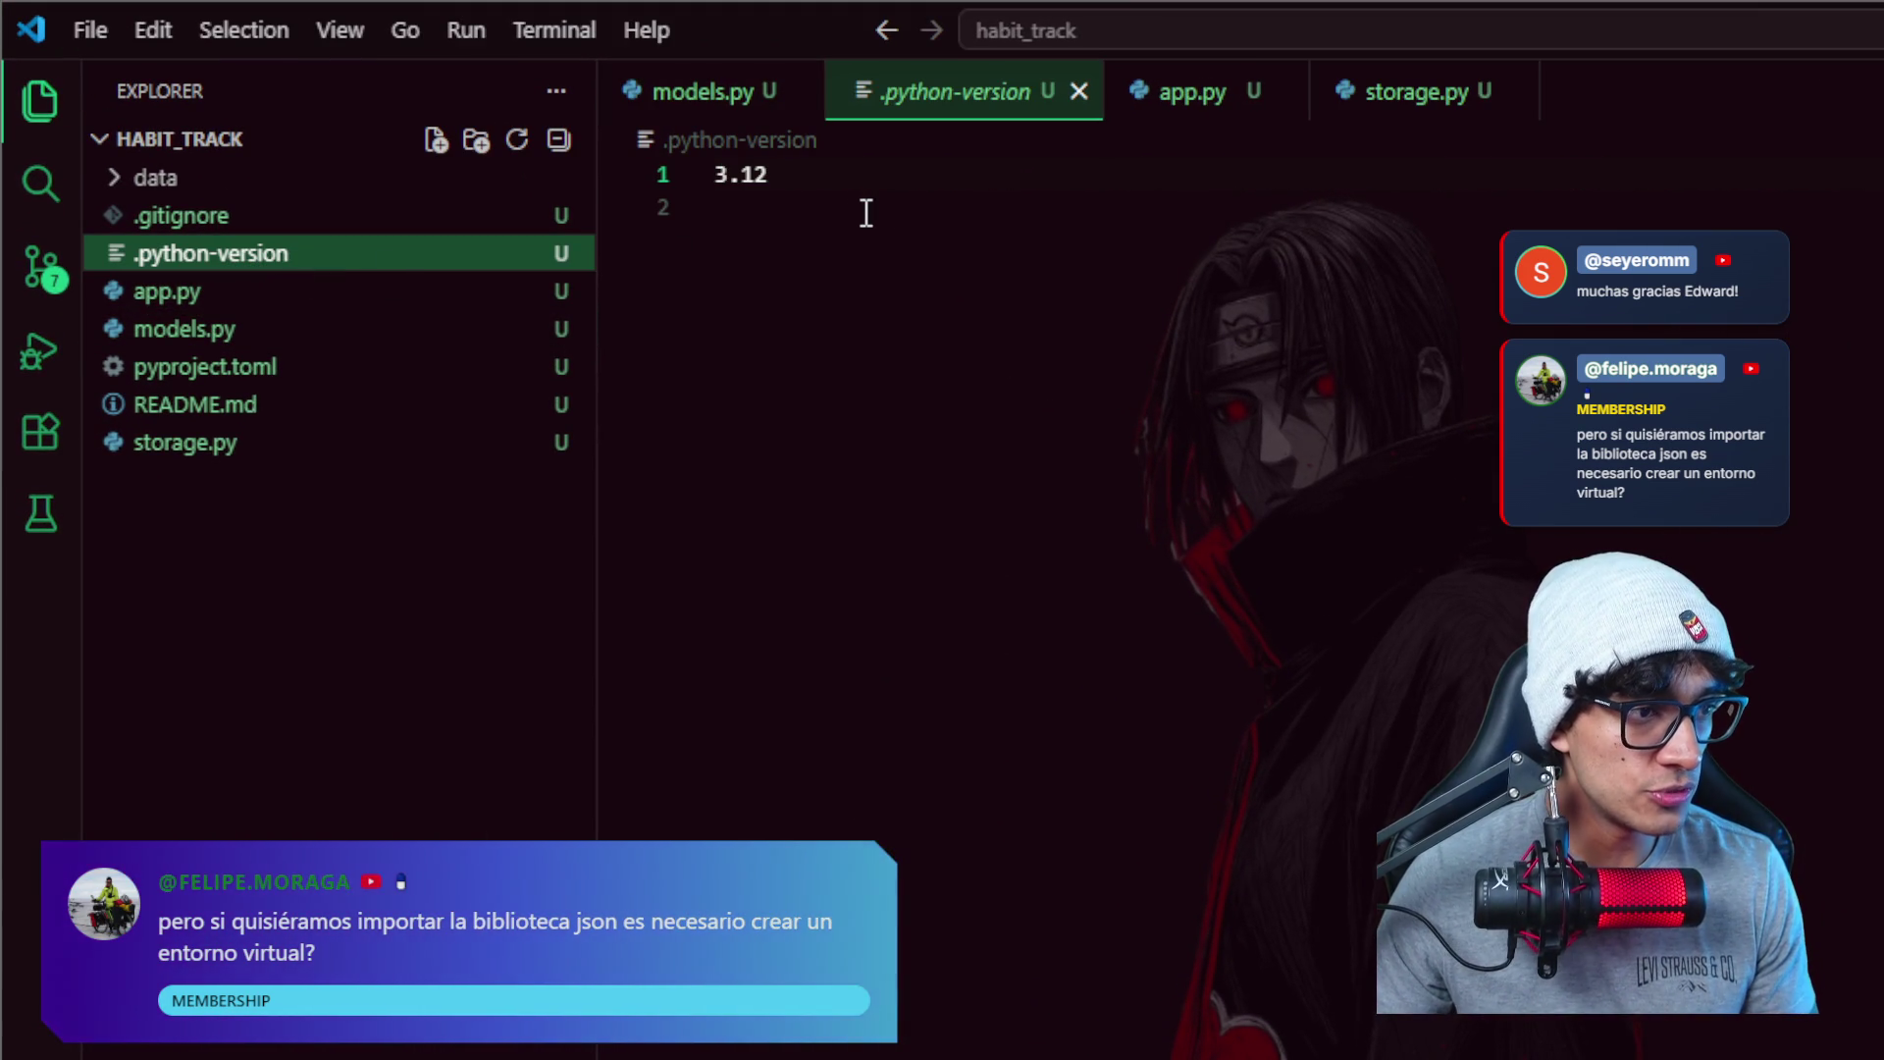
click(450, 291)
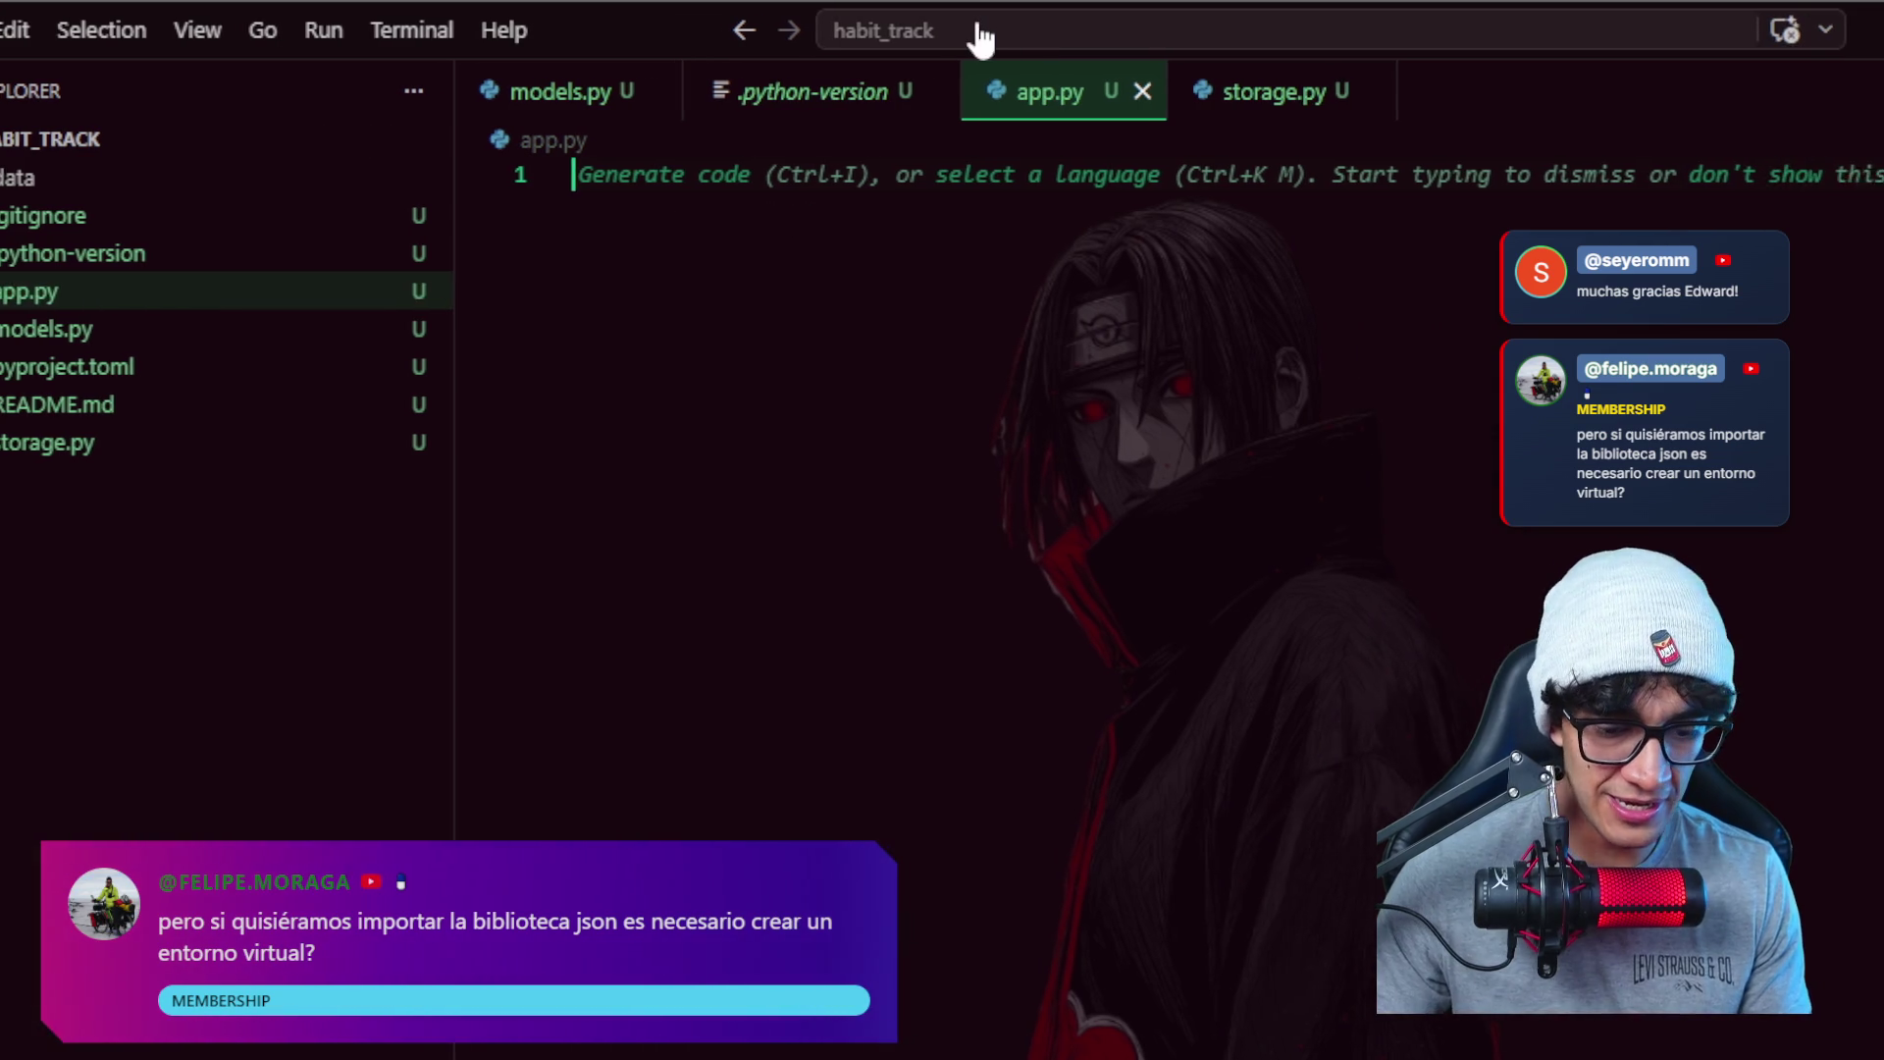
text(impor)
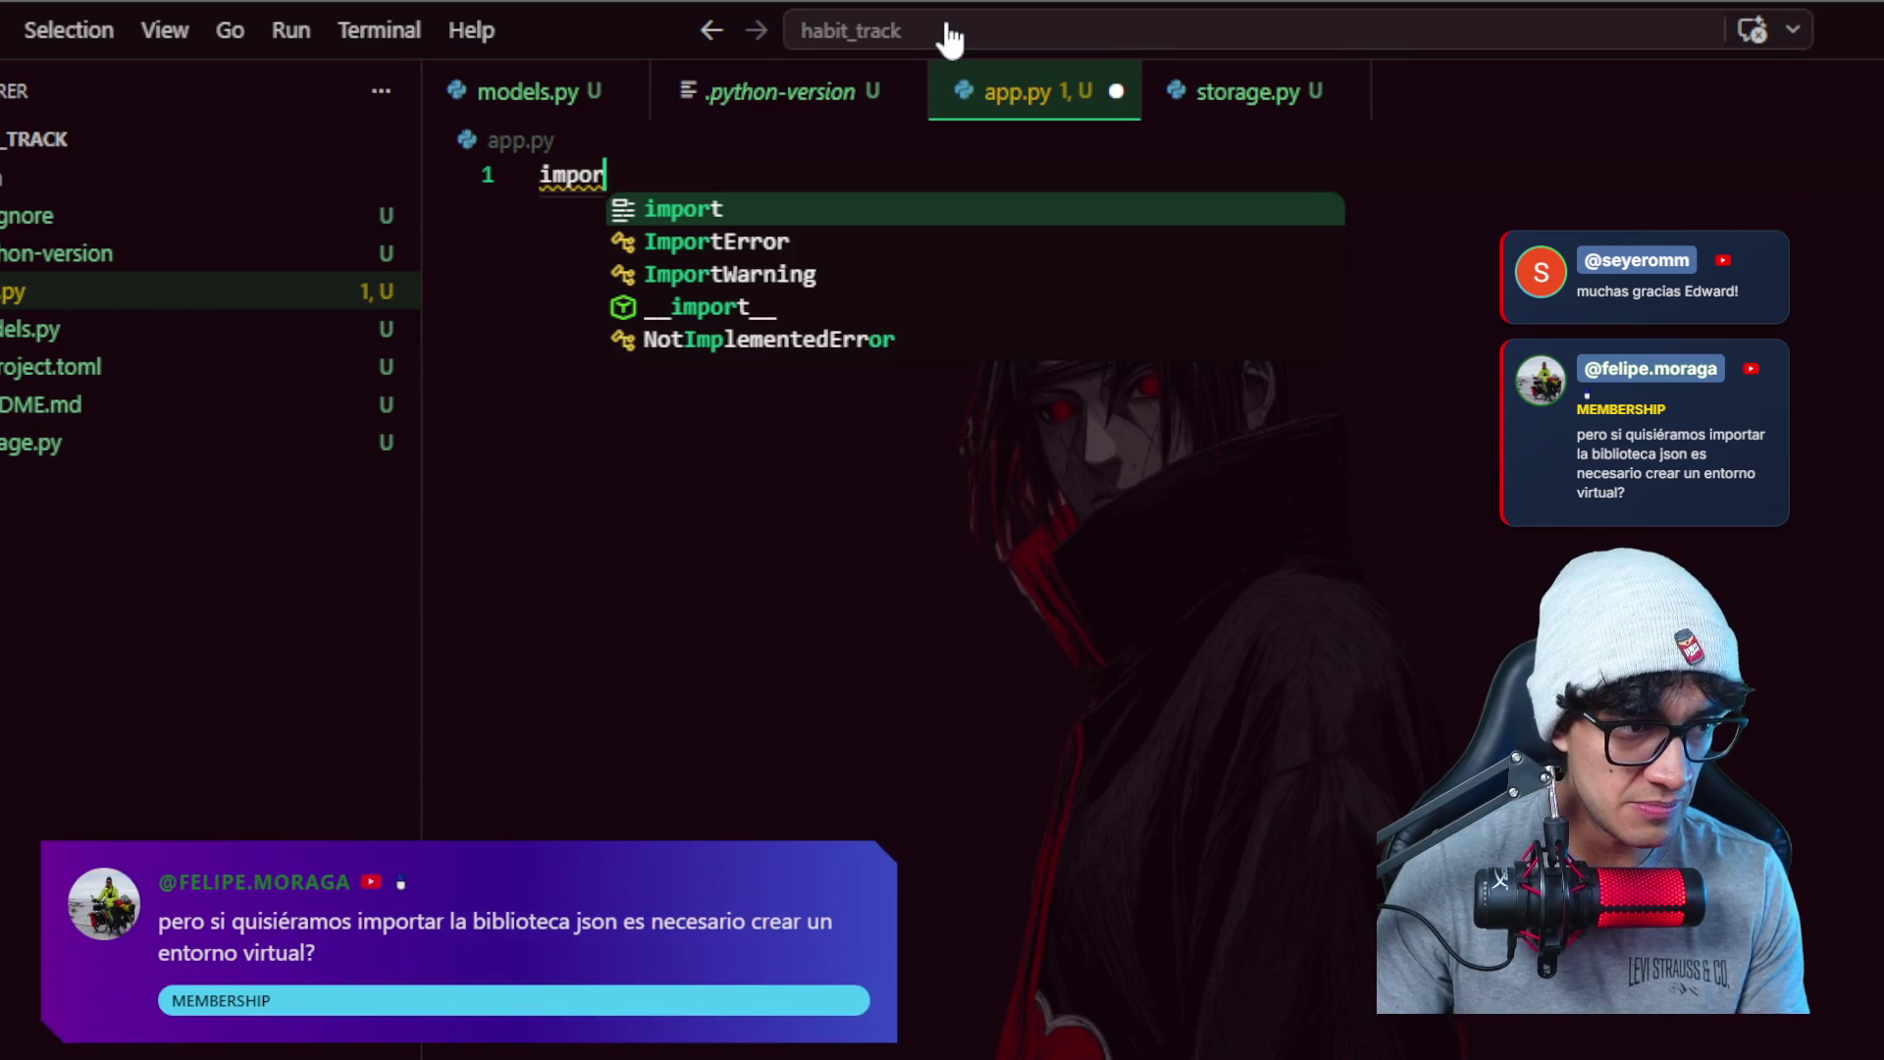
text(t padan)
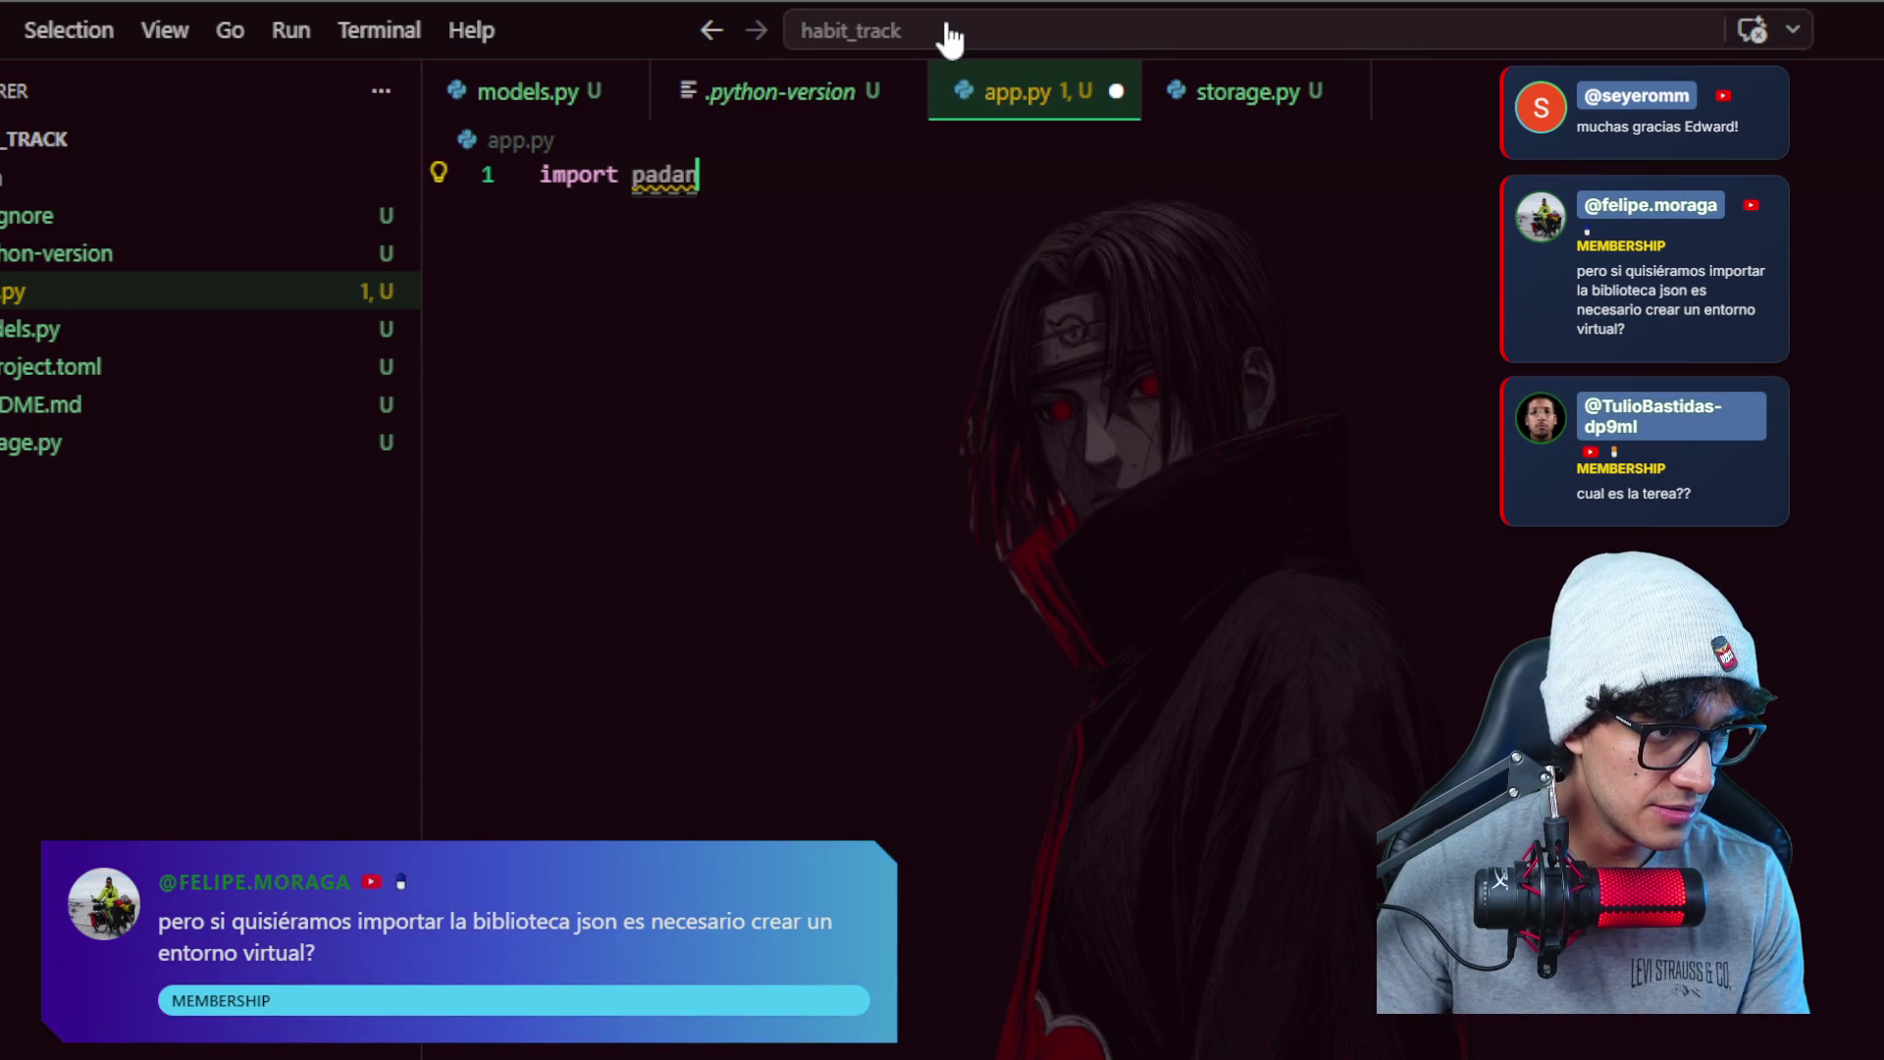
key(BackSpace)
key(BackSpace)
key(BackSpace)
text(ndas)
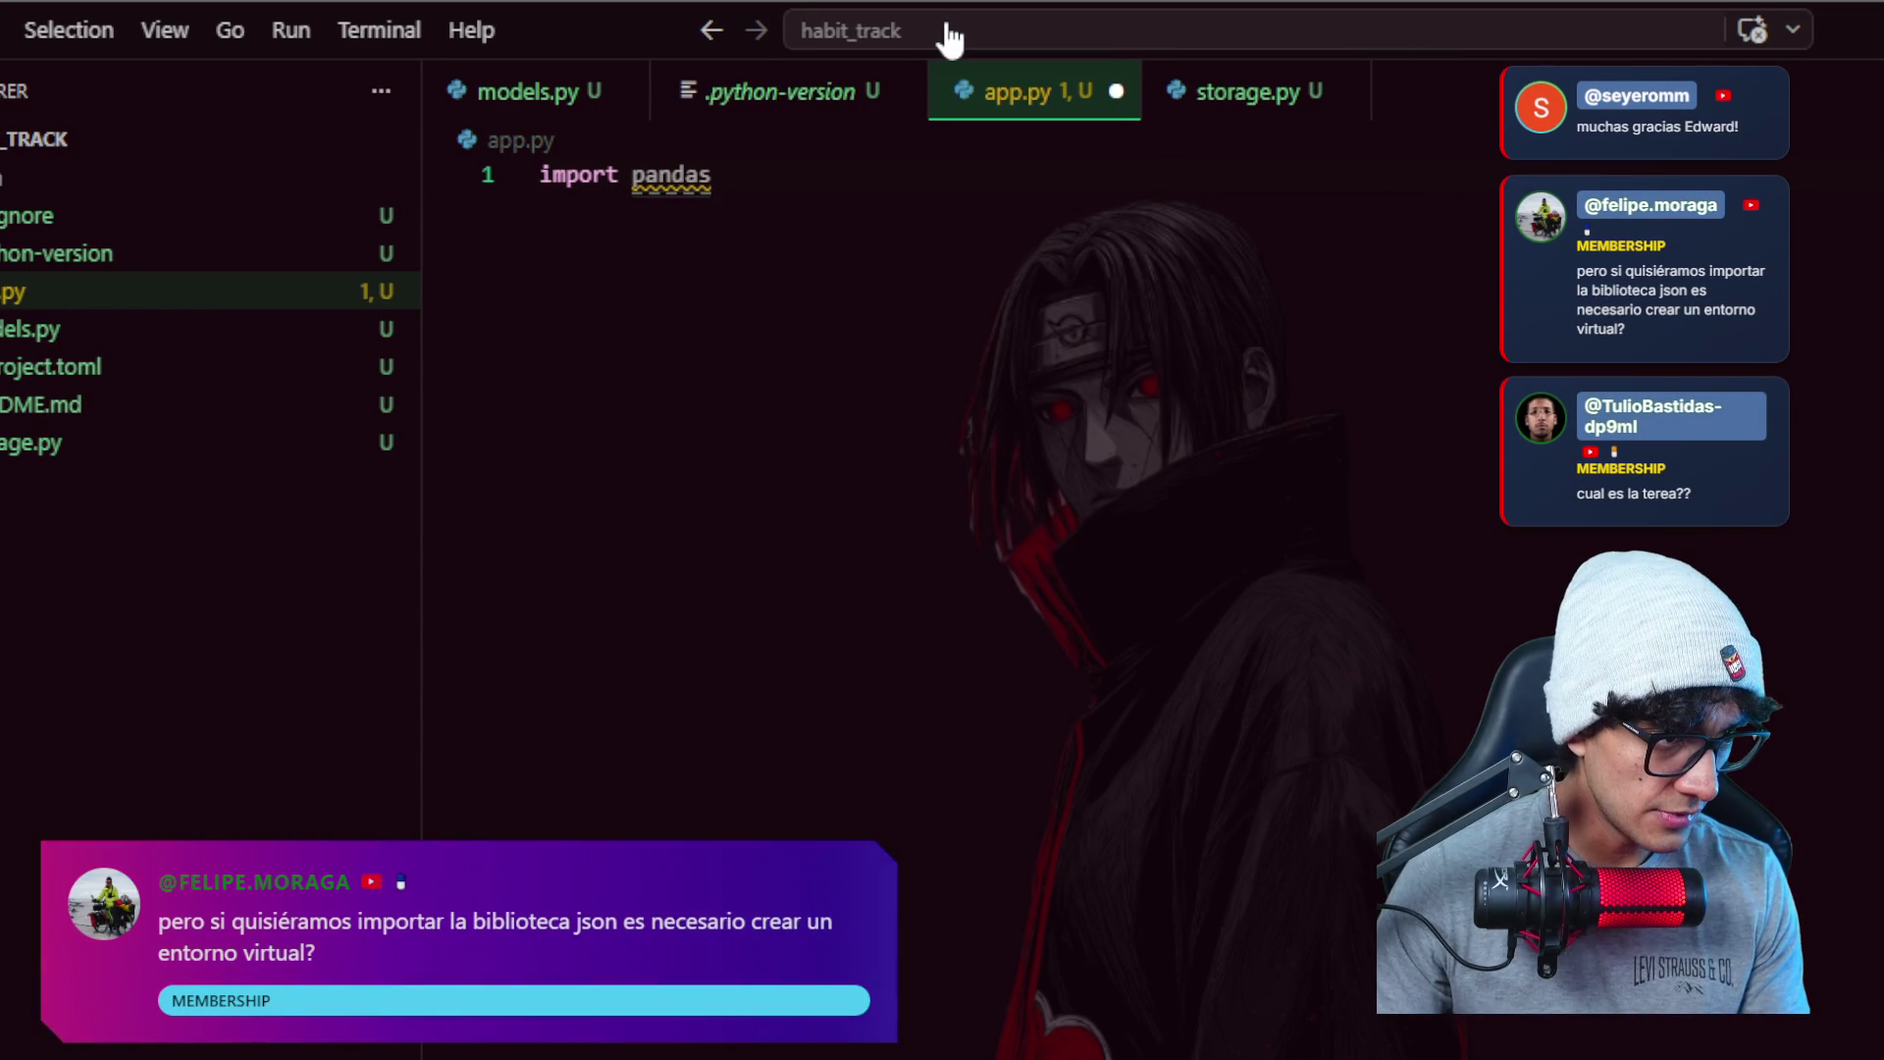
- Write 'import pandas as pd' in app.py with blank lines below, then select all the code
key(Return)
key(Return)
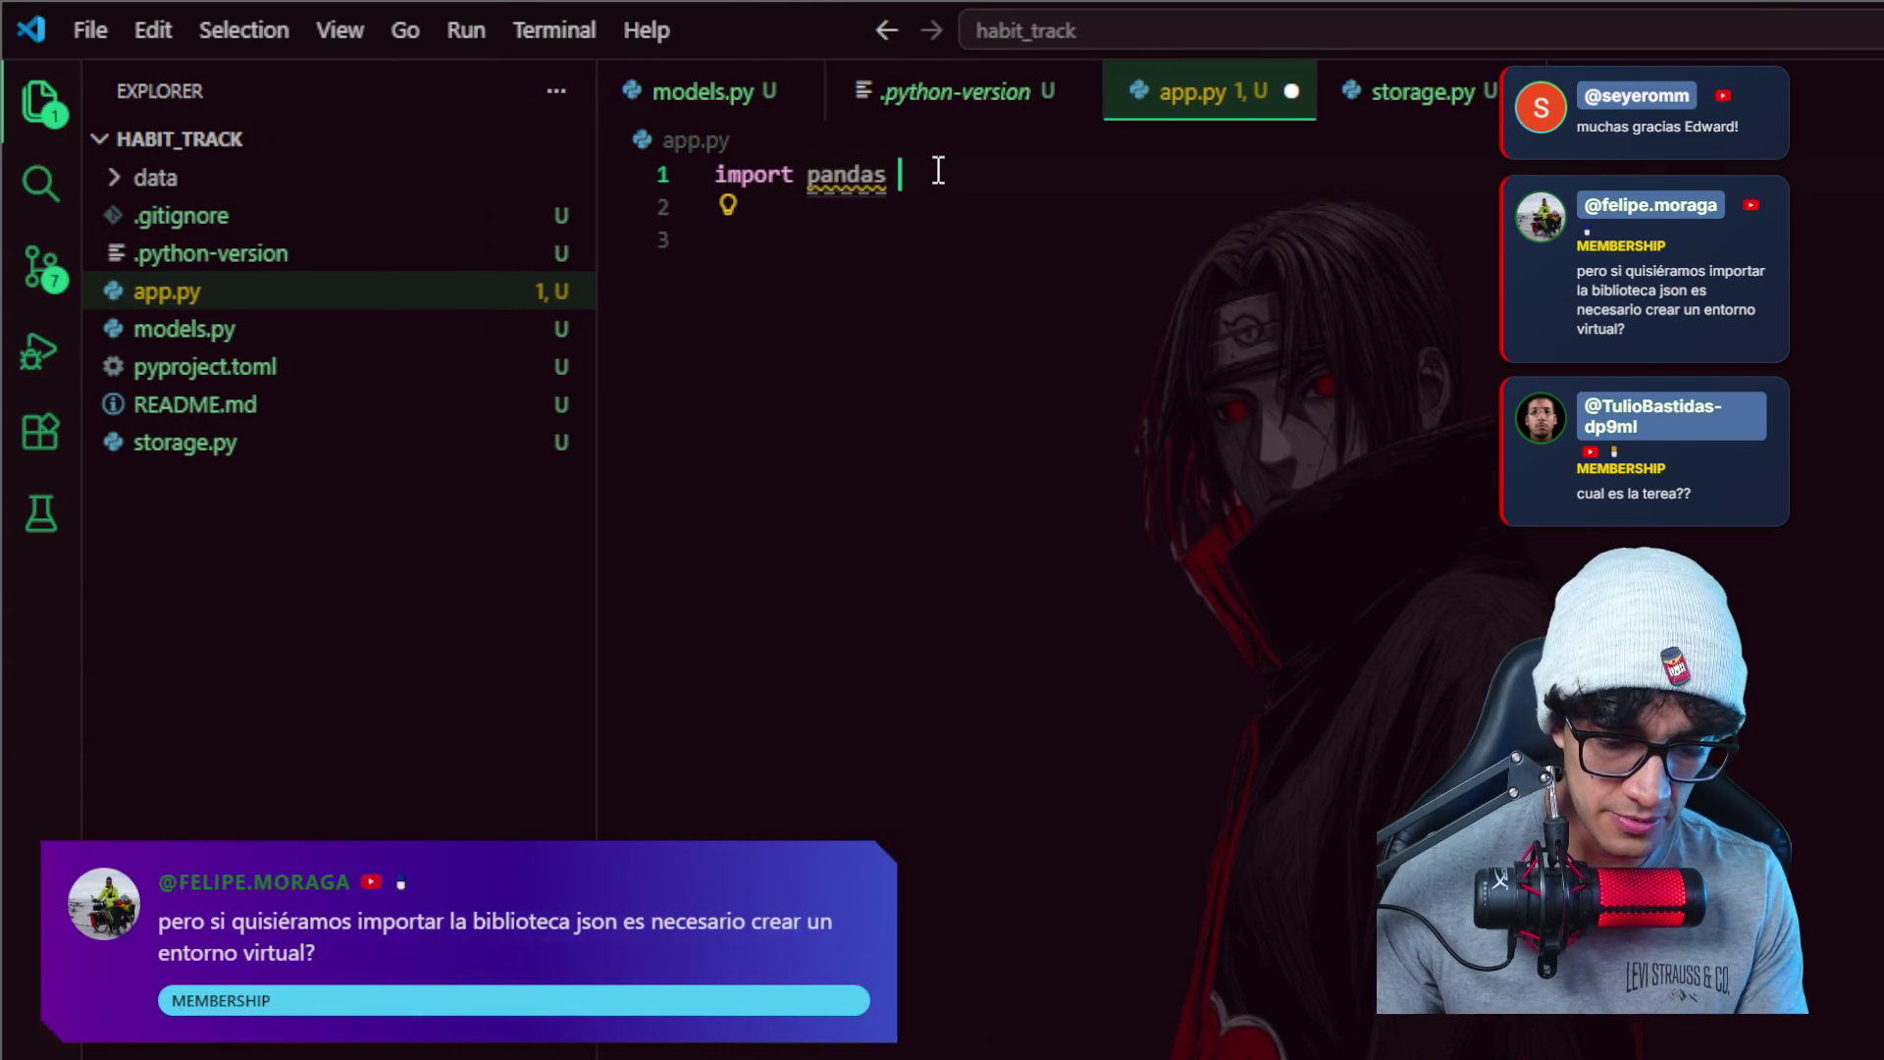
text(as pd)
key(Return)
key(Return)
text(ds)
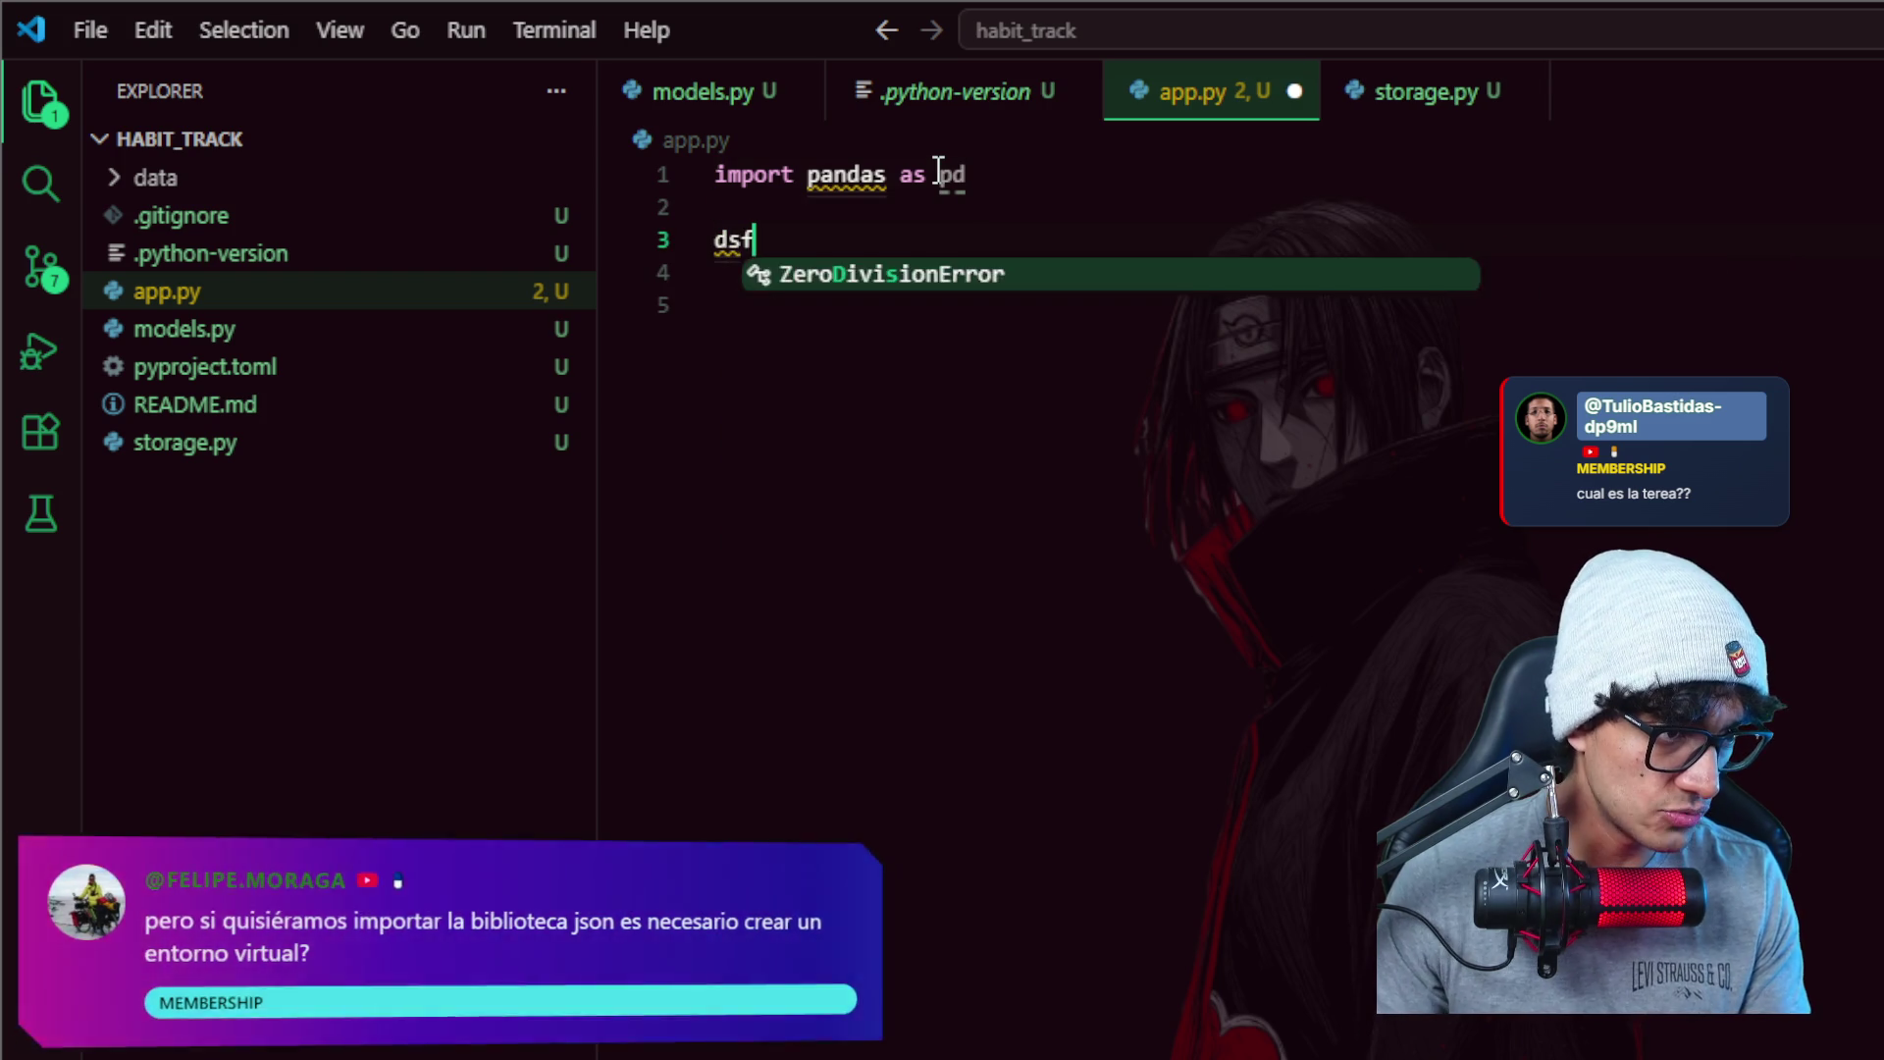
text(f)
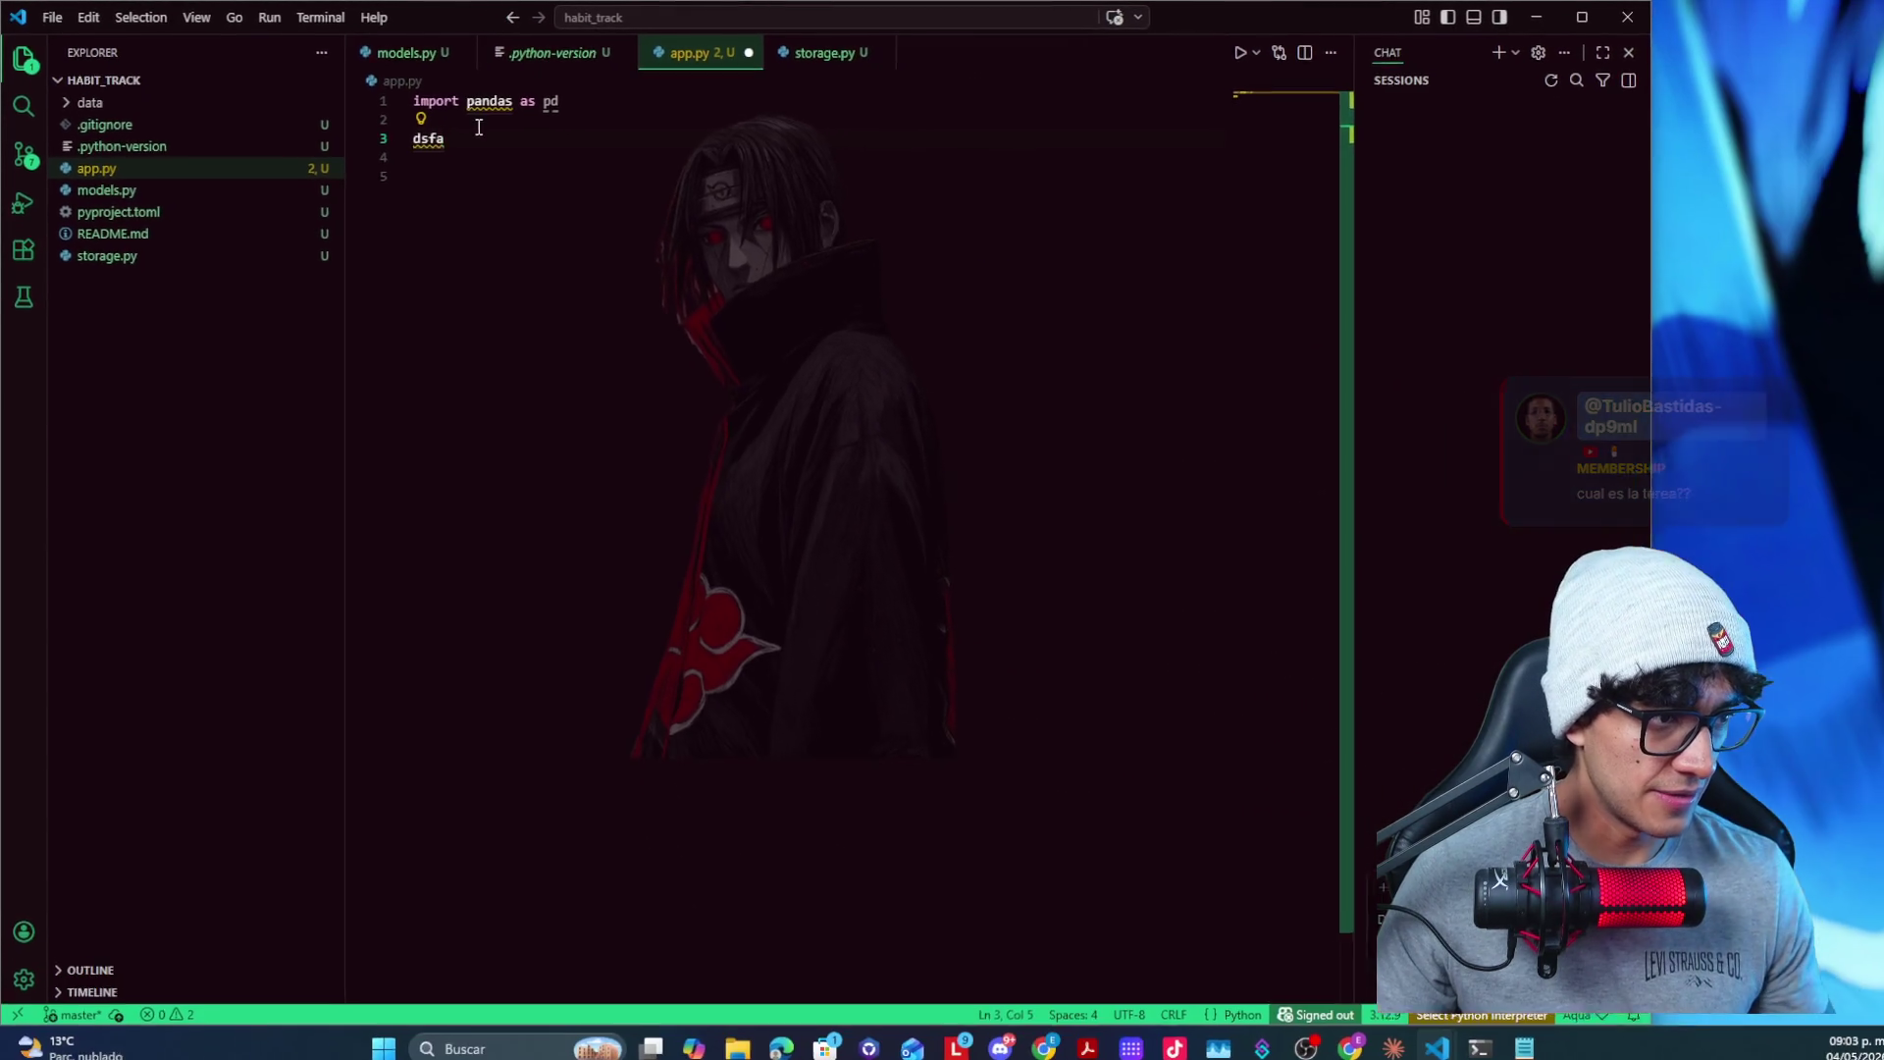
key(ctrl+shift+Home)
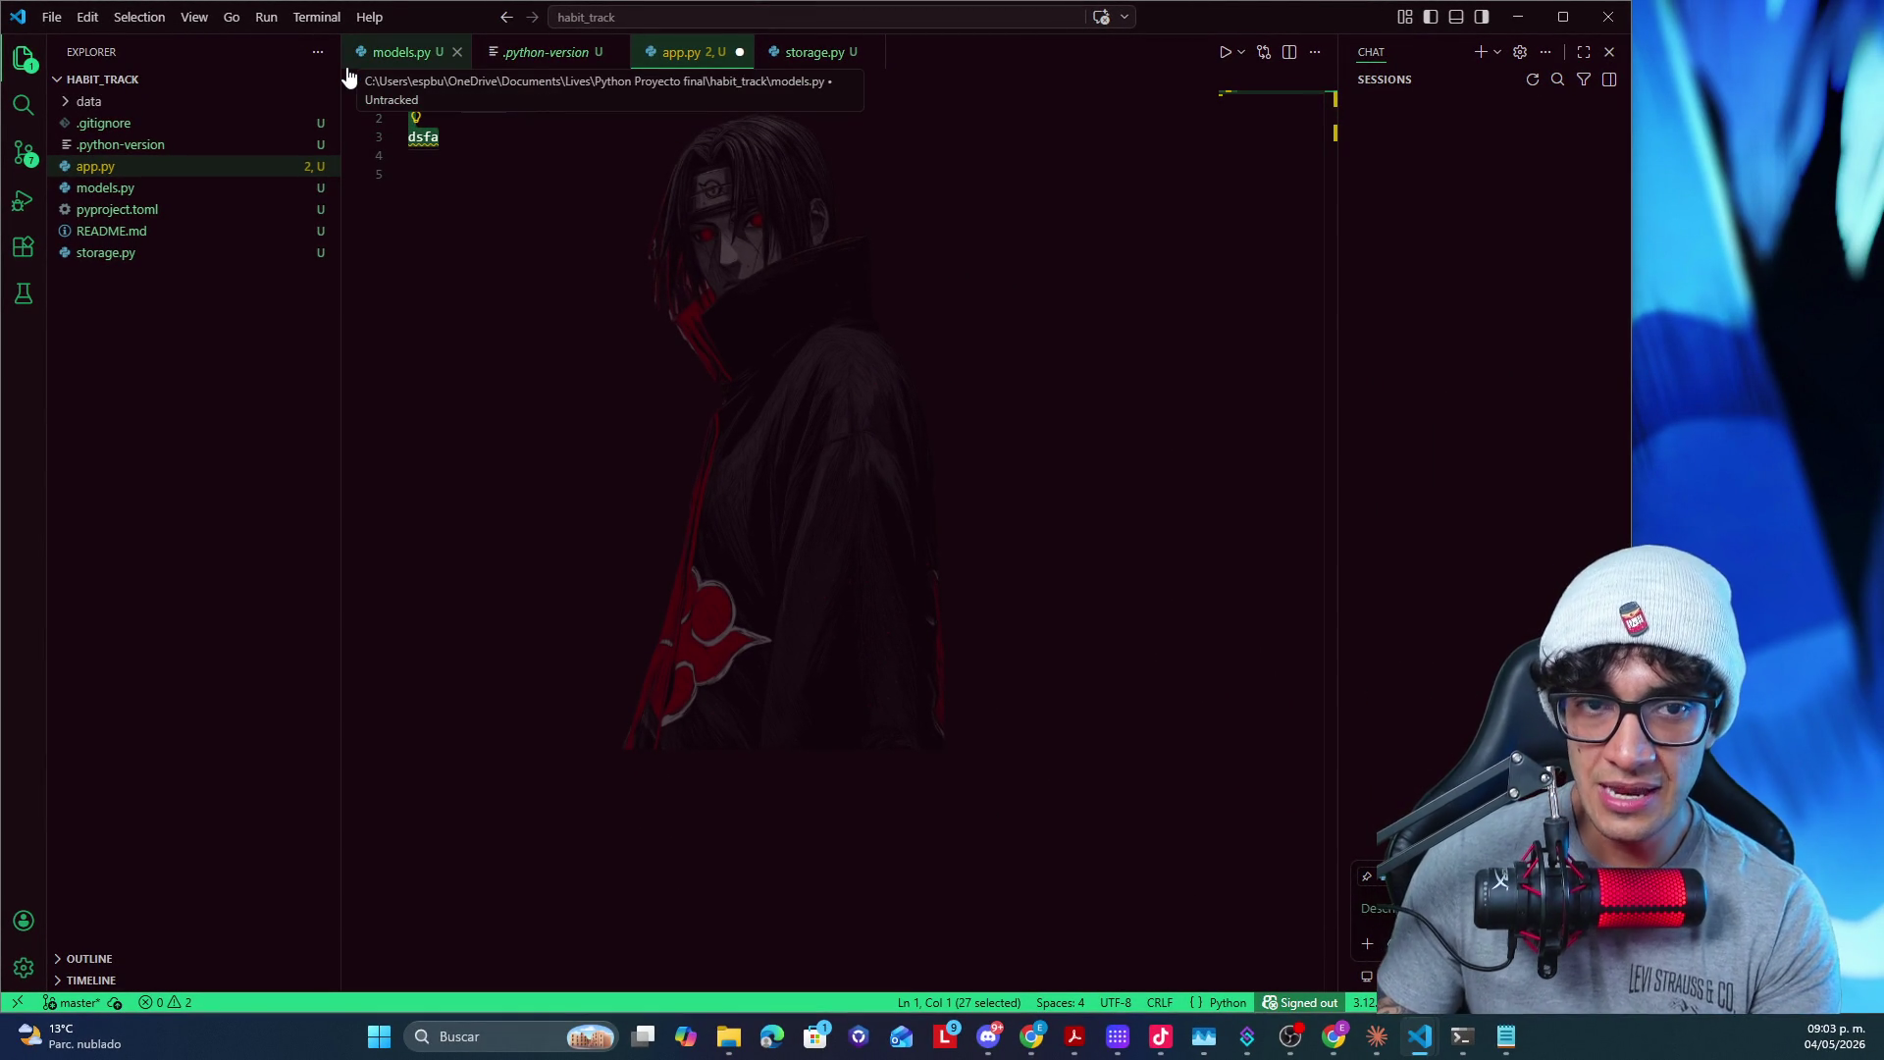
- Delete all selected code so app.py is empty, and bring the YouTube results window into view
key(BackSpace)
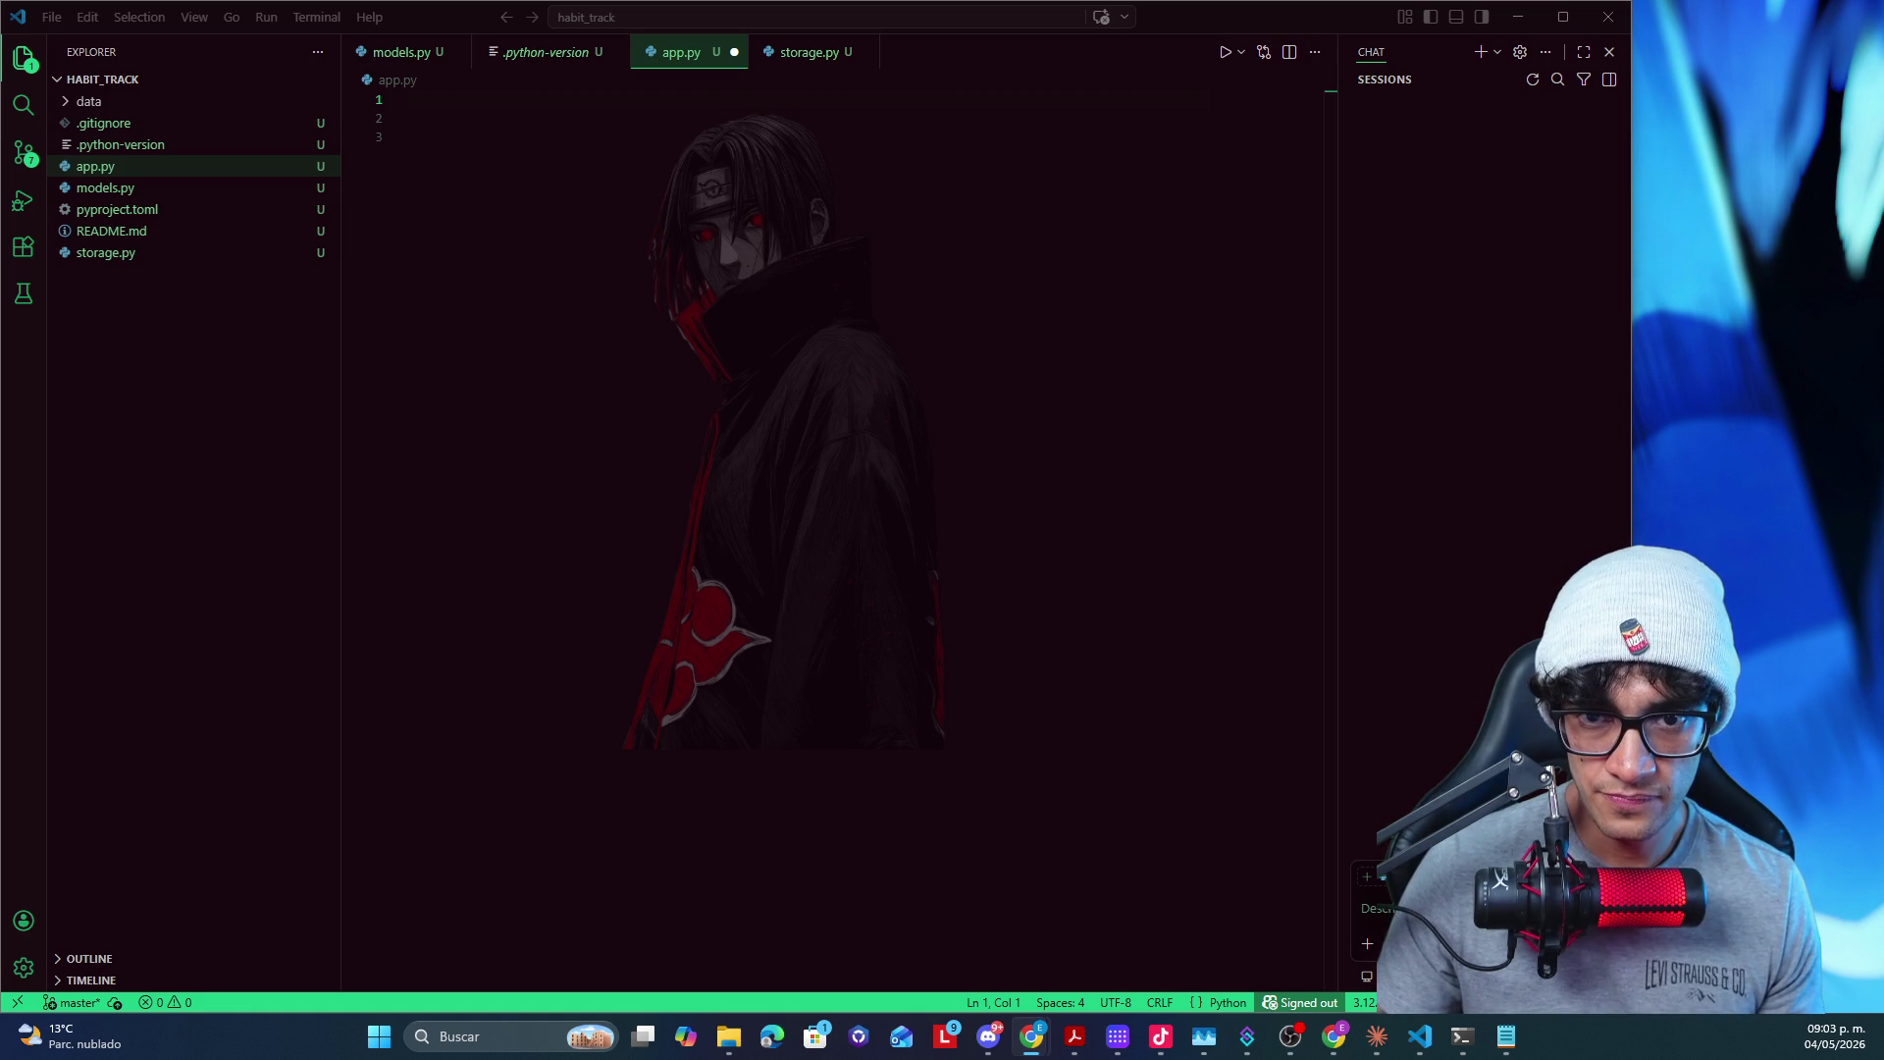
drag(1177, 739, 831, 12)
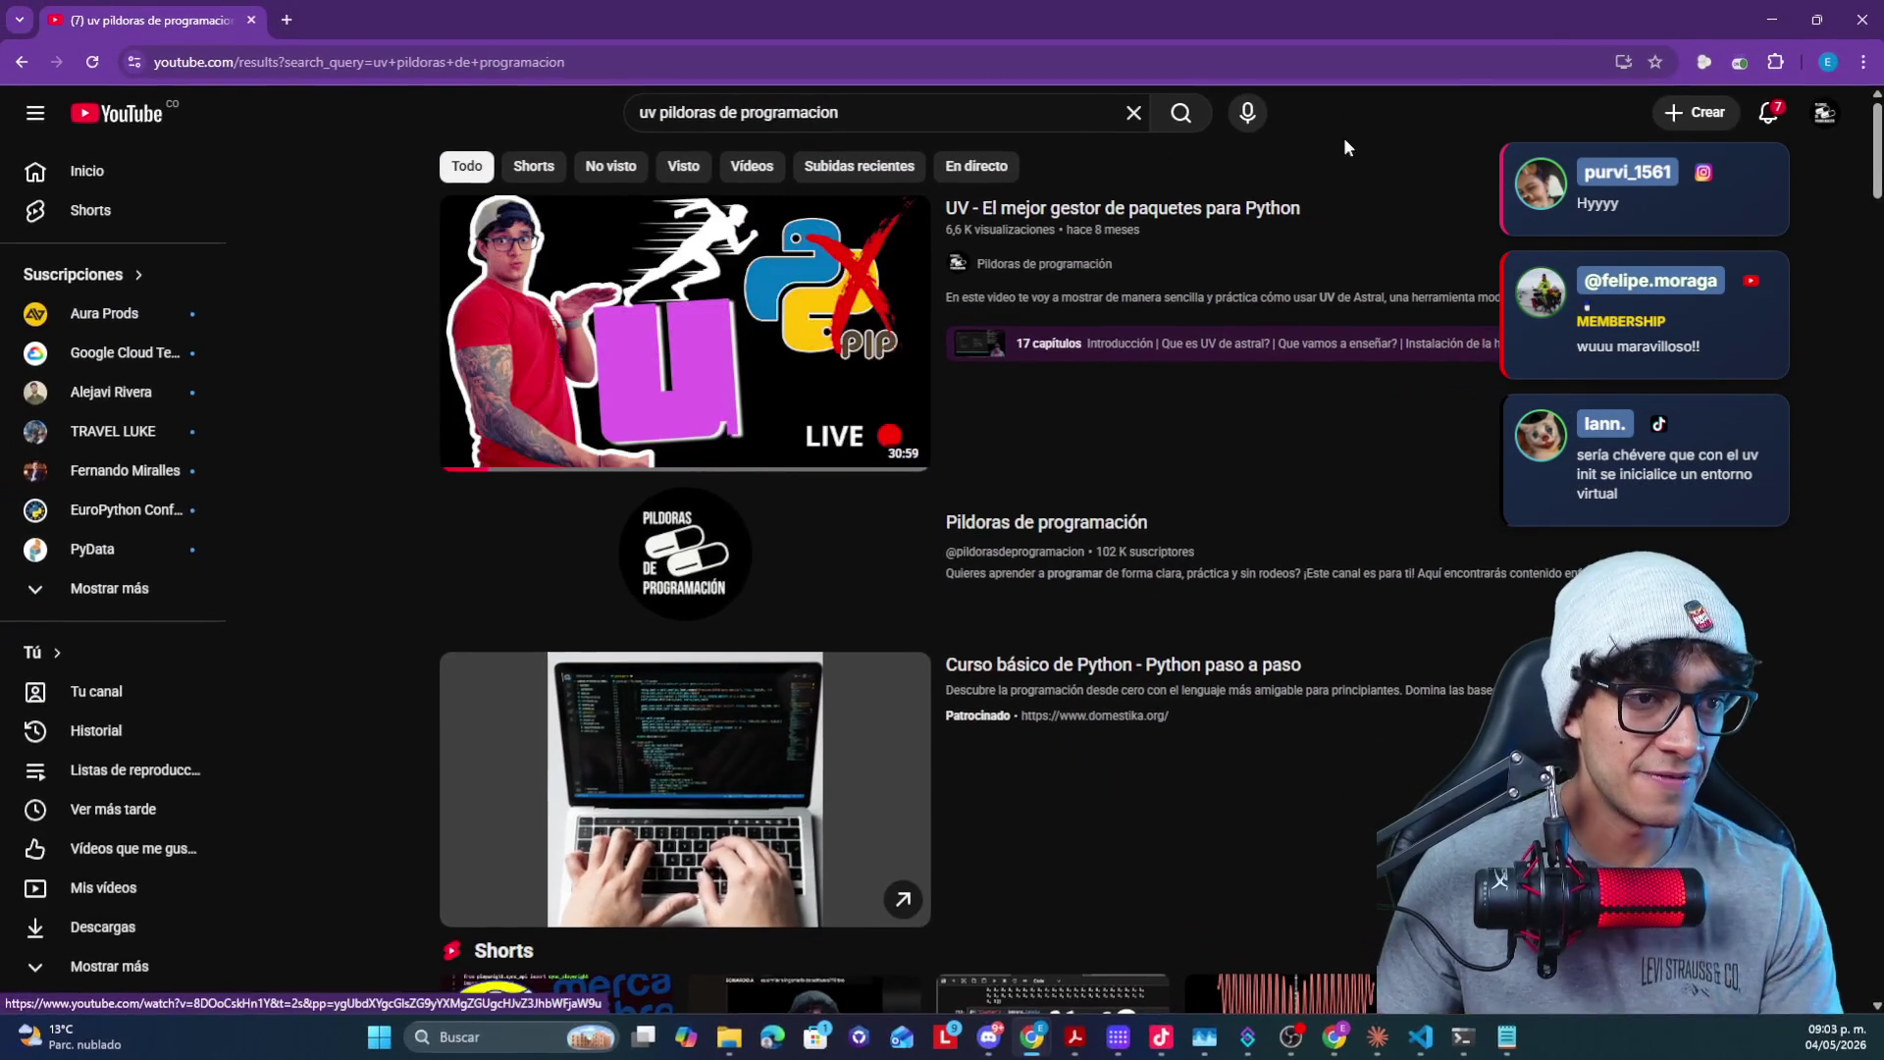
- Minimize the browser and switch to the empty models.py file in VS Code
click(1773, 21)
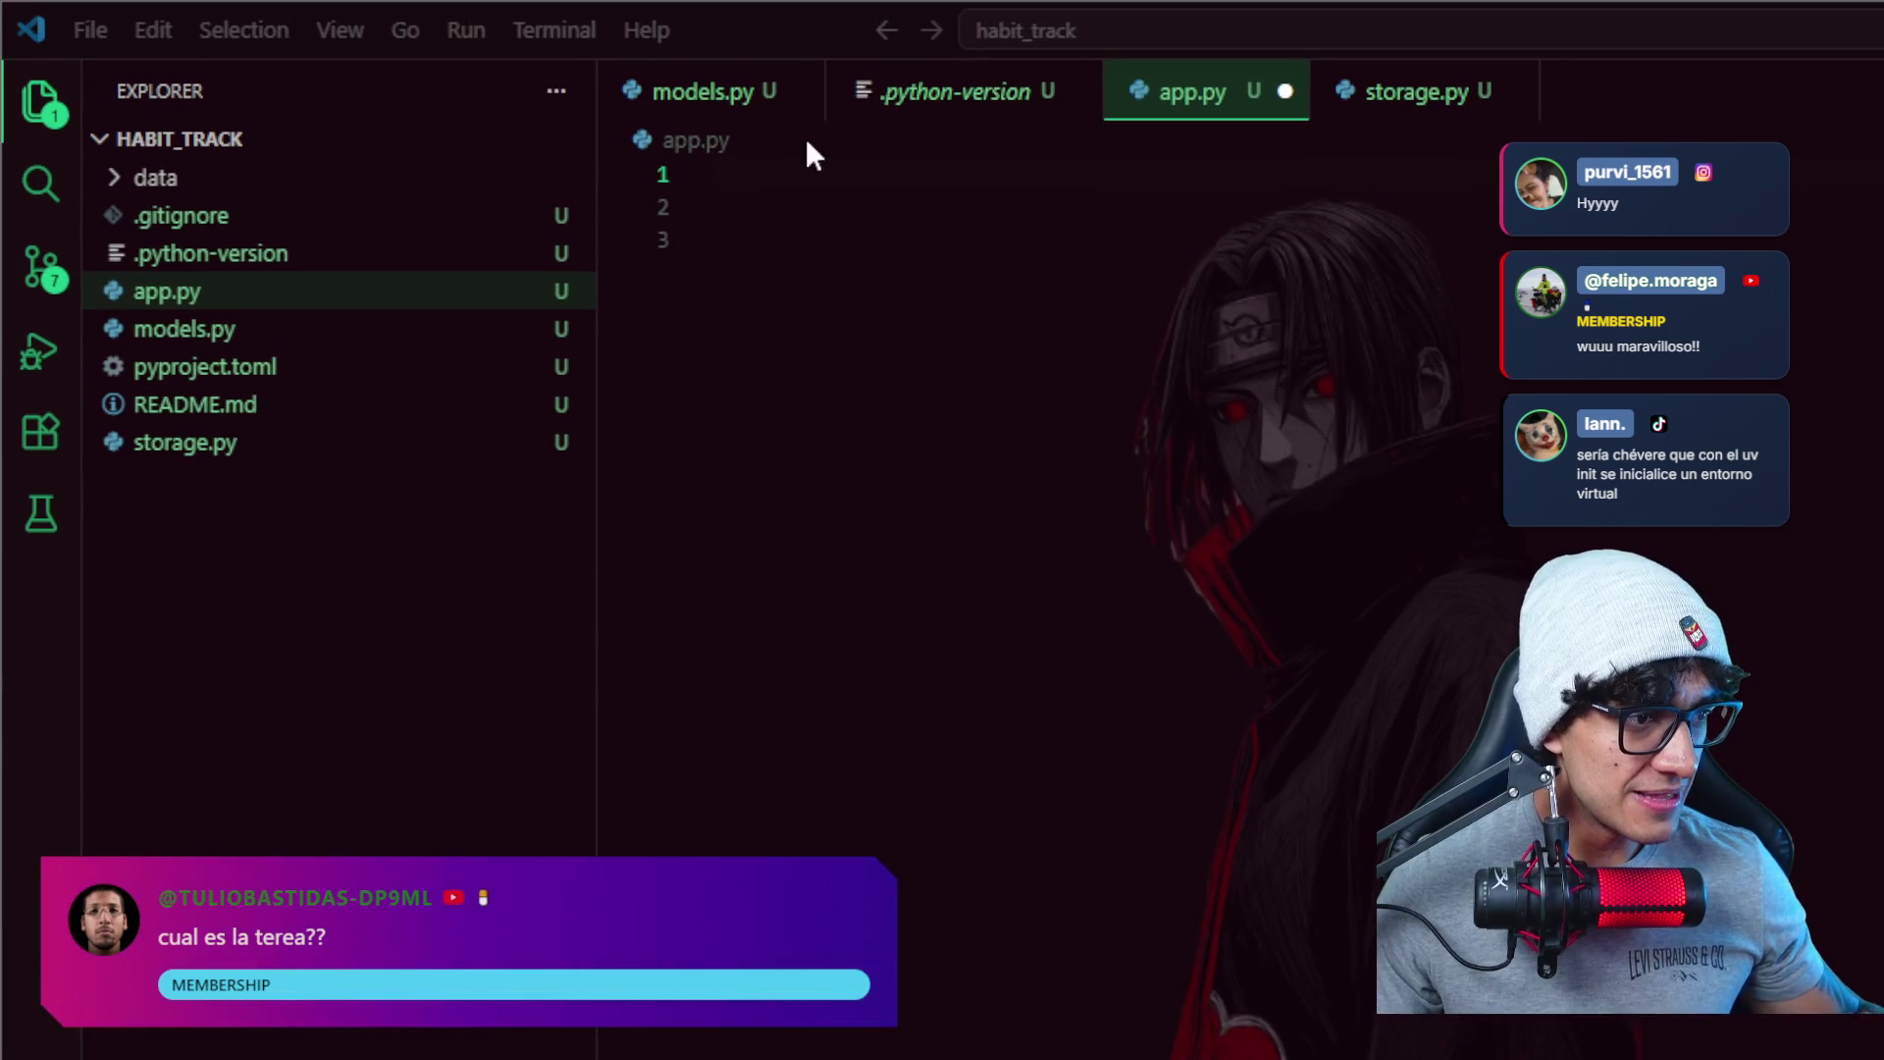
click(721, 118)
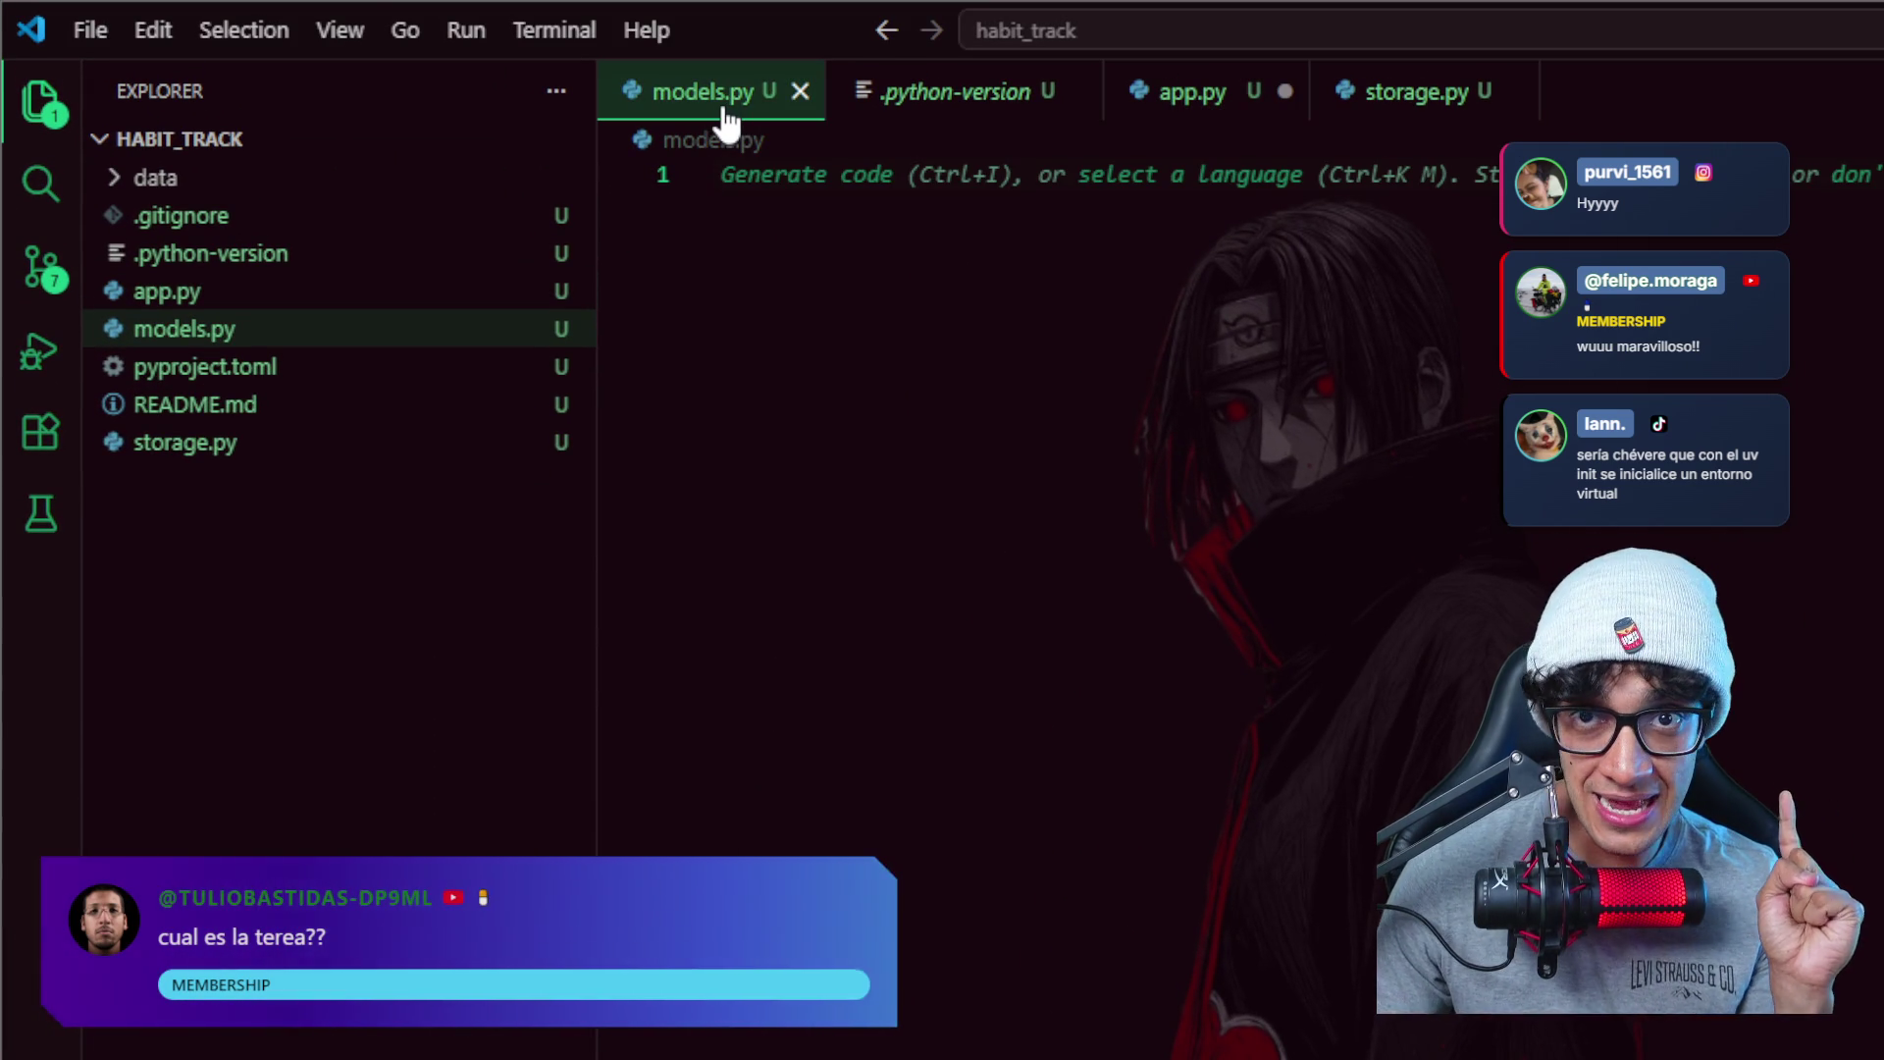